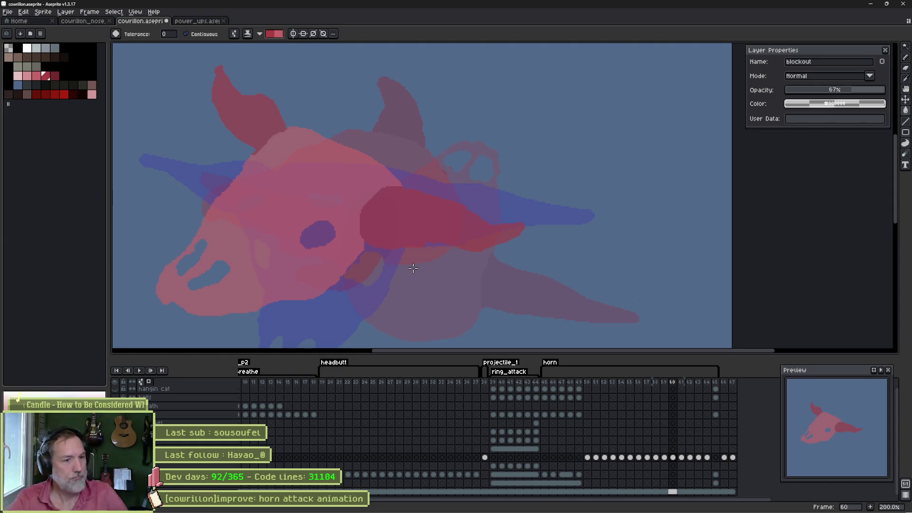
- Play and stop the horn attack animation, then step through the horn poses to frame 61
key("Return")
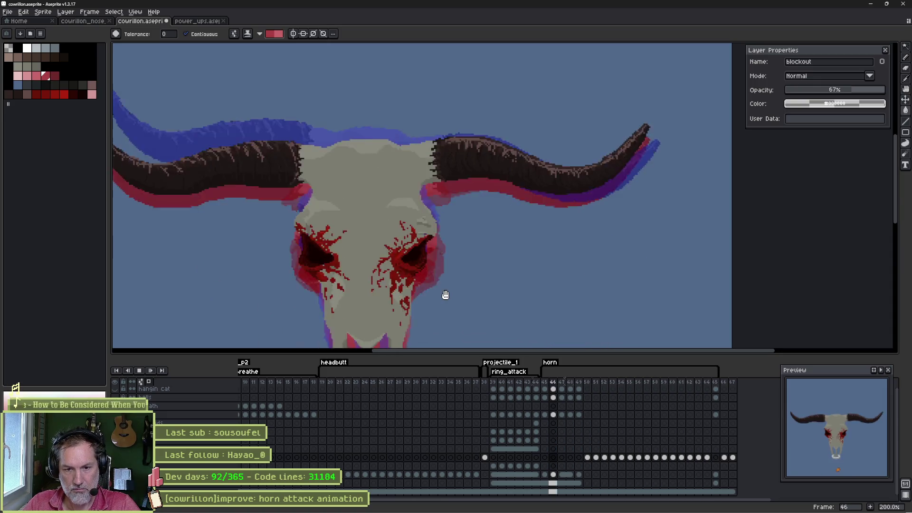
key("Return")
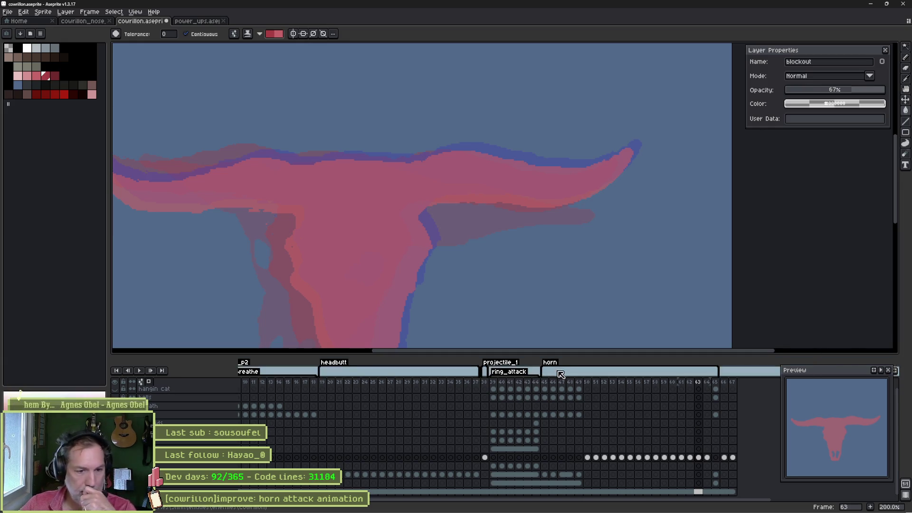
key("Left")
key("Right")
key("Right")
key("Right")
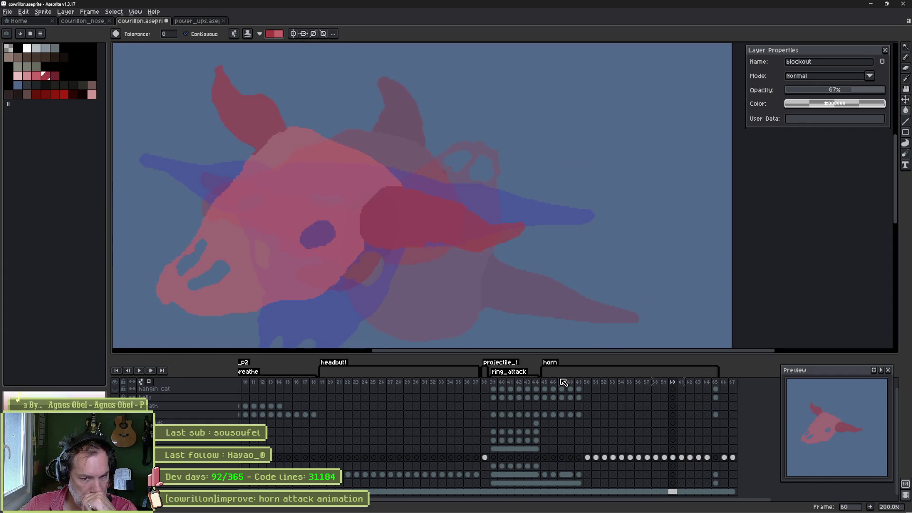
key("Left")
key("Left")
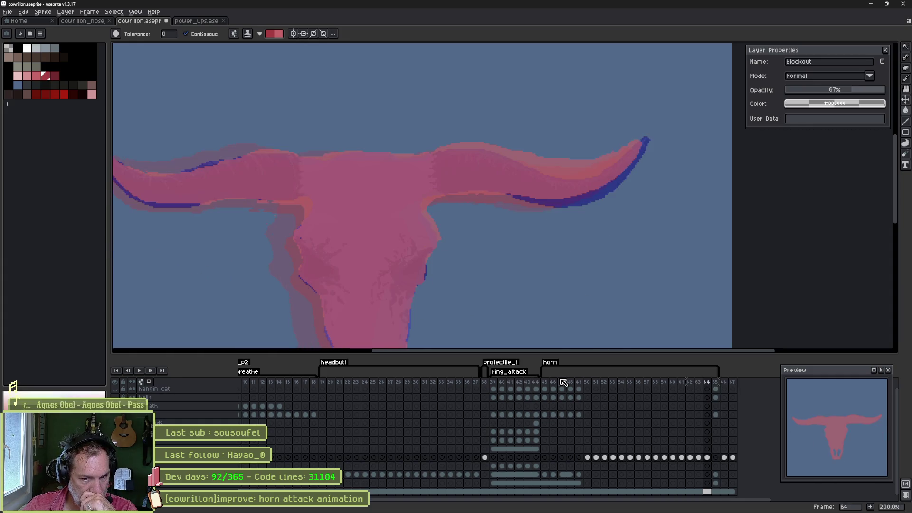
key("Left")
key("Left")
key("Left")
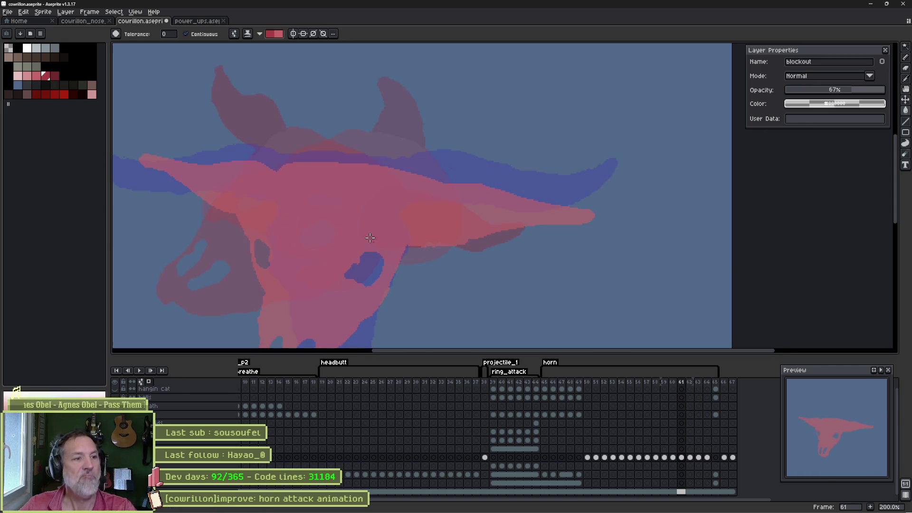
- Lasso the skull's eye on frame 61 and shift it slightly to the right
mouse_move(340, 228)
left_mouse_down()
mouse_move(448, 198)
mouse_move(507, 125)
left_mouse_up()
key("m")
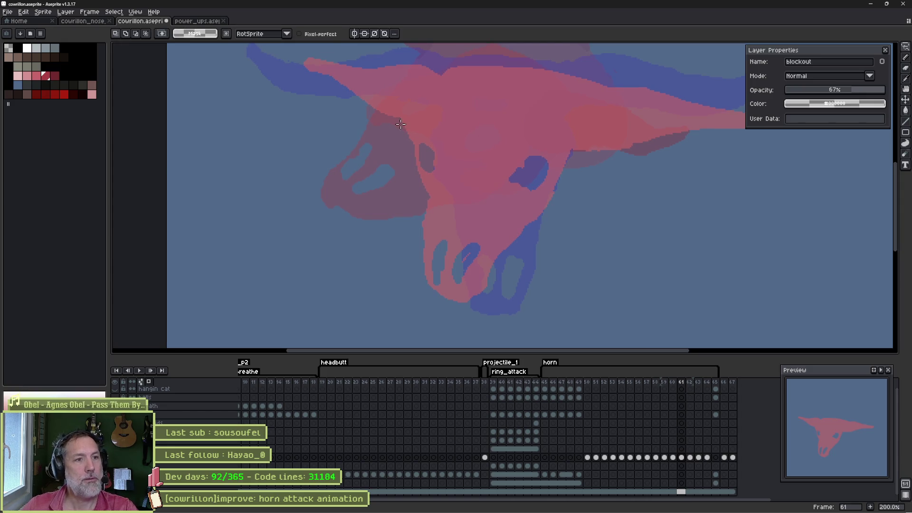
mouse_move(409, 121)
left_mouse_down()
mouse_move(443, 179)
mouse_move(434, 161)
mouse_move(455, 172)
mouse_move(448, 173)
left_mouse_up()
key("ctrl+d")
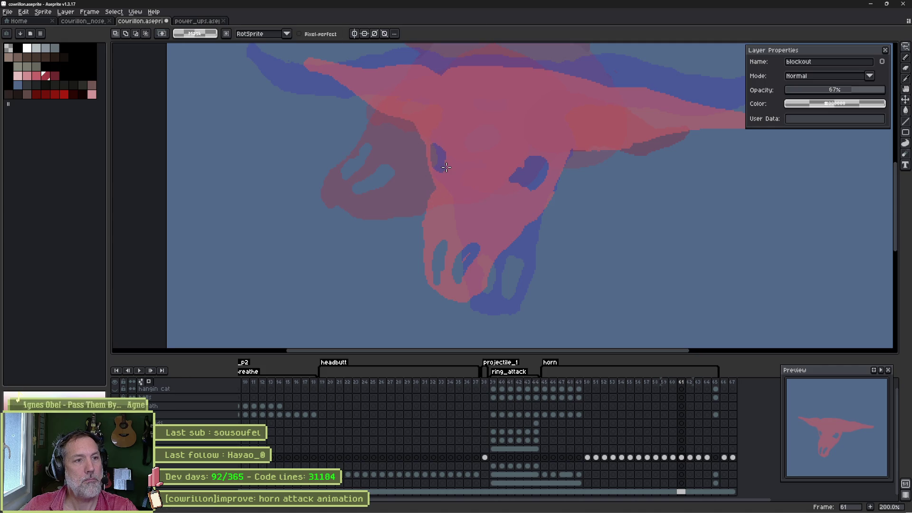
- Redraw the right horn with a thinner, pointier tip and a darker underside edge
key("b")
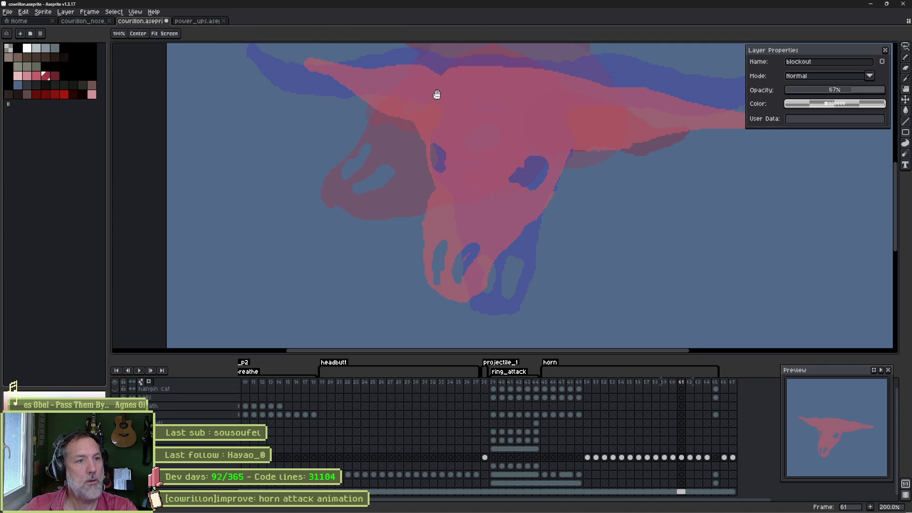
left_click_drag(436, 94, 423, 150)
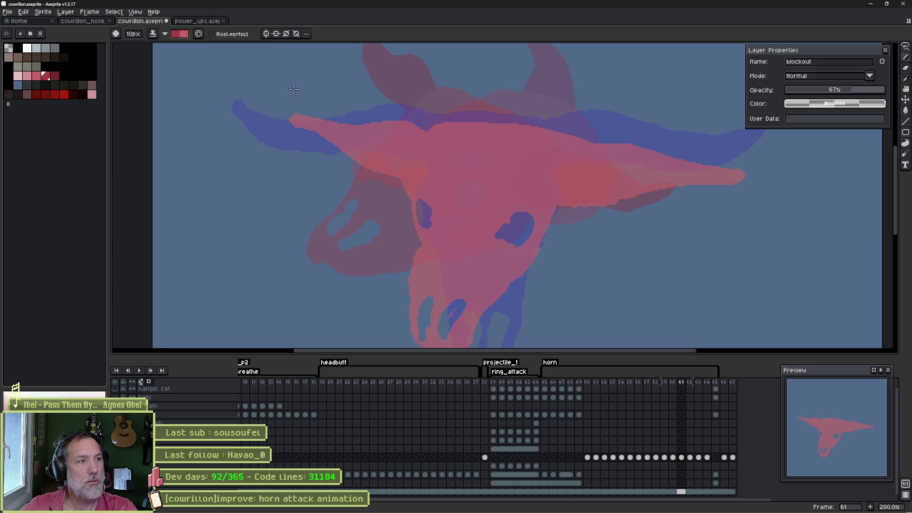
key("e")
left_click(53, 78)
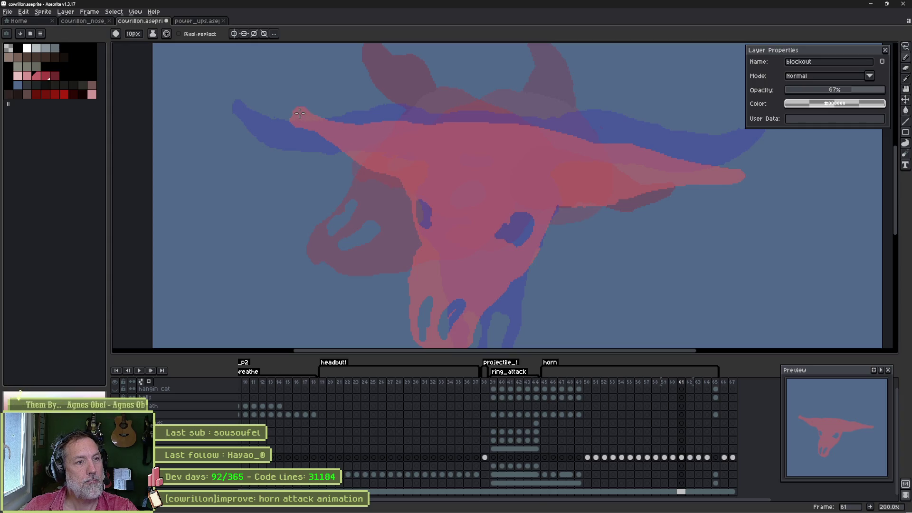
key("b")
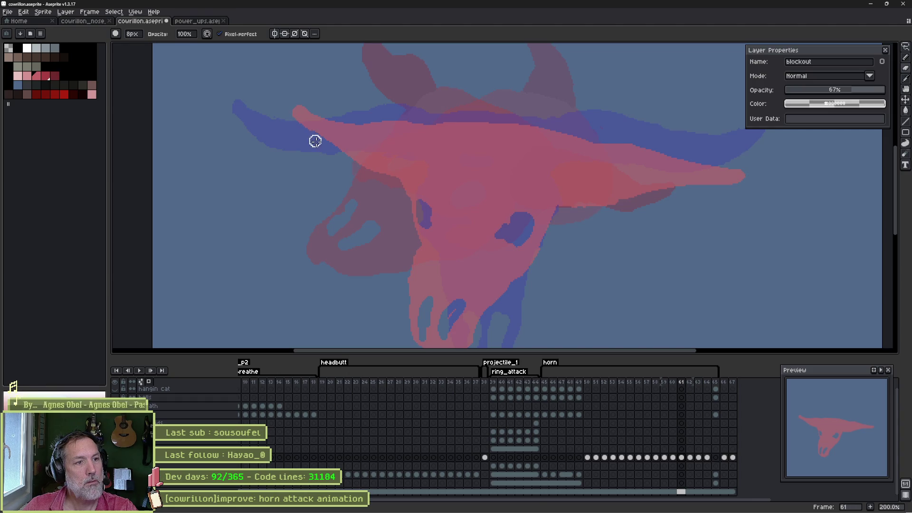
key("e")
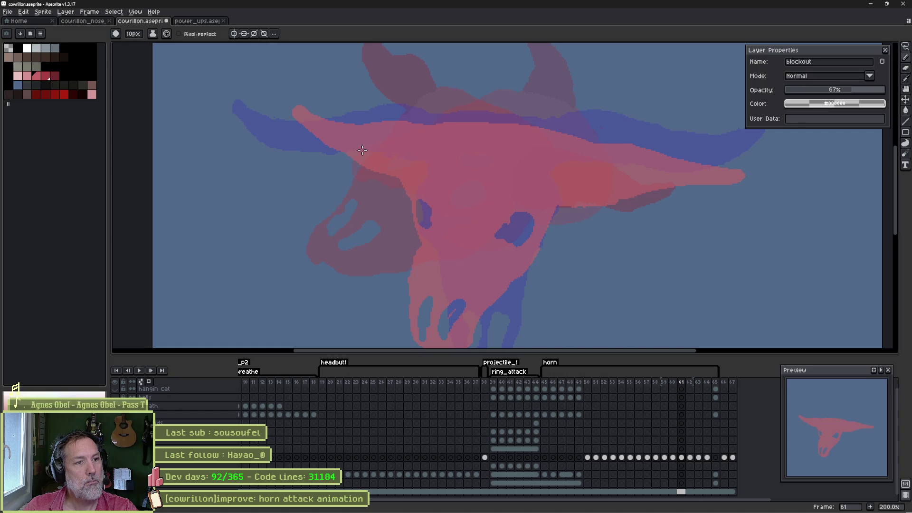
key("b")
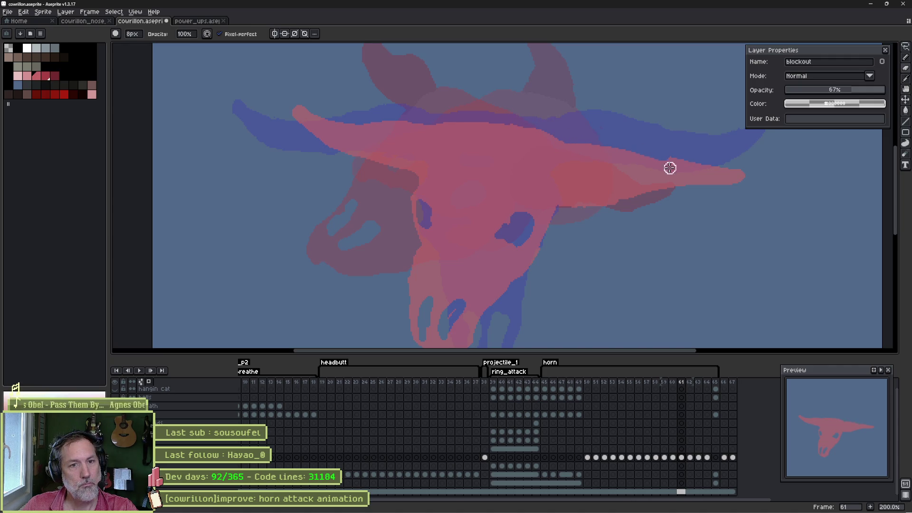
key("e")
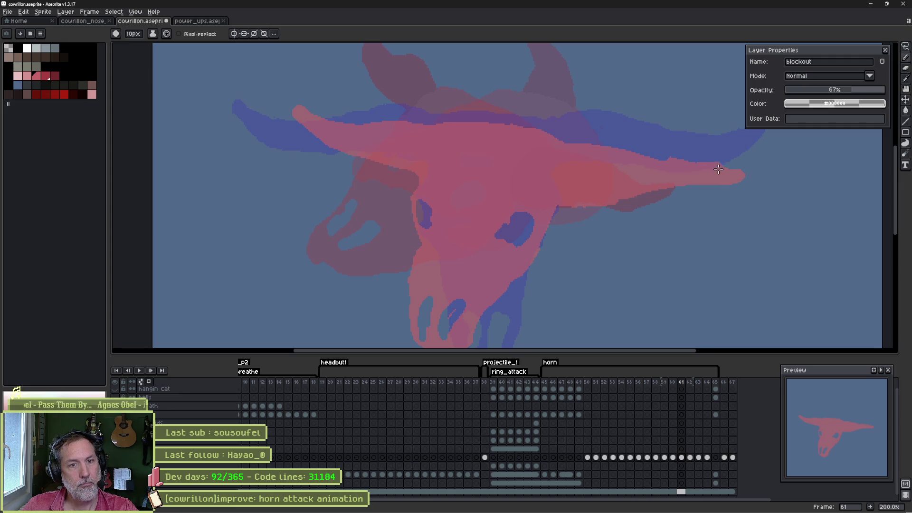
key("b")
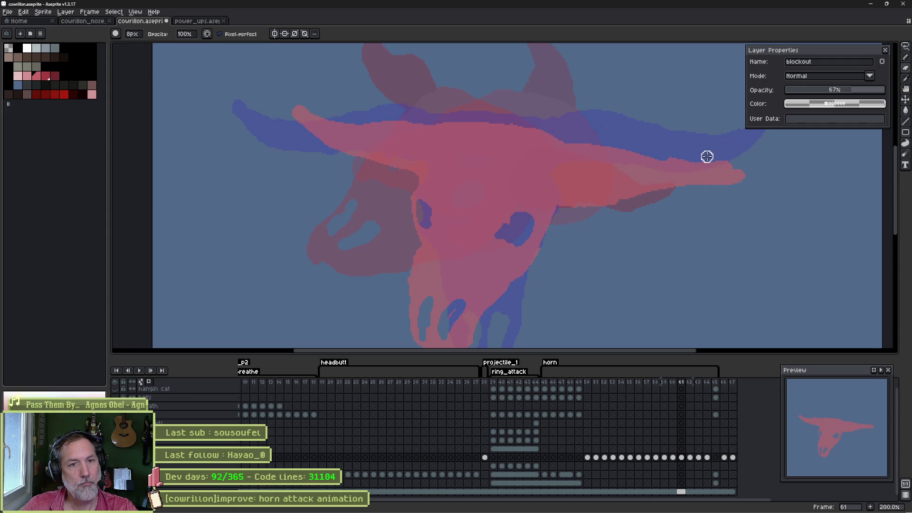
left_click_drag(750, 162, 725, 183)
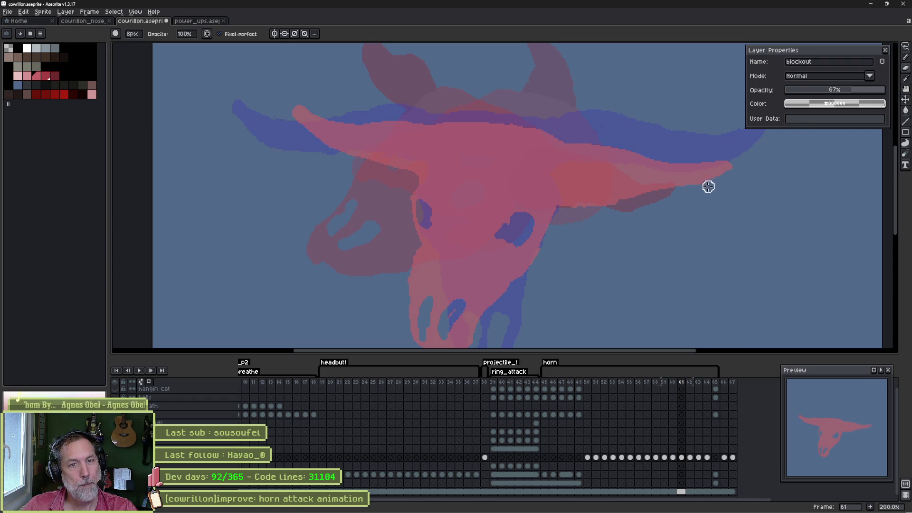
mouse_move(635, 196)
left_mouse_down()
mouse_move(564, 189)
mouse_move(559, 212)
mouse_move(595, 205)
mouse_move(573, 212)
mouse_move(602, 221)
left_mouse_up()
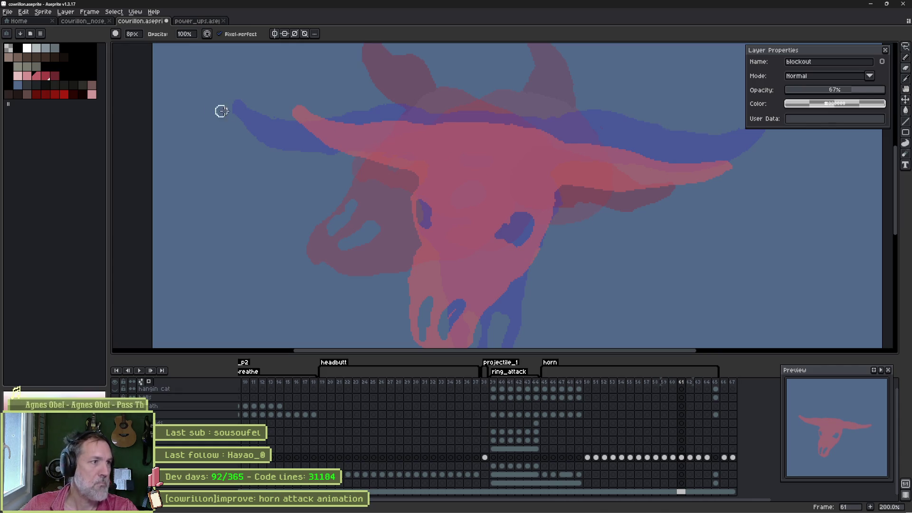
key("e")
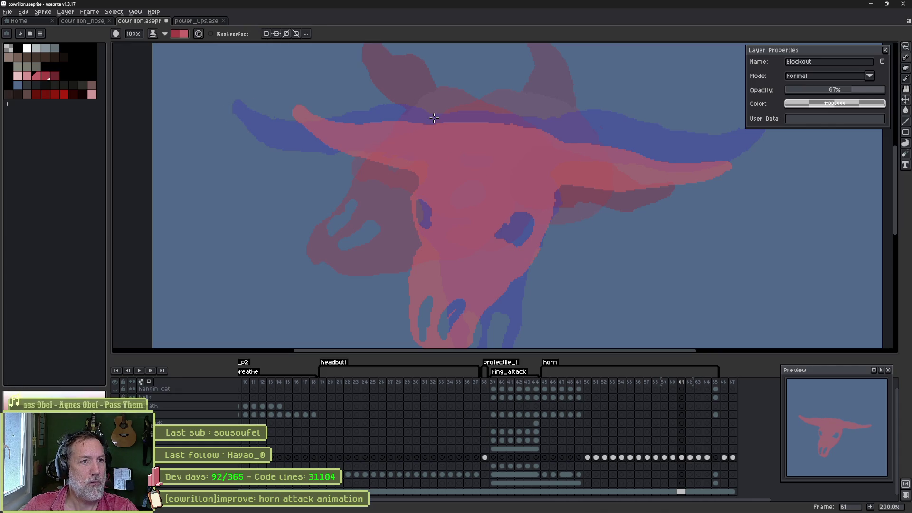
- Paint dark red bands where the left and right horns meet the skull on frame 61
left_click_drag(417, 133, 412, 180)
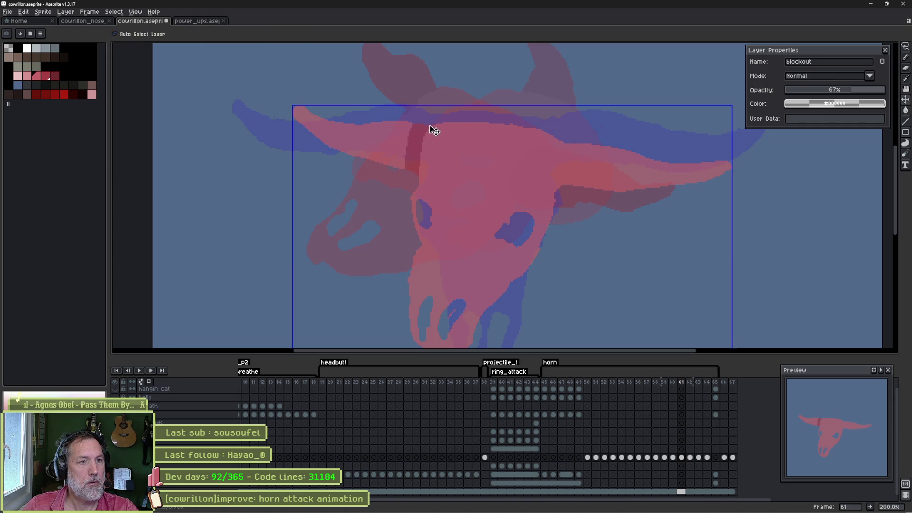
key("ctrl+z")
left_click_drag(428, 123, 413, 169)
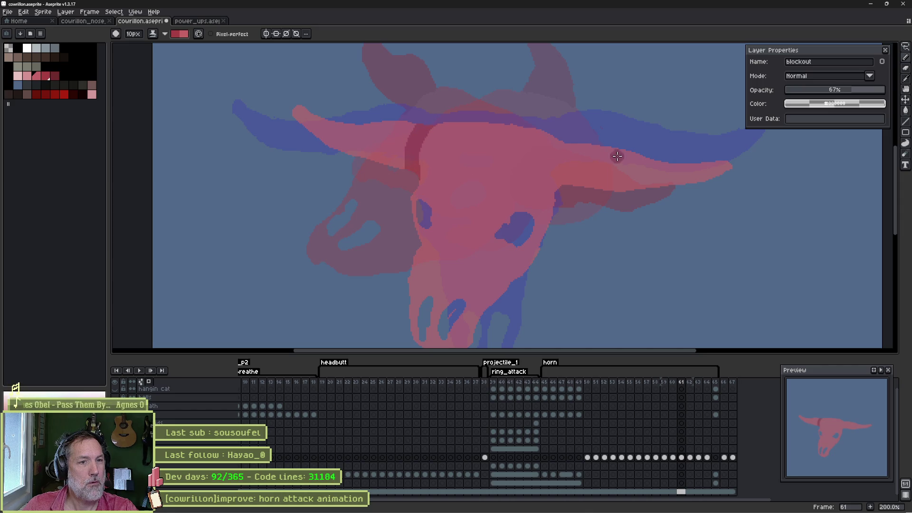
mouse_move(557, 147)
left_mouse_down()
mouse_move(546, 170)
mouse_move(554, 191)
left_mouse_up()
- Bucket-fill both horns darker red, then move on to frame 62
key("g")
left_click(585, 169)
left_click(372, 142)
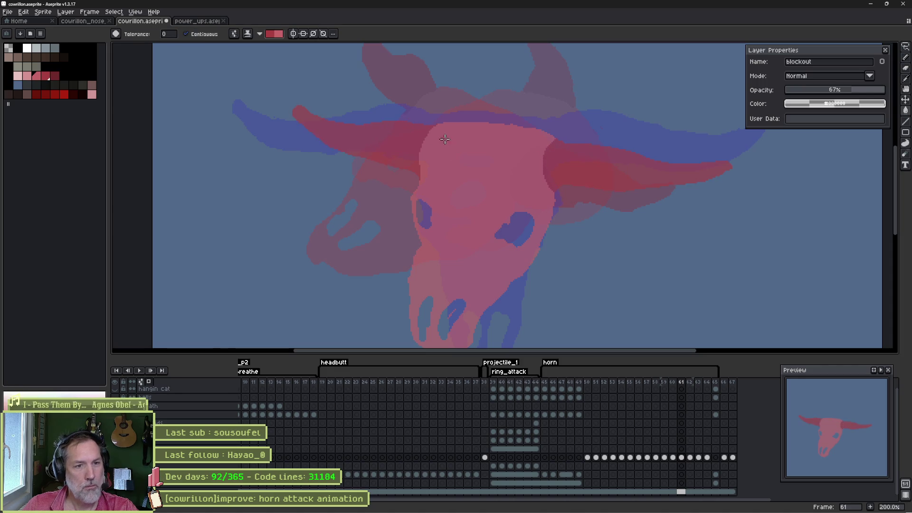
key("Left")
key("Right")
key("Right")
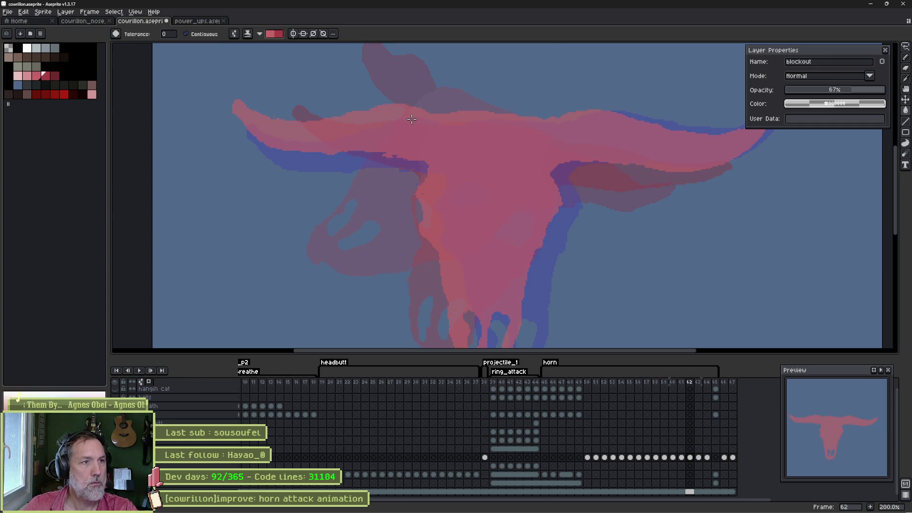
- On frame 62, band both horn bases dark red and bucket-fill the horns darker red
key("b")
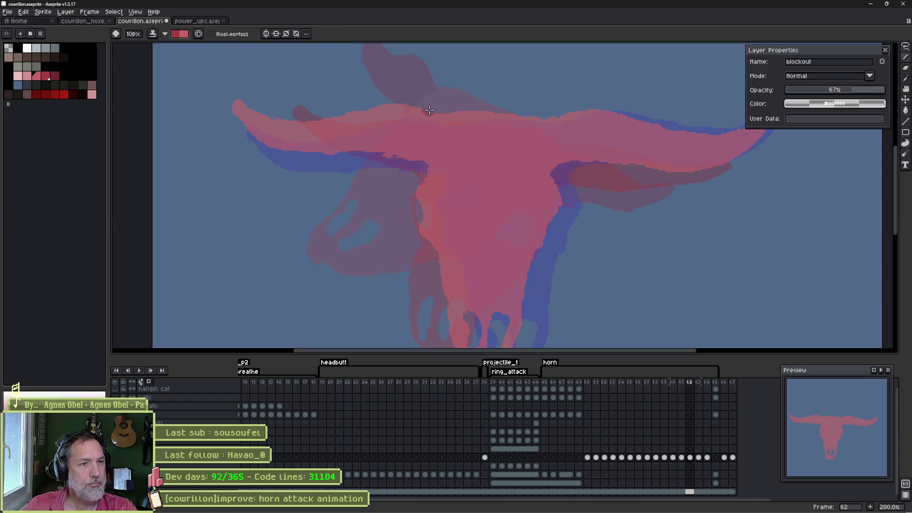
mouse_move(429, 109)
left_mouse_down()
mouse_move(418, 132)
mouse_move(424, 126)
mouse_move(422, 164)
left_mouse_up()
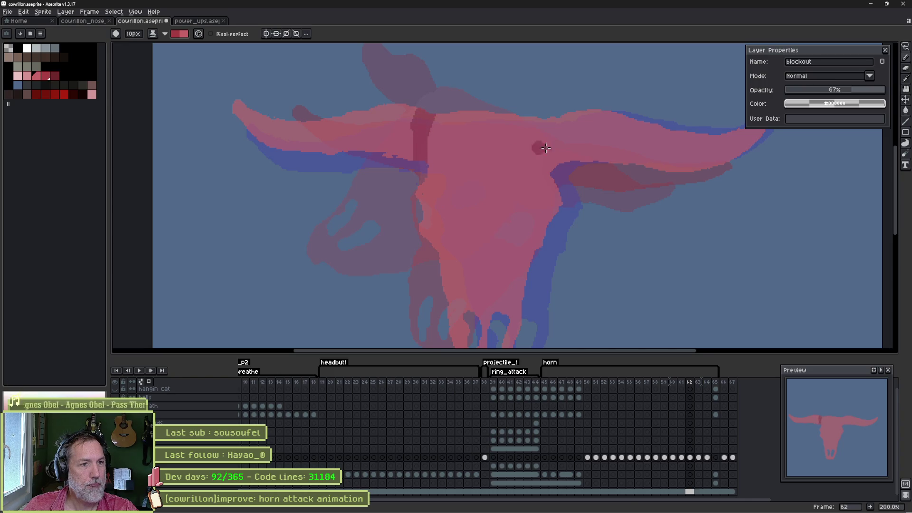
left_click_drag(542, 116, 559, 154)
key("g")
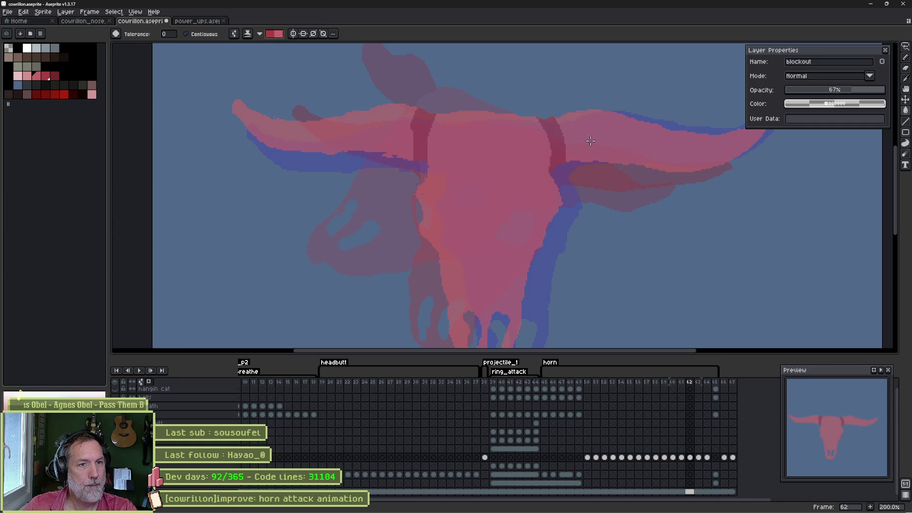
left_click(618, 131)
left_click(356, 134)
- On frame 63, mark both horn bases dark red and fill the horns darker red
key("period")
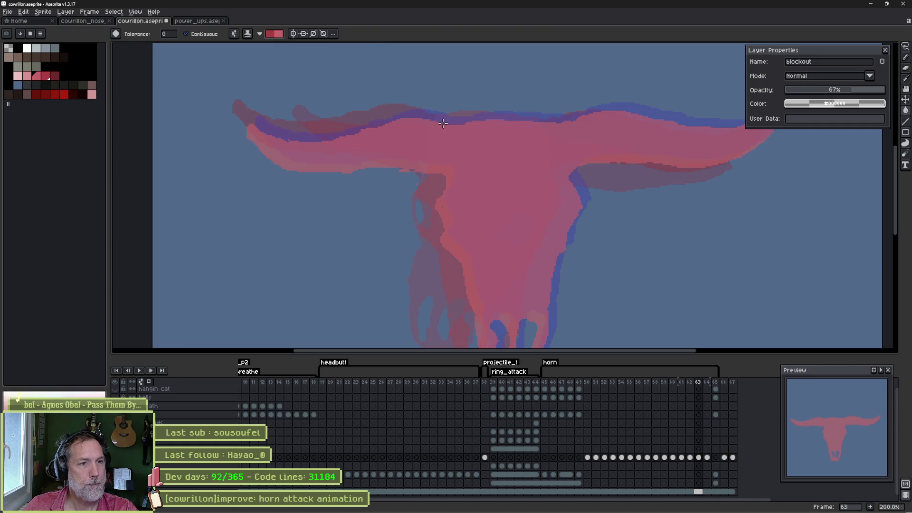
key("b")
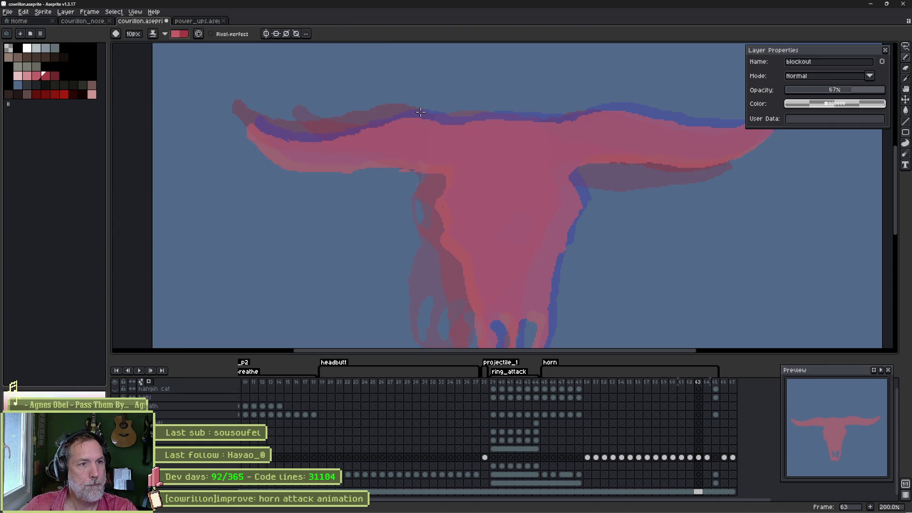
left_click_drag(435, 120, 437, 178)
mouse_move(571, 110)
left_mouse_down()
mouse_move(576, 168)
mouse_move(559, 123)
left_mouse_up()
key("g")
left_click(613, 139)
left_click(416, 142)
- On frame 64, mark both horn bases dark red and fill the horns darker red
key("period")
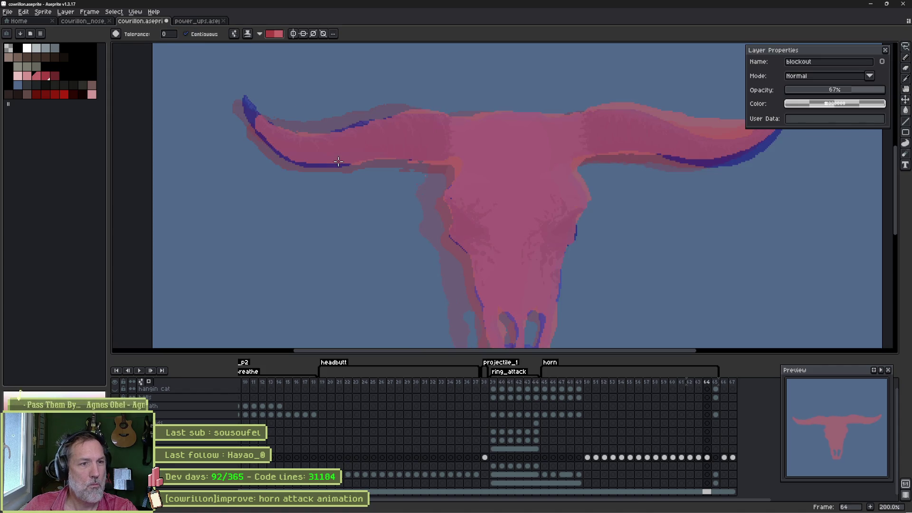
key("b")
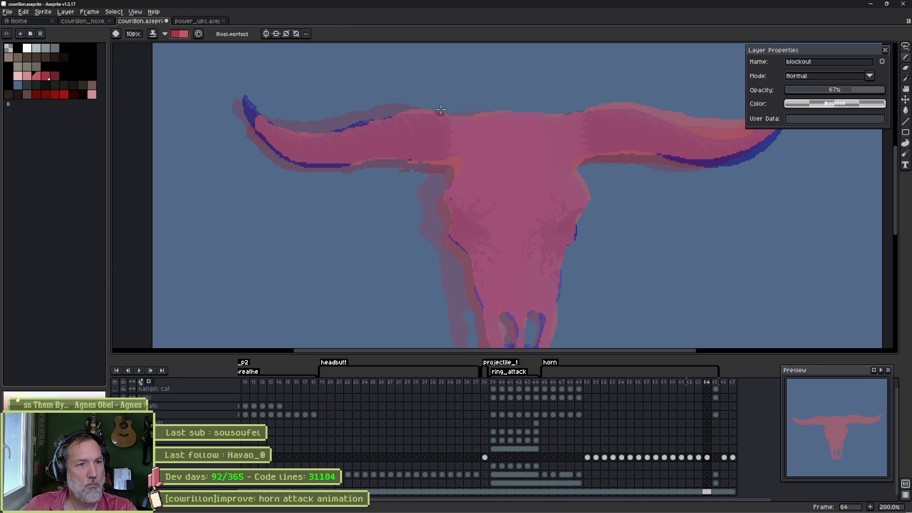
left_click_drag(441, 110, 448, 165)
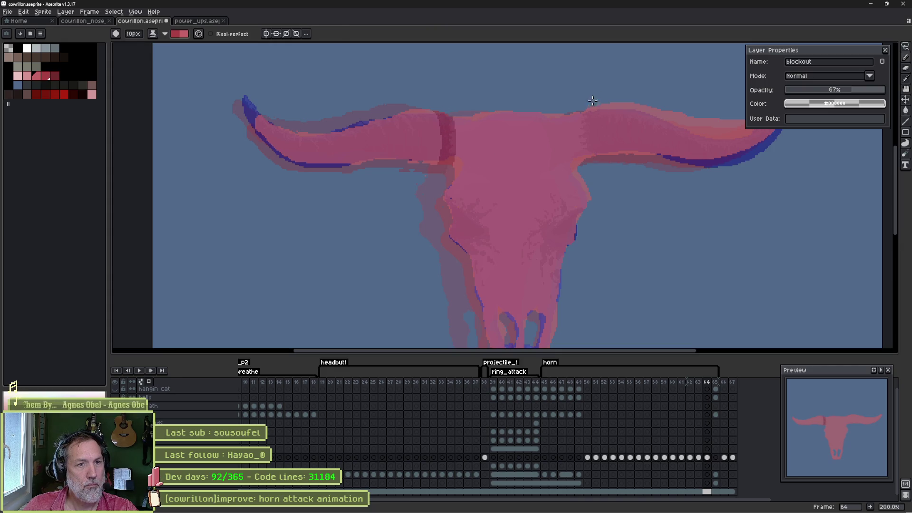
left_click_drag(592, 104, 593, 158)
key("g")
left_click(610, 137)
left_click(419, 141)
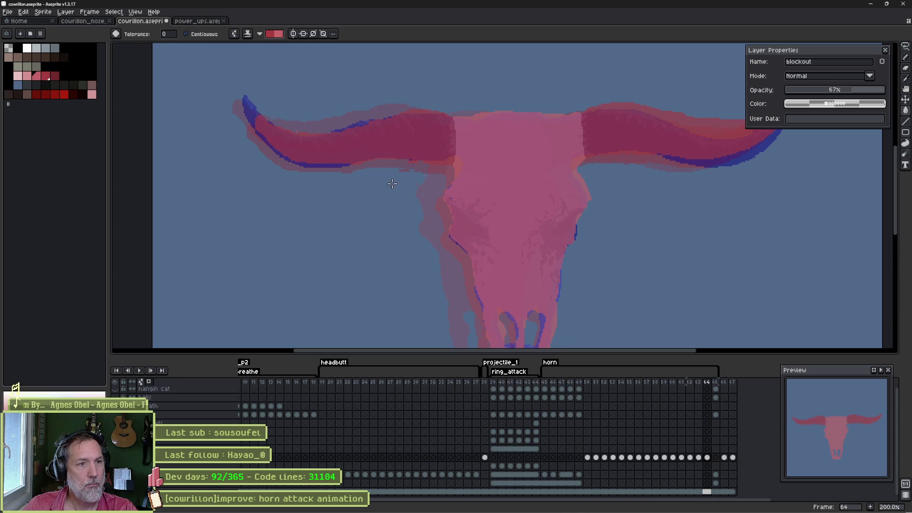
- Play the horn attack animation in the timeline to check the recoloured skull frames
key("Return")
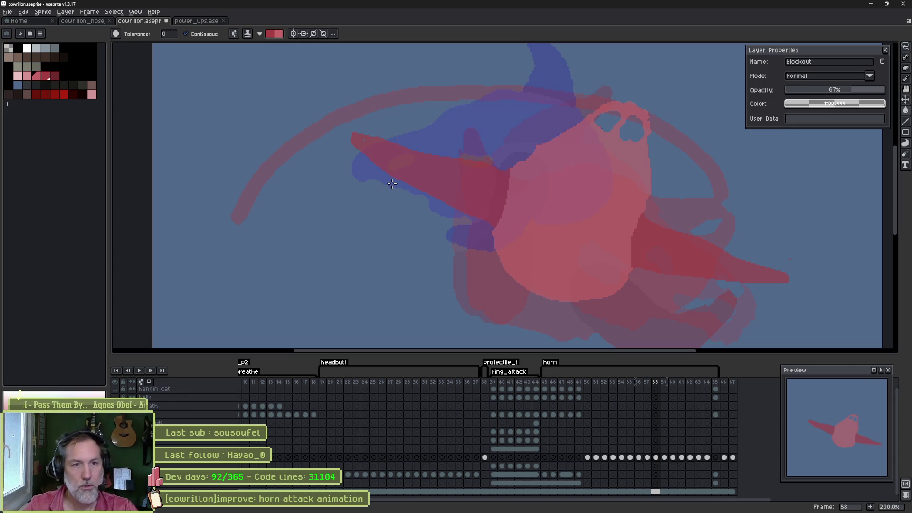
- On frame 57, select the sweeping arc stroke with the Magic Wand and delete it
key("Left")
key("b")
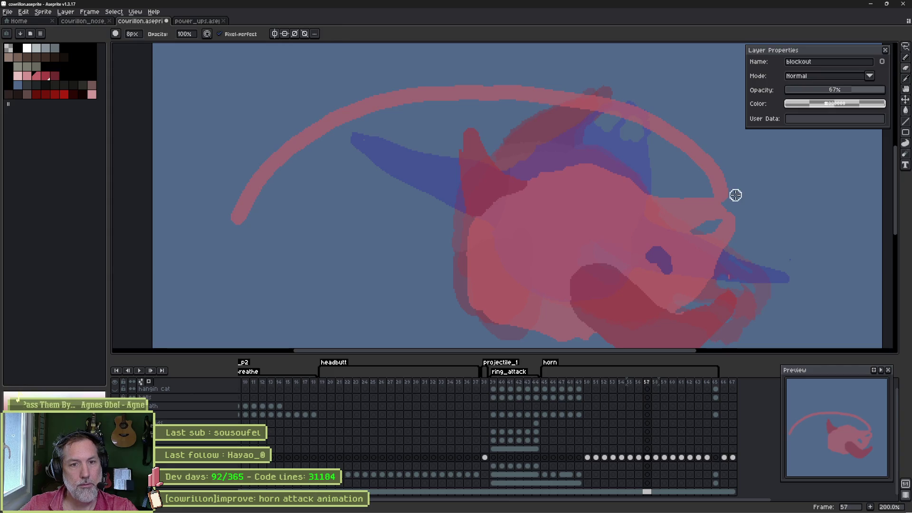
key("g")
left_click(701, 162)
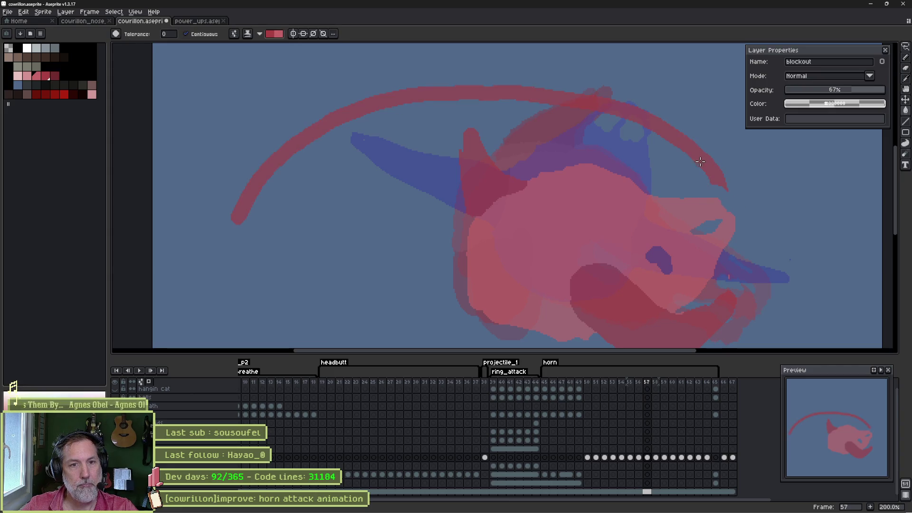
key("w")
left_click(690, 150)
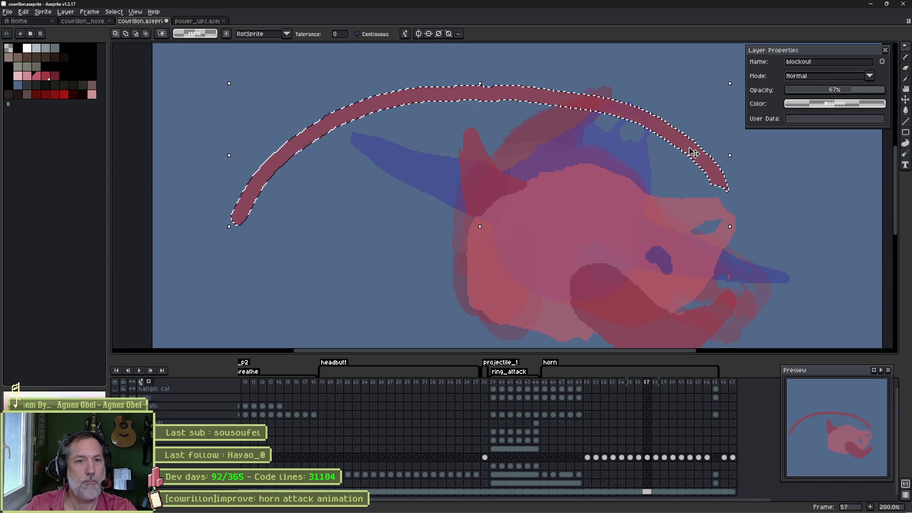
key("Delete")
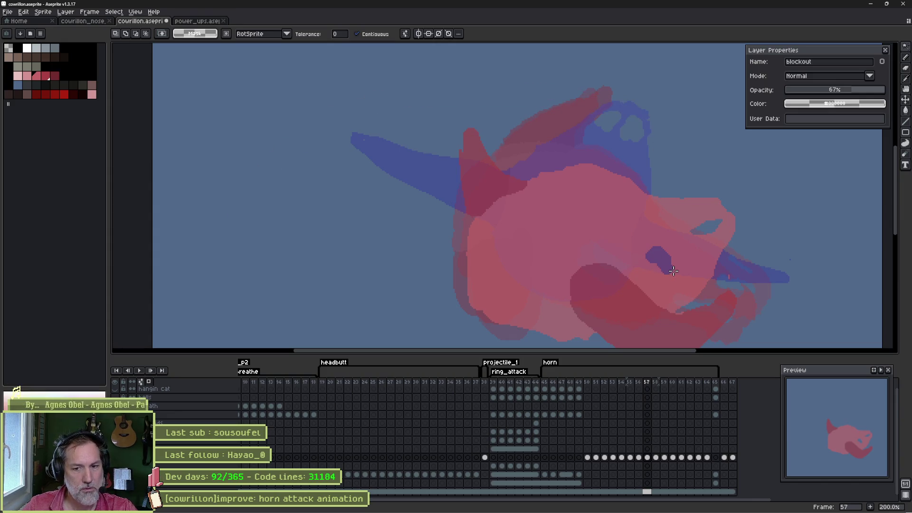
- Flip between frames 56 and 57 to compare the poses, then save the sprite
left_click_drag(706, 265, 637, 226)
key("comma")
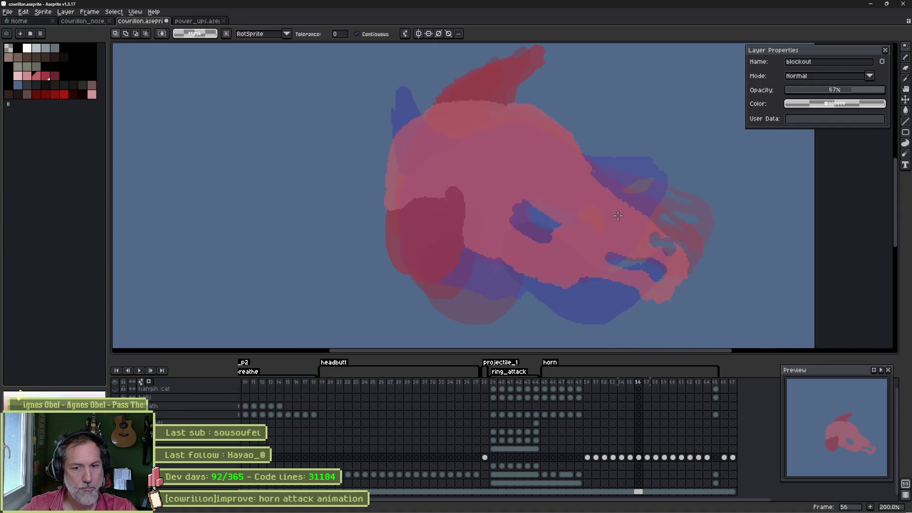
key("period")
key("comma")
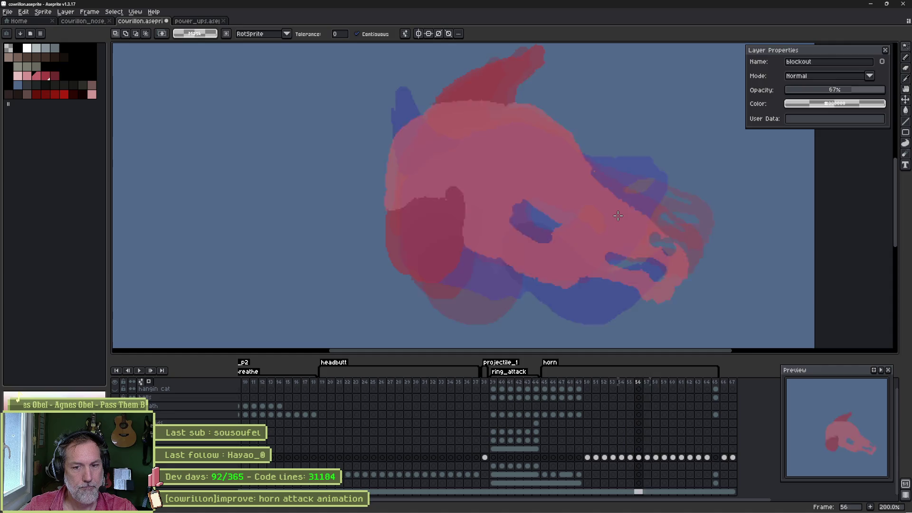
key("period")
key("comma")
key("period")
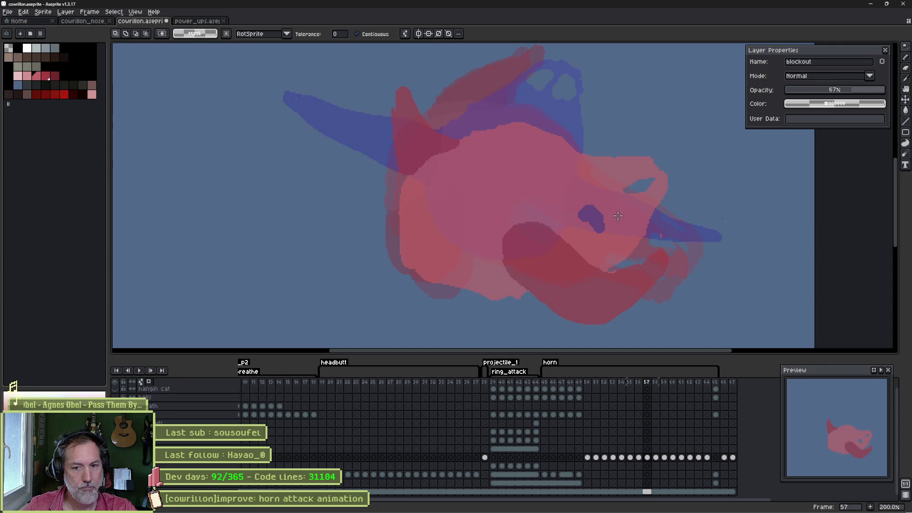
key("comma")
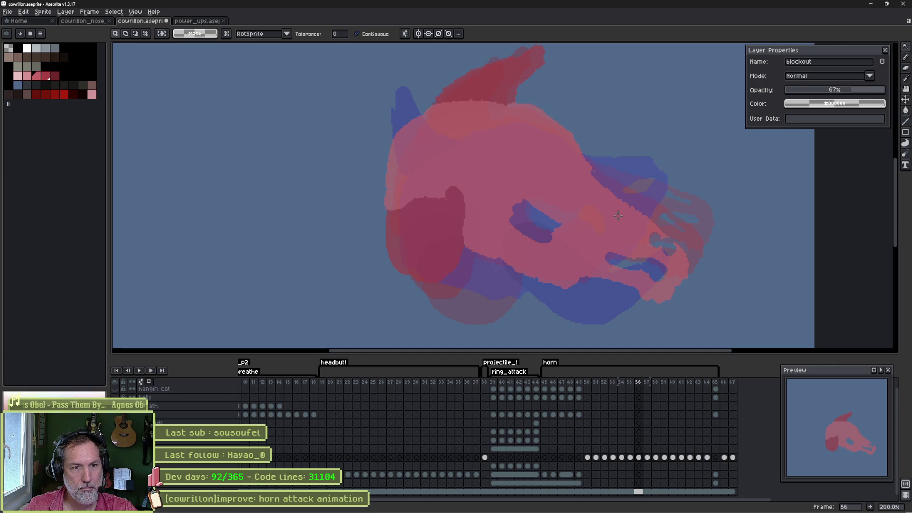
key("ctrl+s")
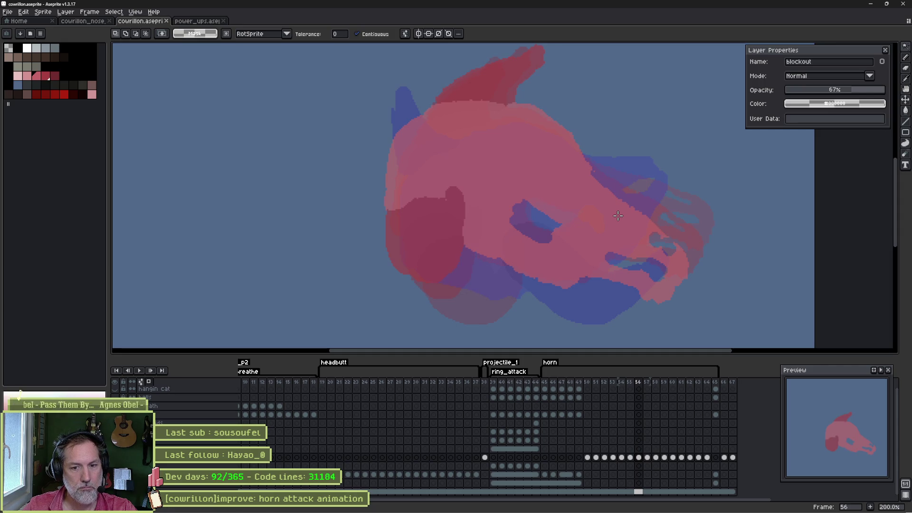
key("comma")
key("period")
key("period")
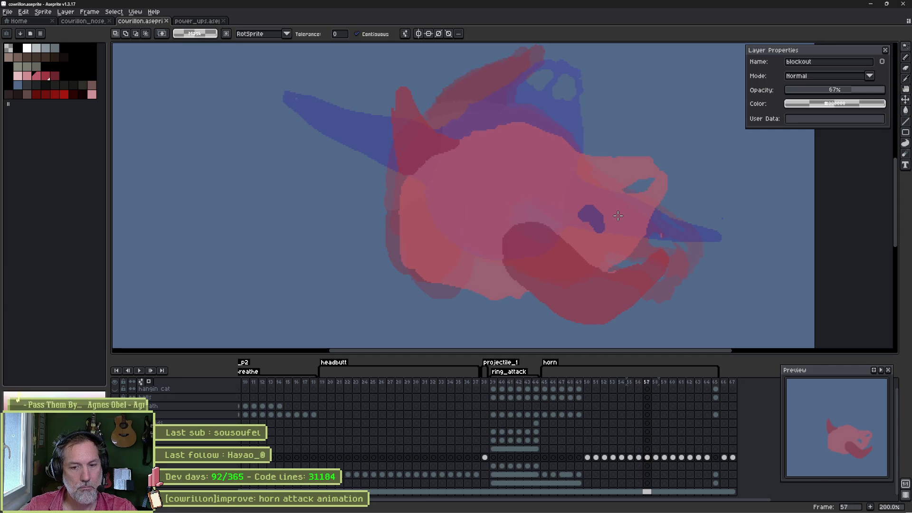
key("period")
key("period")
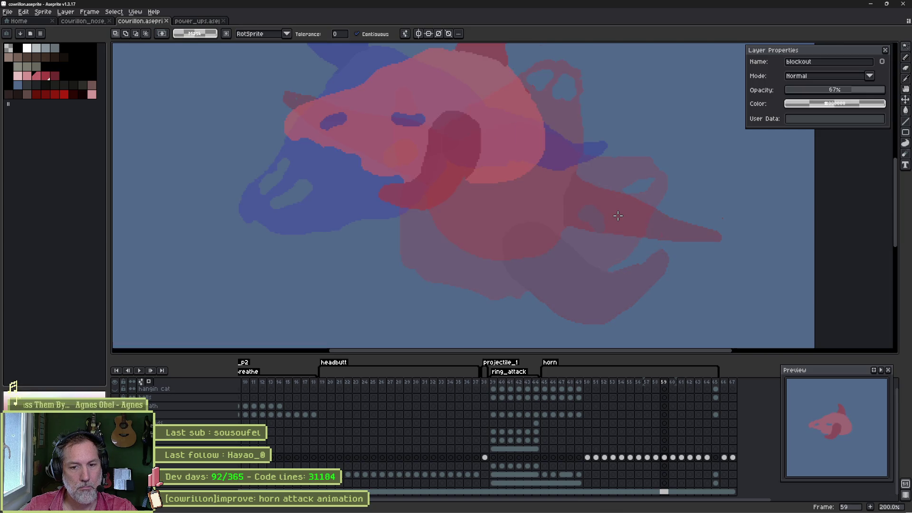
key("comma")
key("period")
key("comma")
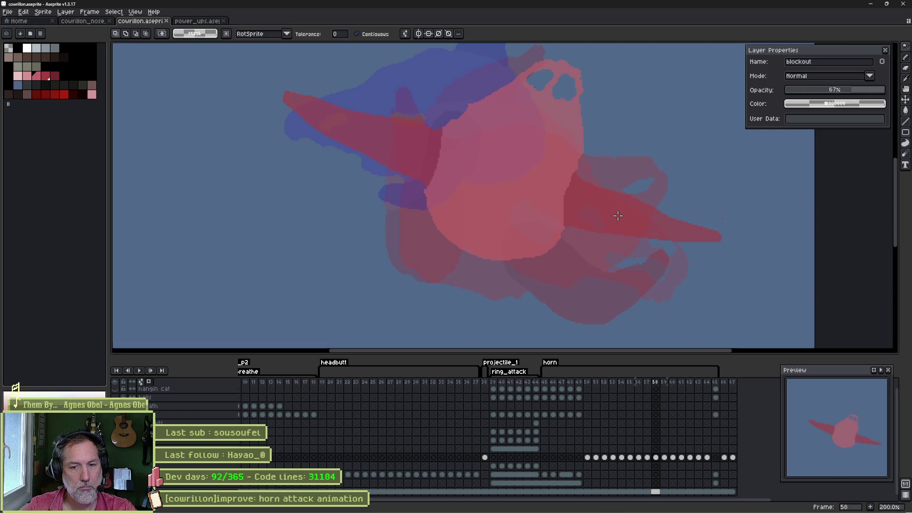
key("period")
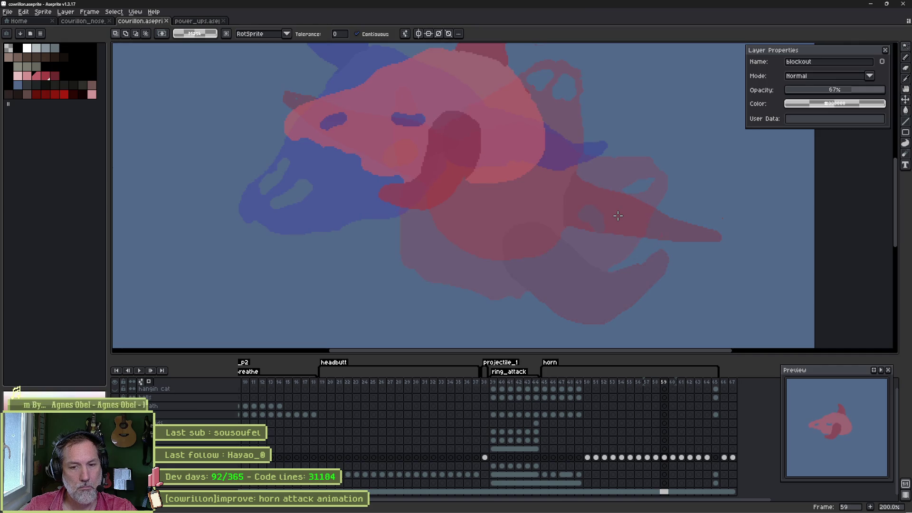
key("comma")
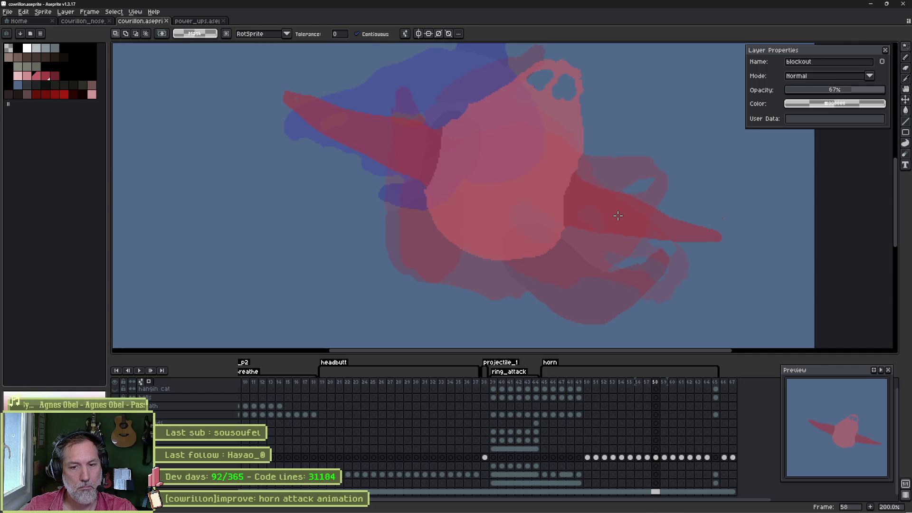
key("period")
key("period")
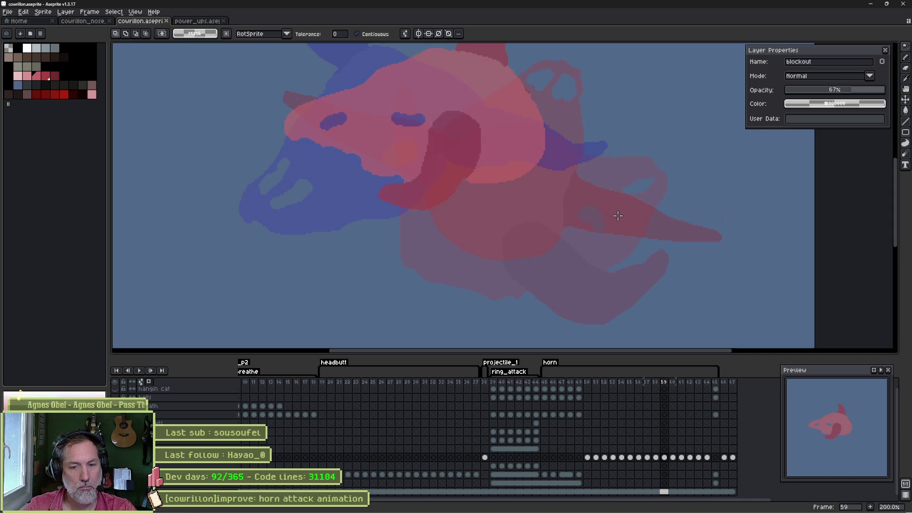
key("comma")
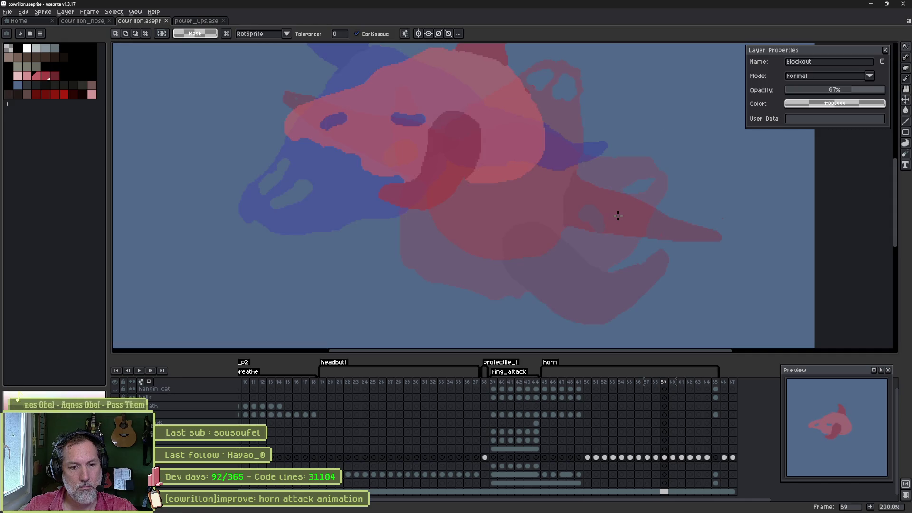
key("comma")
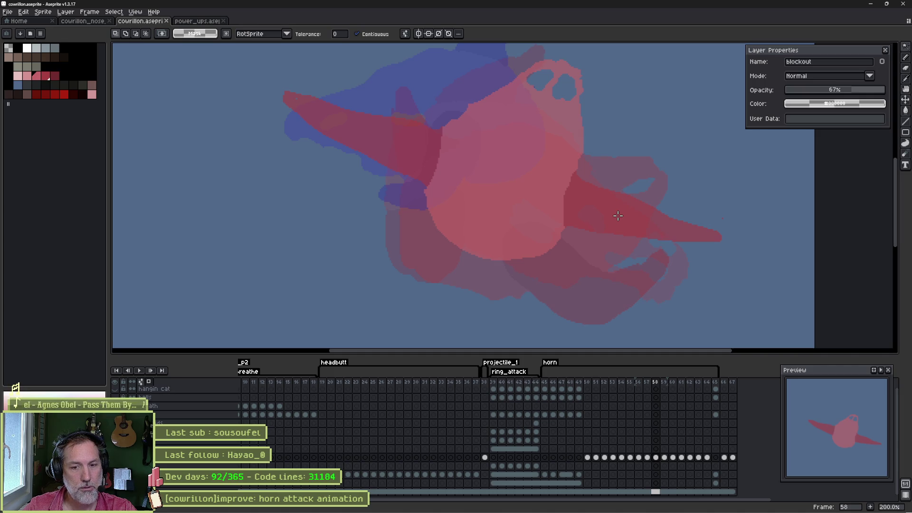
key("comma")
key("period")
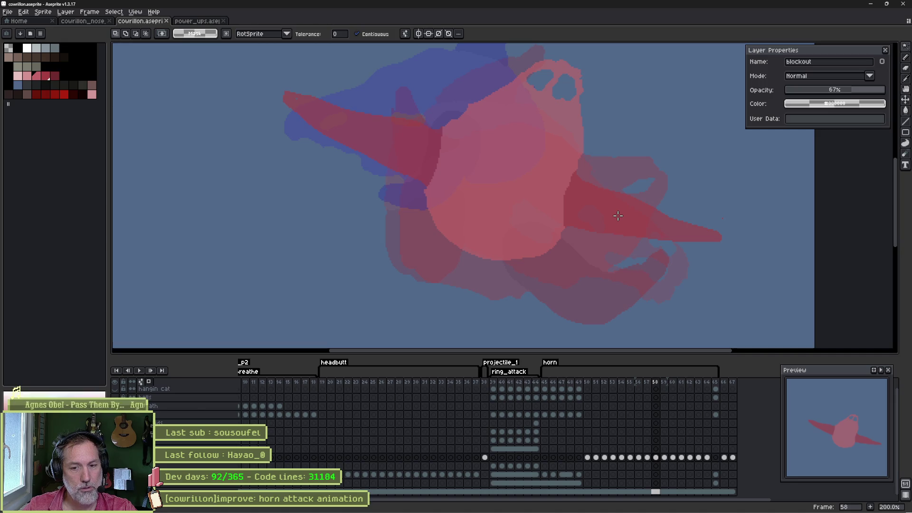
key("comma")
key("comma")
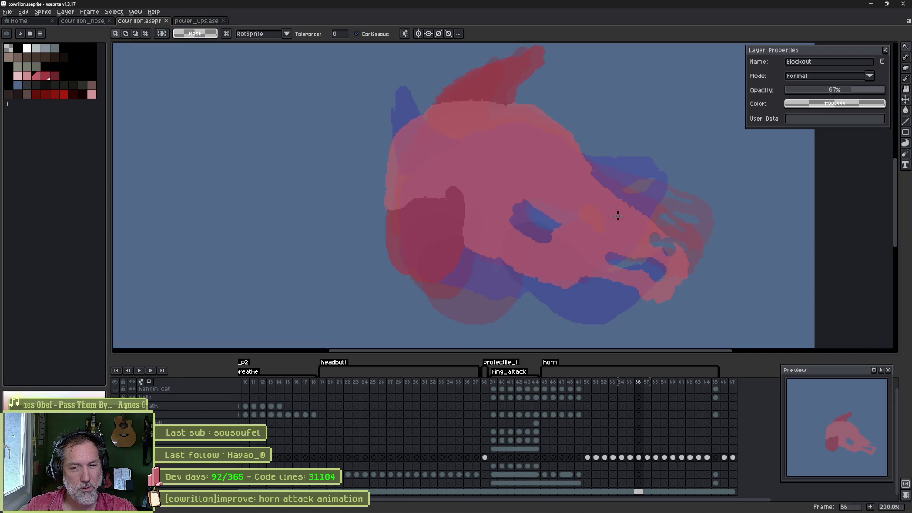
key("period")
key("comma")
key("period")
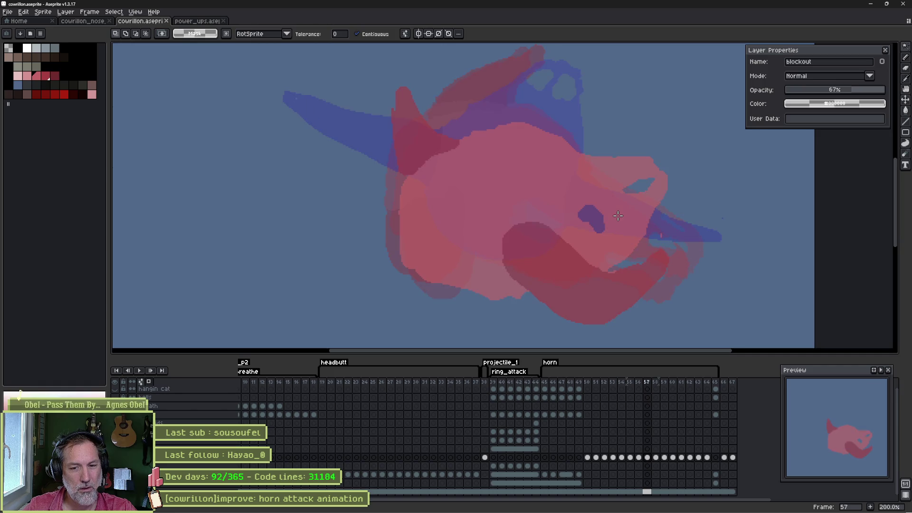
key("comma")
key("period")
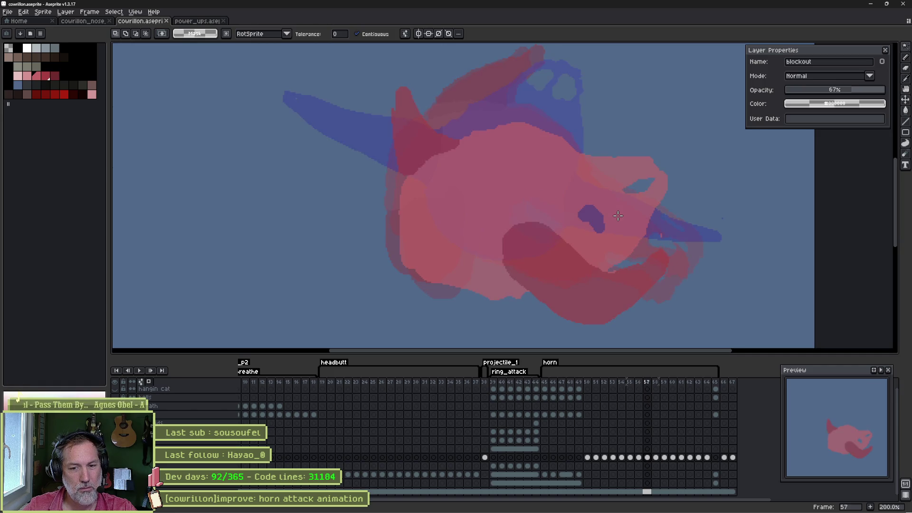
key("comma")
key("Right")
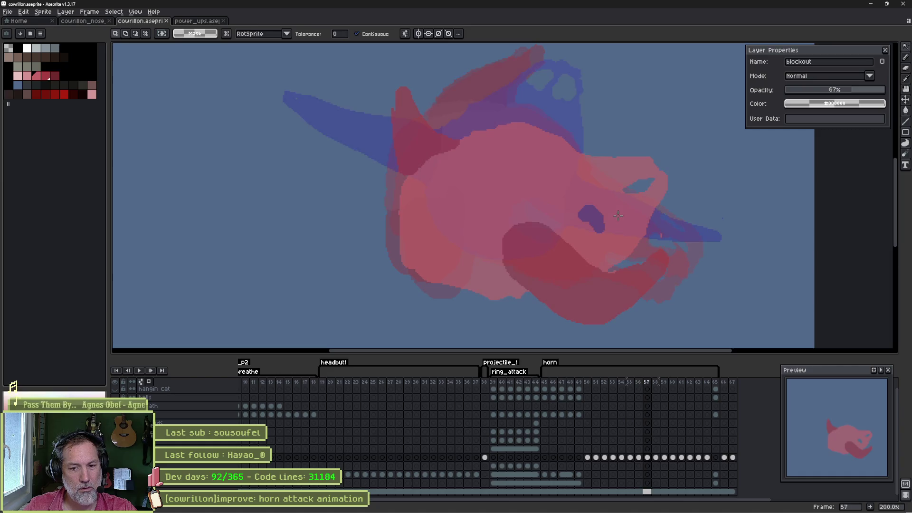
key("Left")
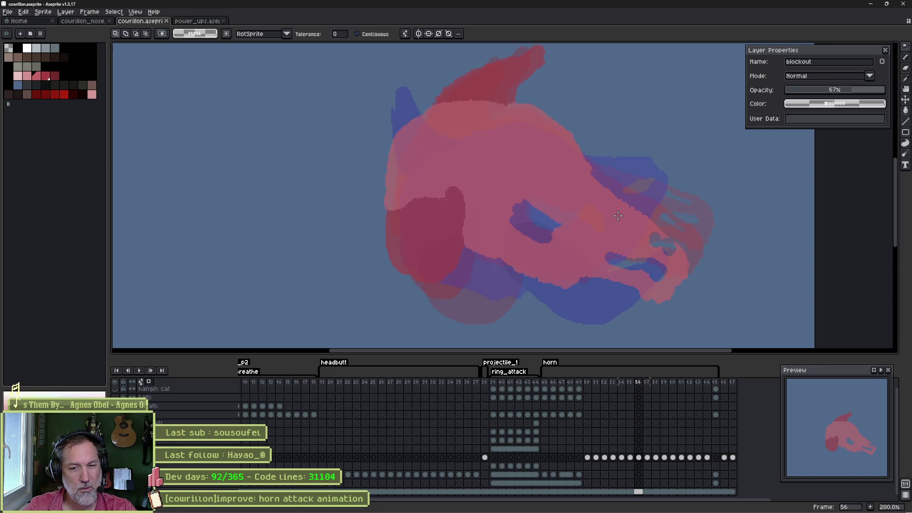
key("Right")
key("Right")
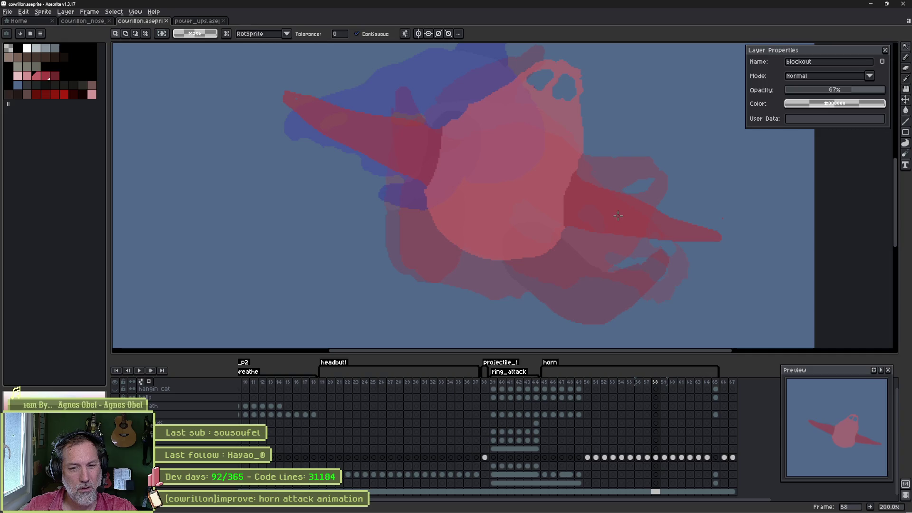
key("Left")
key("Right")
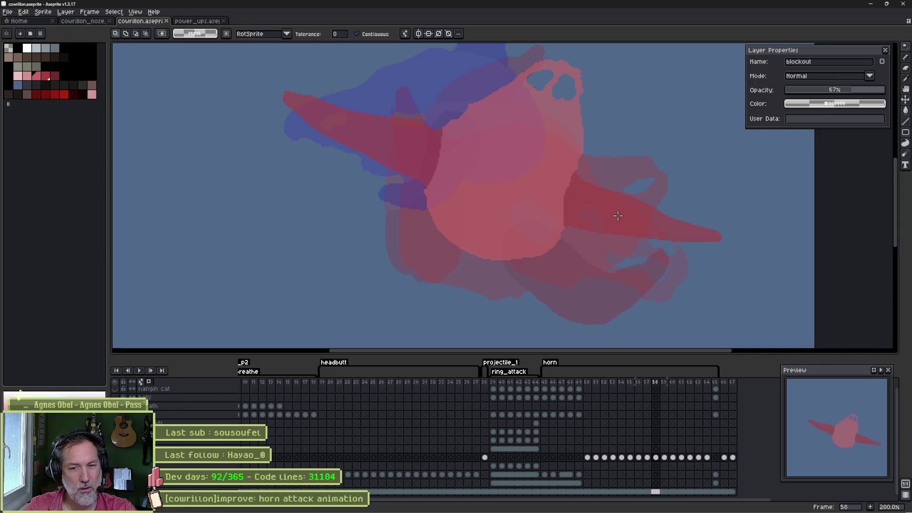
key("Left")
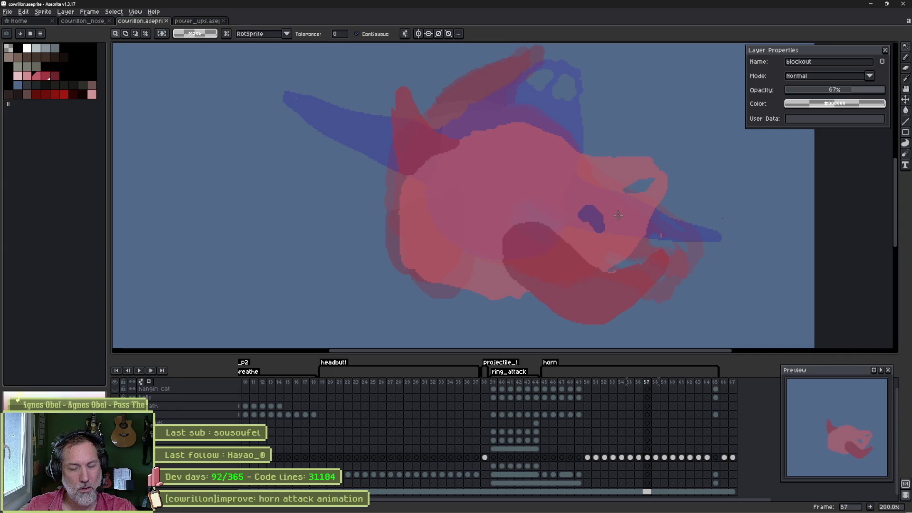
key("Left")
key("Right")
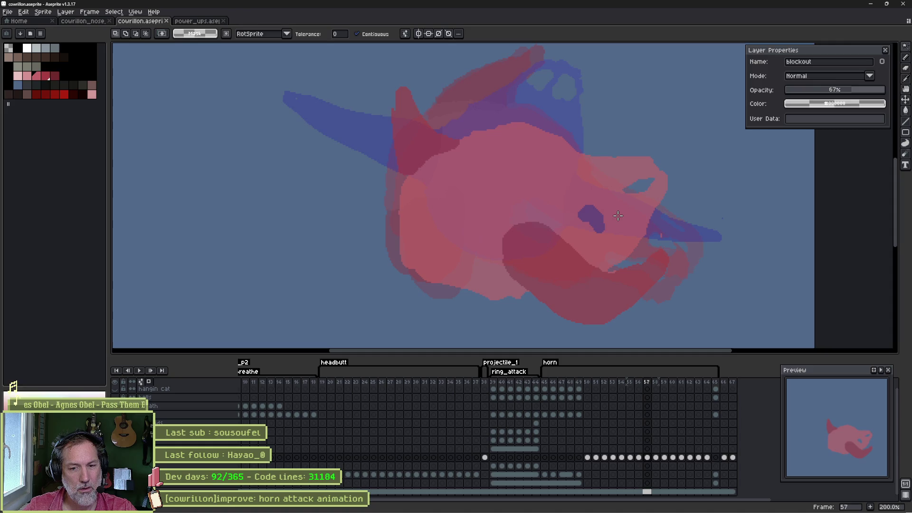
key("Left")
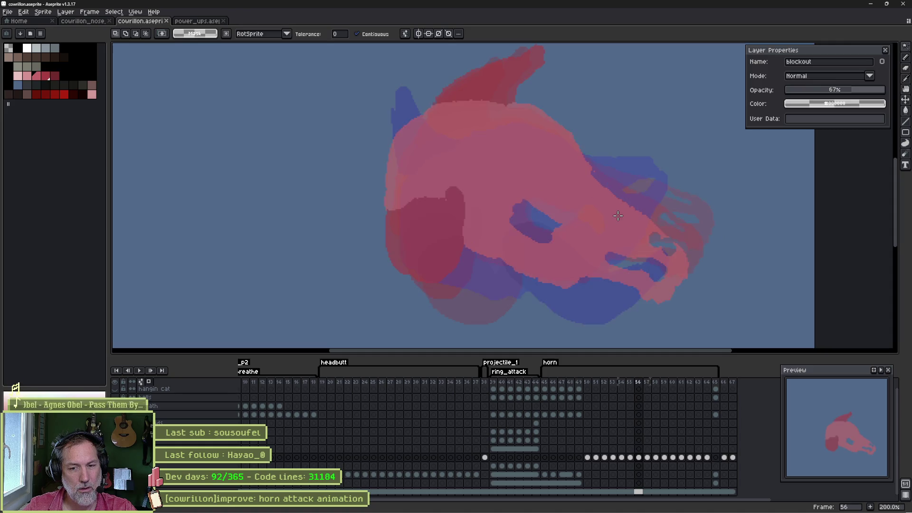
key("Left")
key("Right")
key("Right")
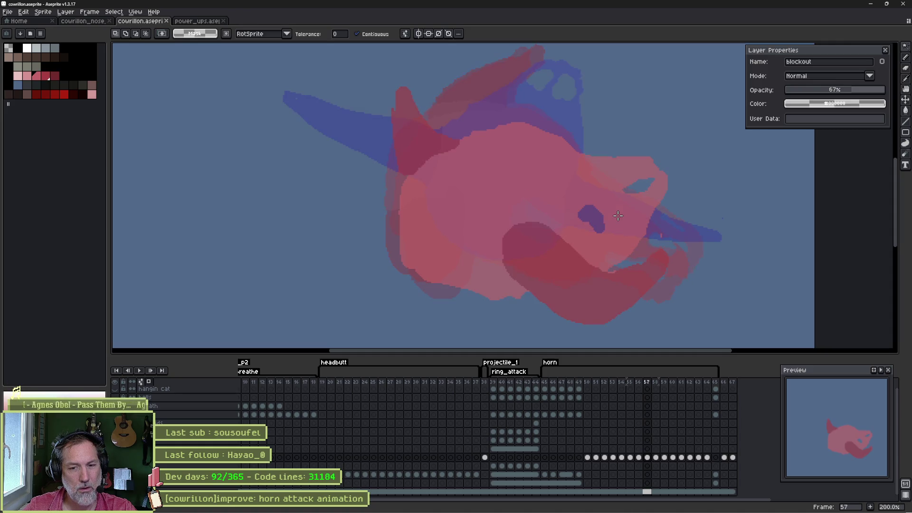
key("Right")
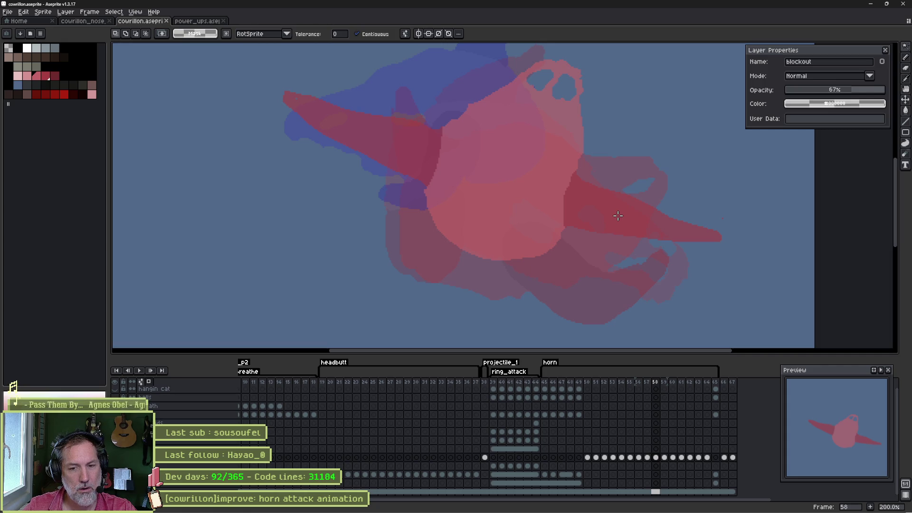
key("Right")
key("Left")
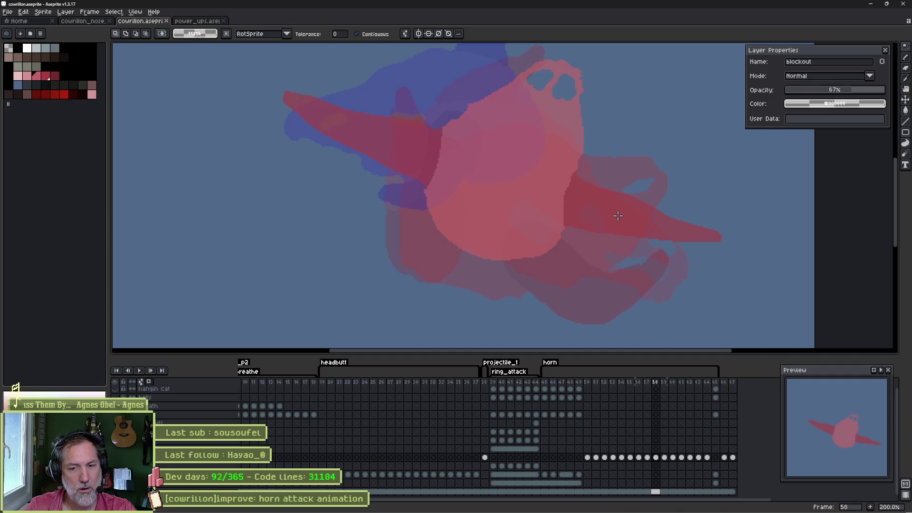
- Jump to frame 45 of the horn attack and turn on the canvas grid
scroll(483, 171, "down", 2)
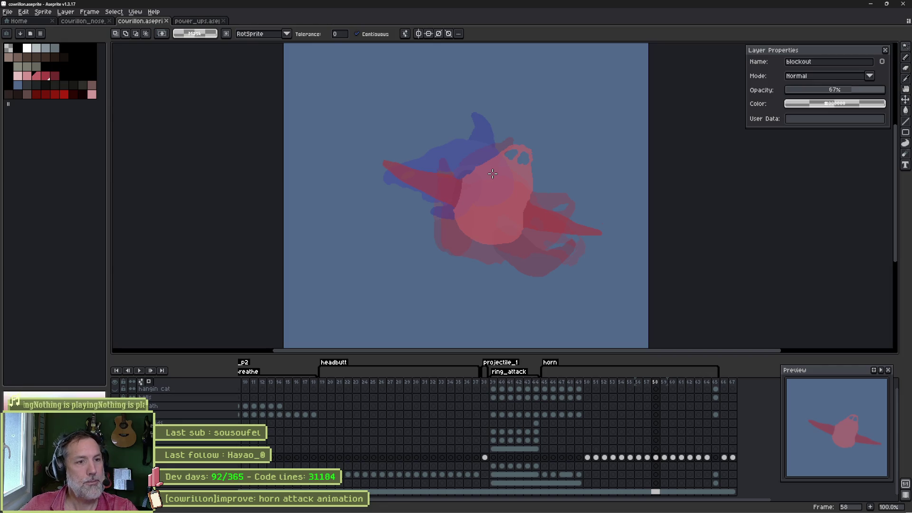
left_click(546, 383)
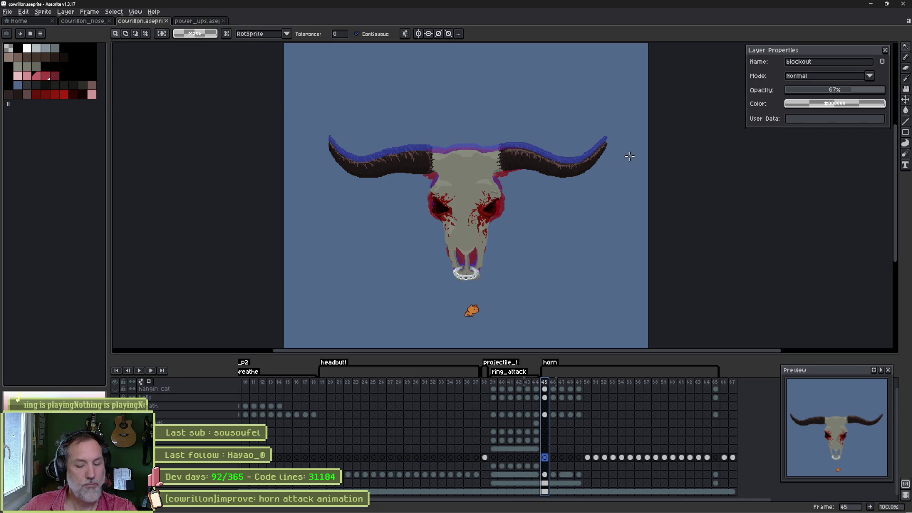
key("ctrl+apostrophe")
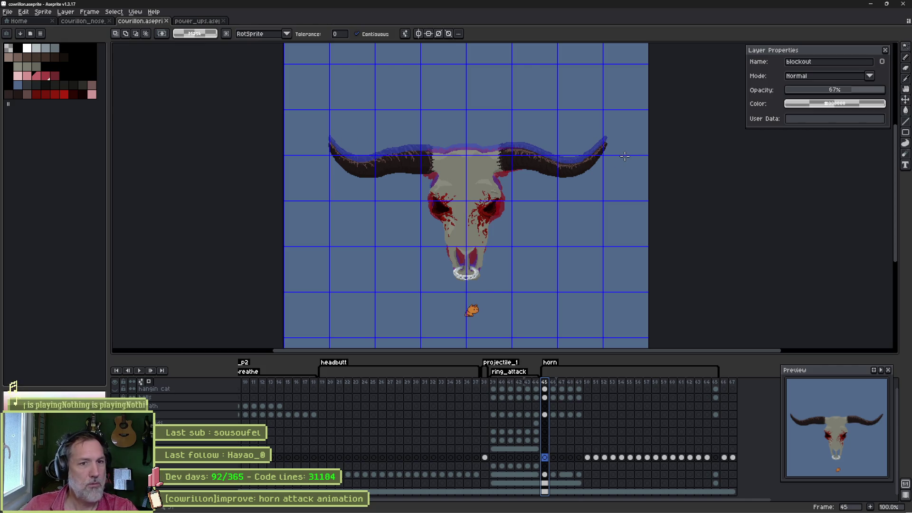
- Step through the horn attack frames up to frame 60 and settle back on frame 58
key("Right")
key("Right")
key("Right")
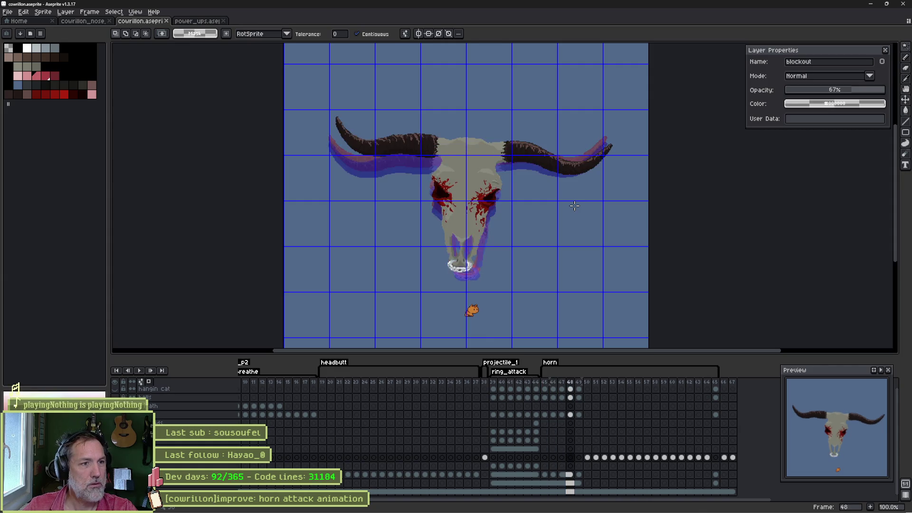
key("Right")
key("Right")
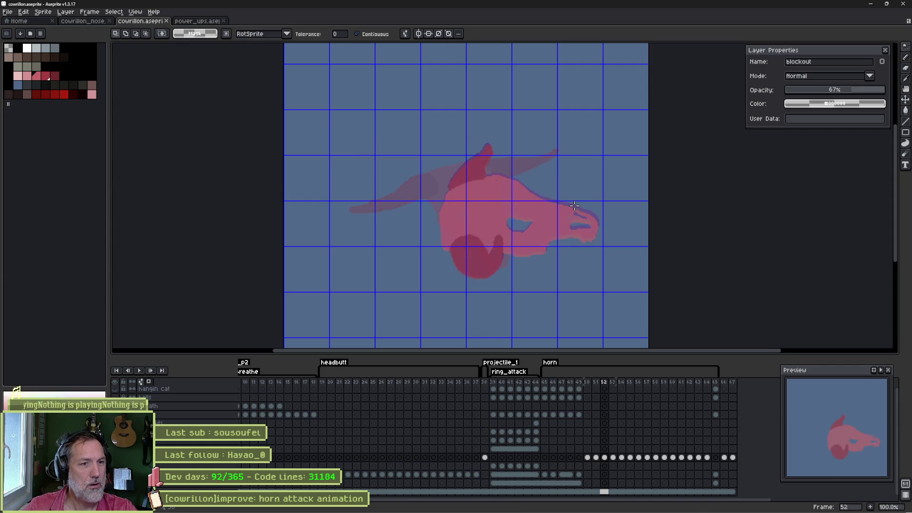
key("Right")
key("Right")
key("Right")
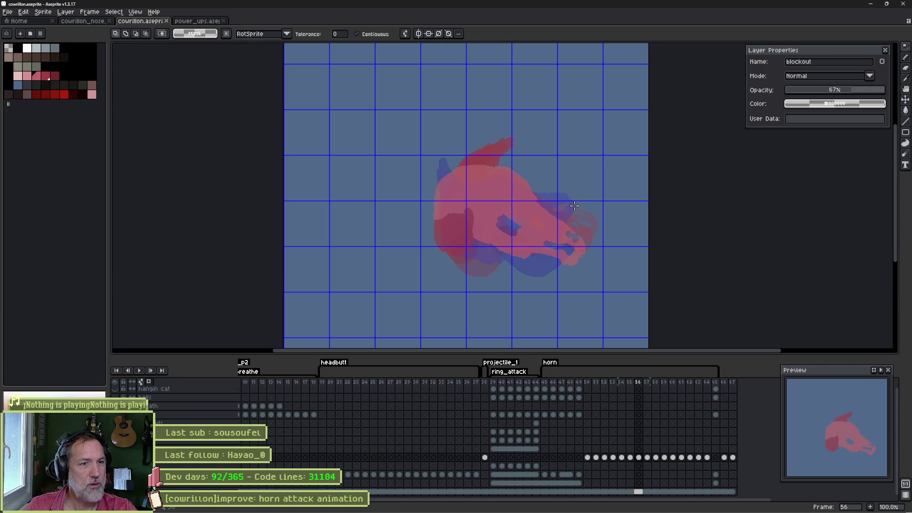
key("Right")
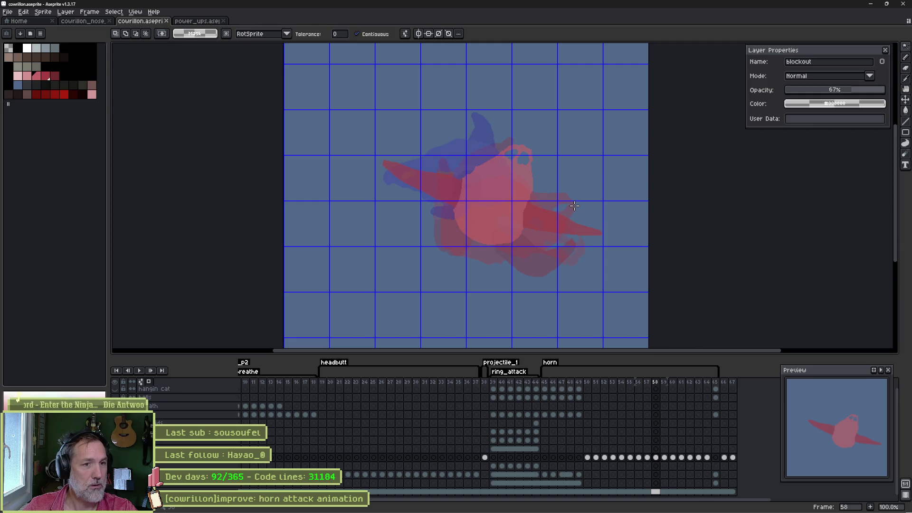
key("Right")
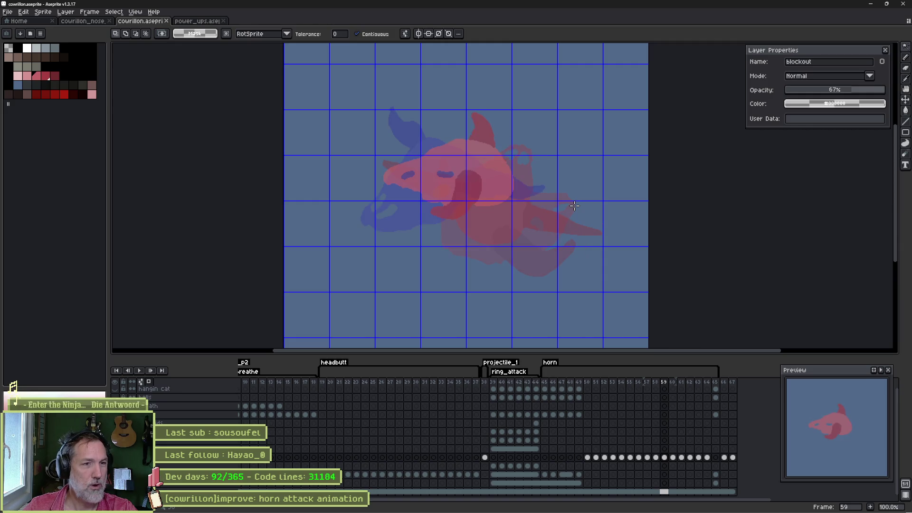
key("Right")
key("Left")
key("Left")
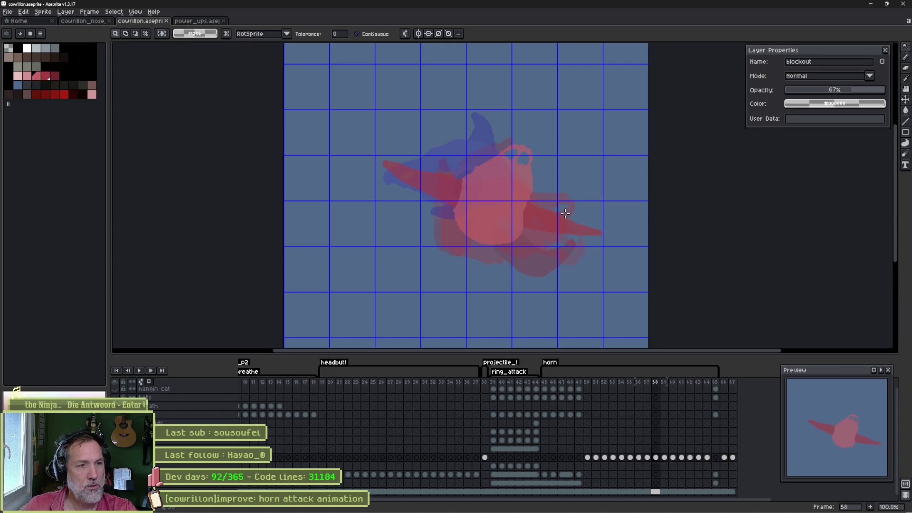
key("b")
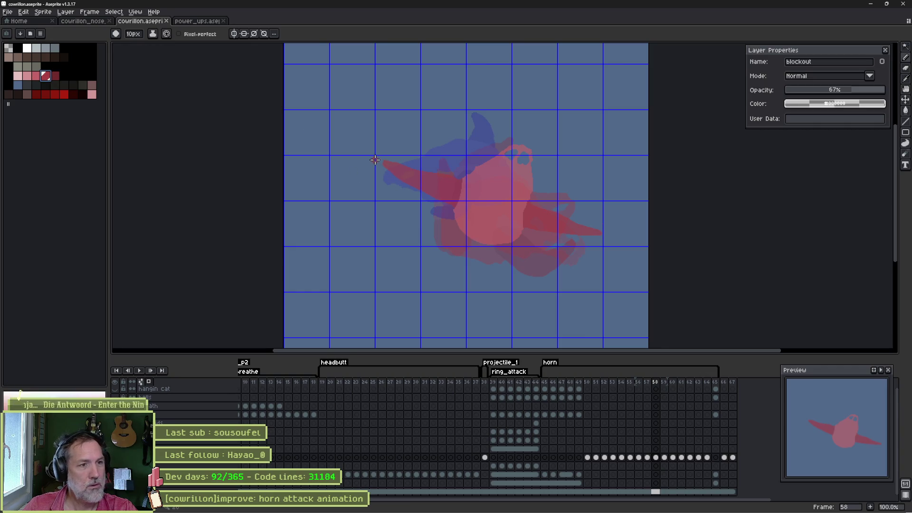
- Scale up the frame 58 drawing toward the upper left with free transform
left_click_drag(372, 158, 383, 162)
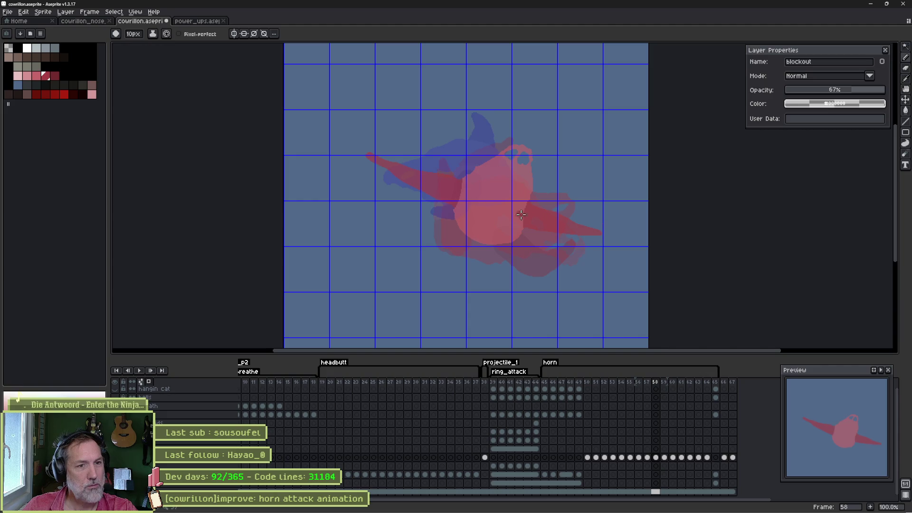
key("ctrl+z")
key("ctrl+t")
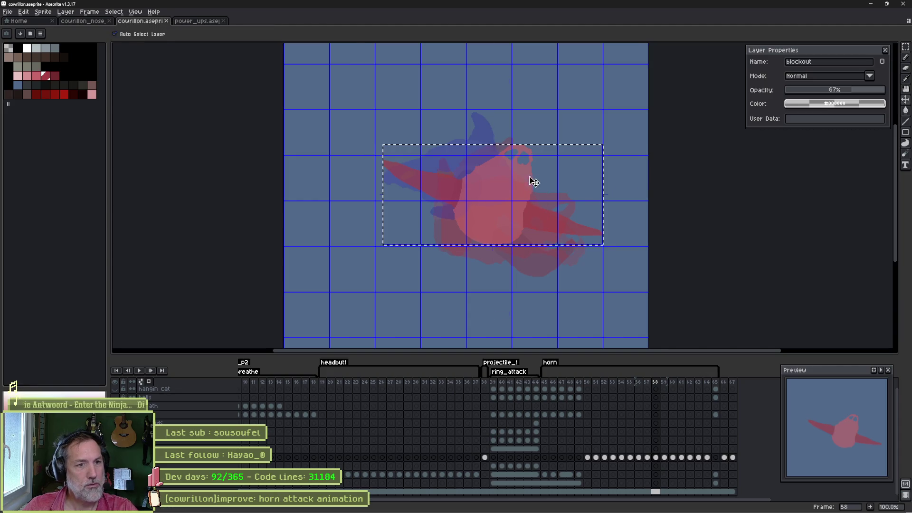
left_click_drag(383, 146, 354, 129)
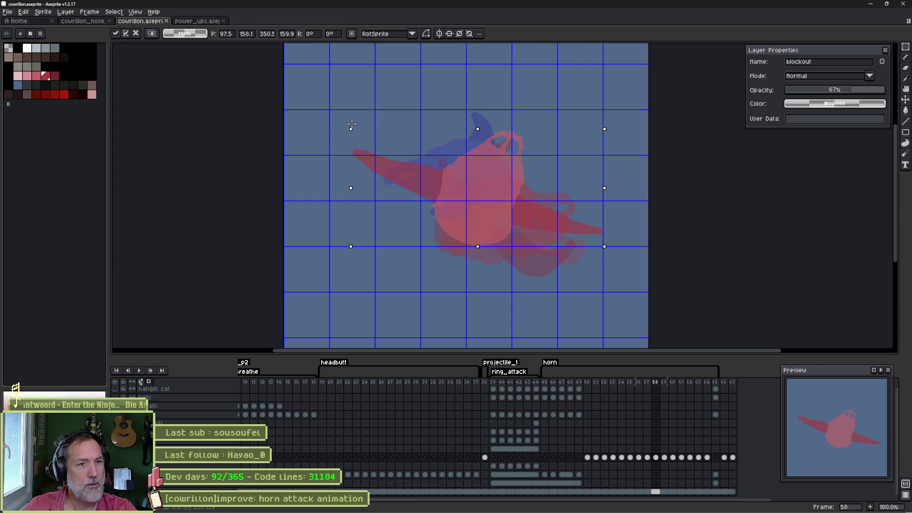
key("Return")
- Scale up the frame 59 drawing the same way and clear the selection
key("Right")
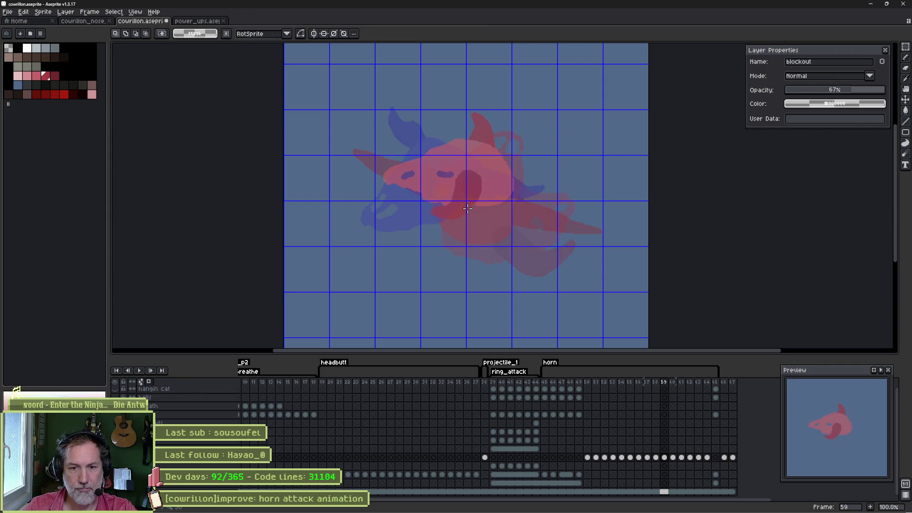
key("ctrl+shift+d")
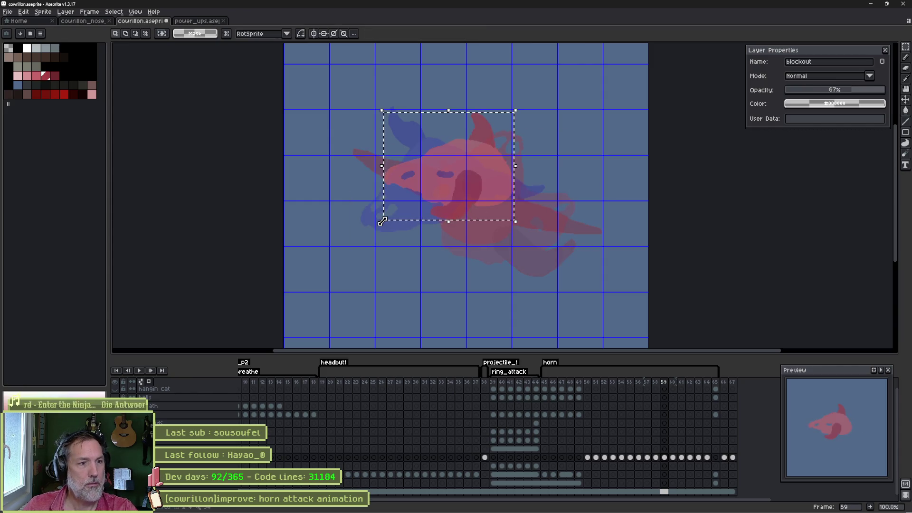
key("ctrl+t")
left_click_drag(379, 227, 374, 230)
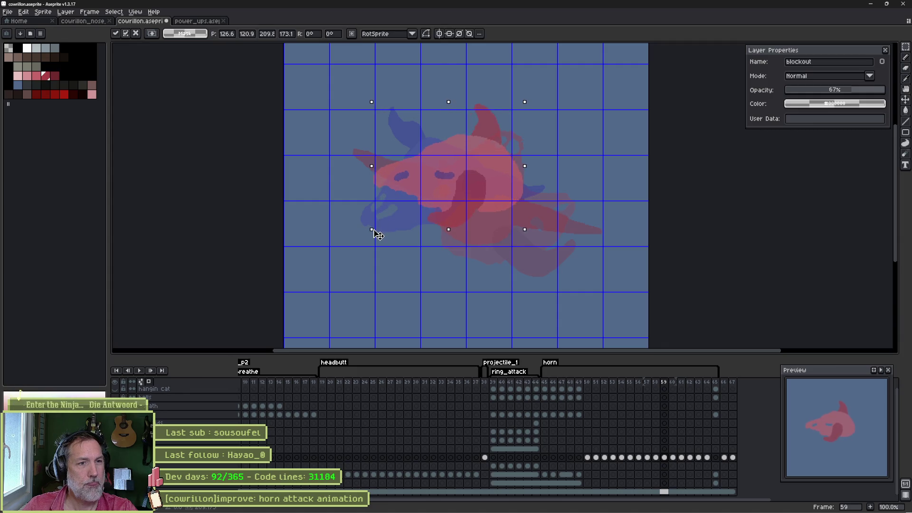
key("Return")
key("ctrl+d")
- Play the animation from frame 60 to preview the enlarged poses, then stop it
key("Right")
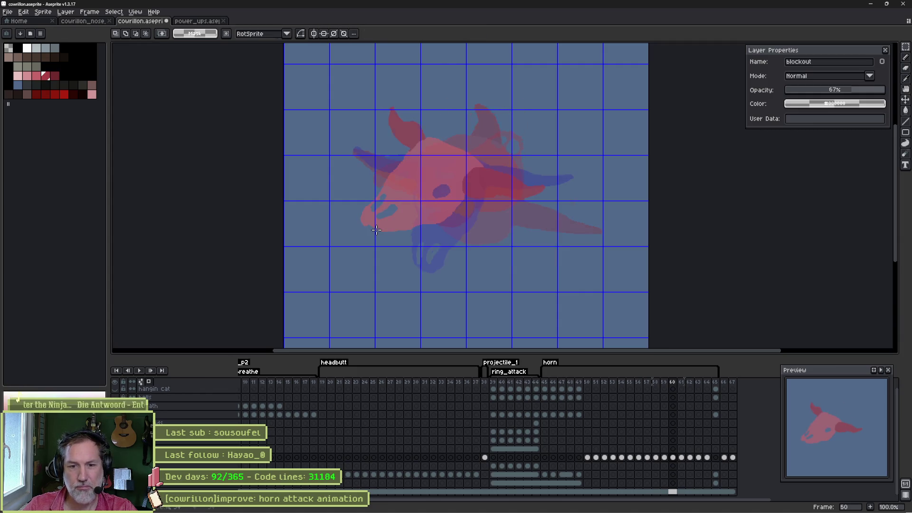
key("Return")
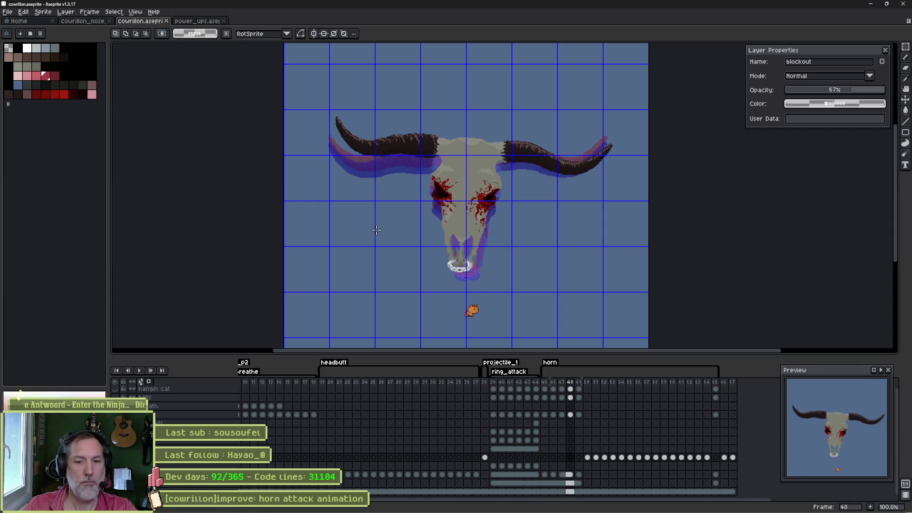
left_click(376, 230)
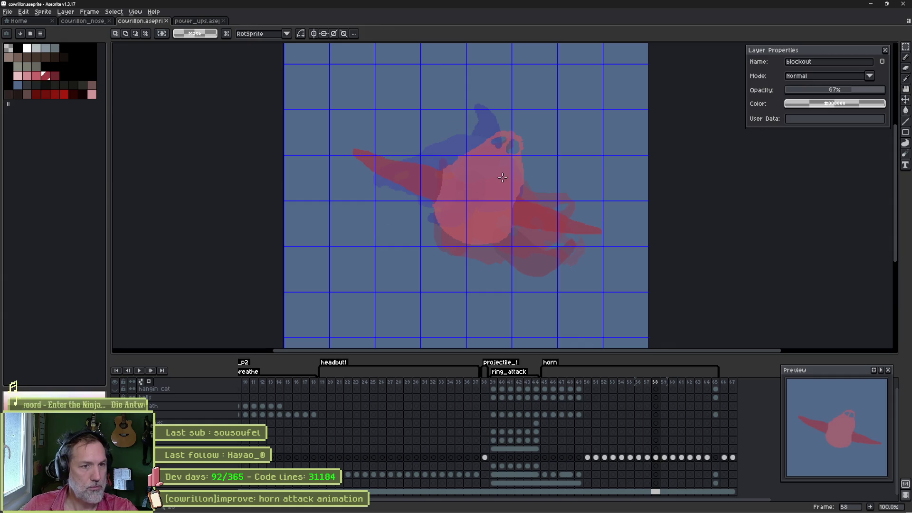
- Flip between frames 56–58 comparing poses, then turn the grid off on frame 58
key("Left")
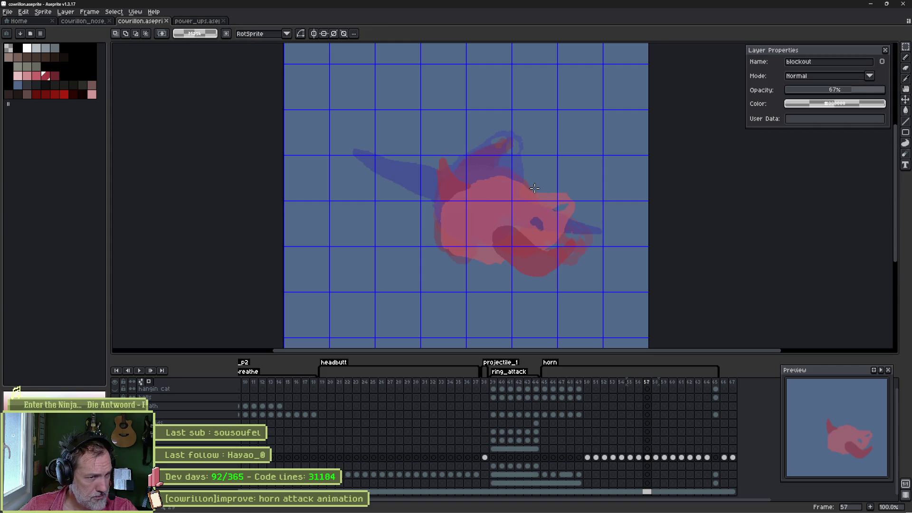
key("Right")
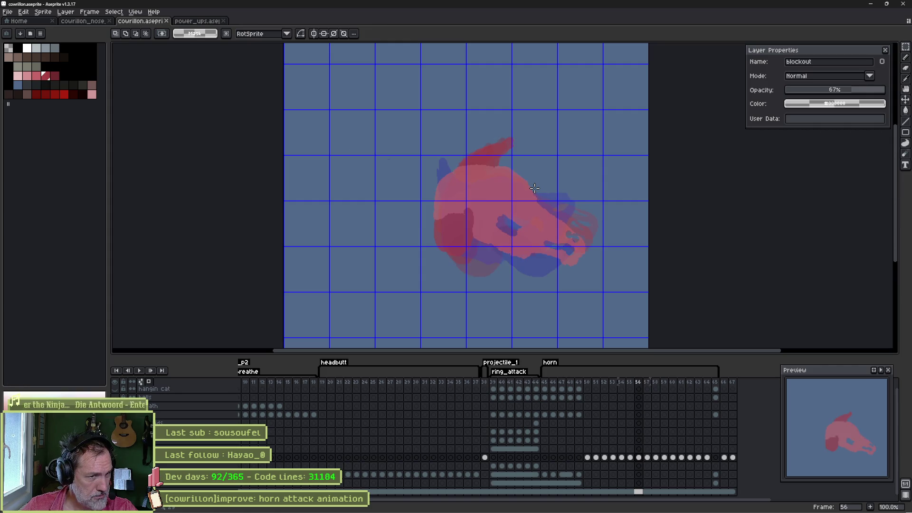
key("Left")
key("Right")
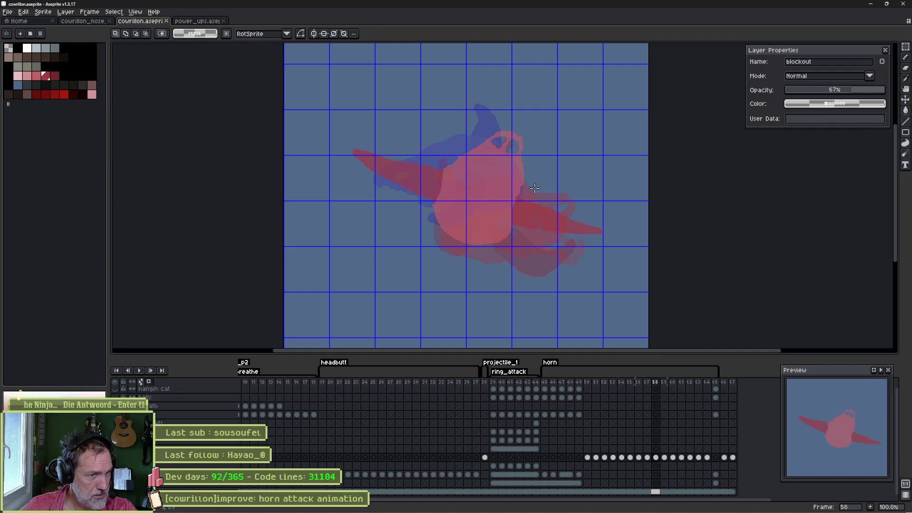
key("Right")
key("Left")
key("Left")
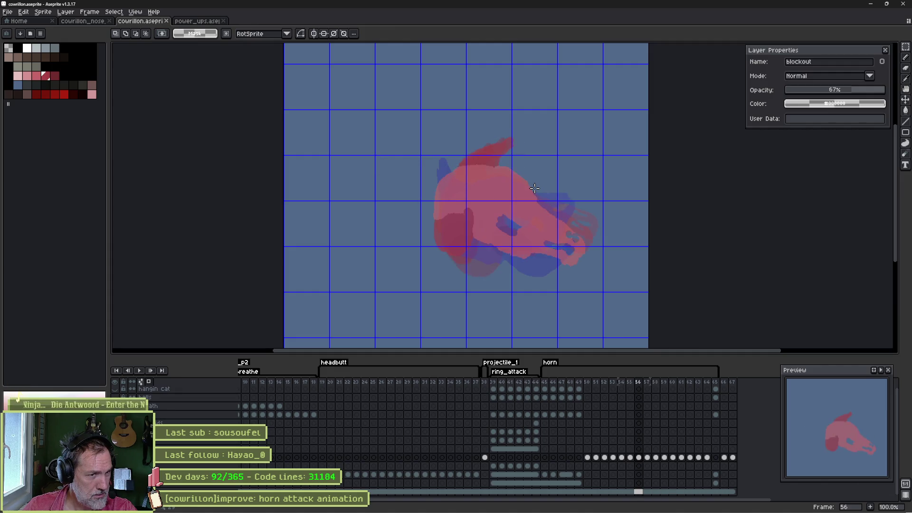
key("Right")
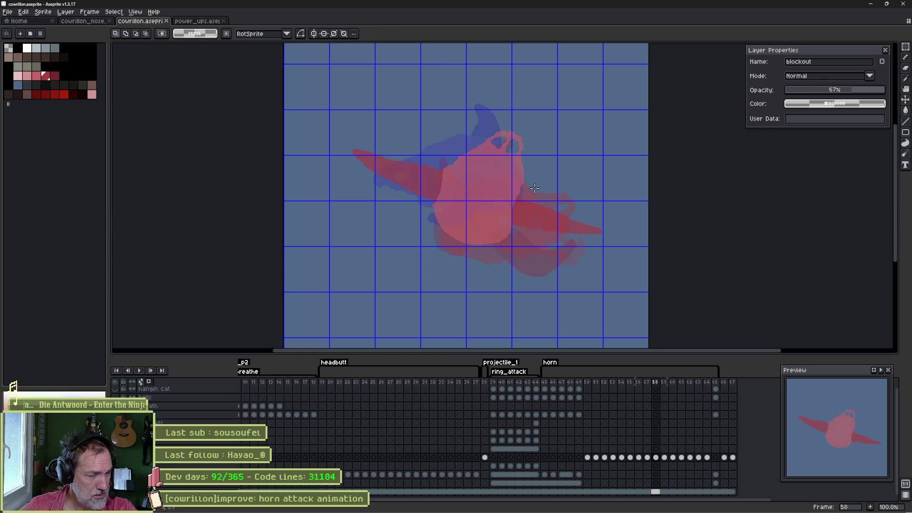
key("ctrl+apostrophe")
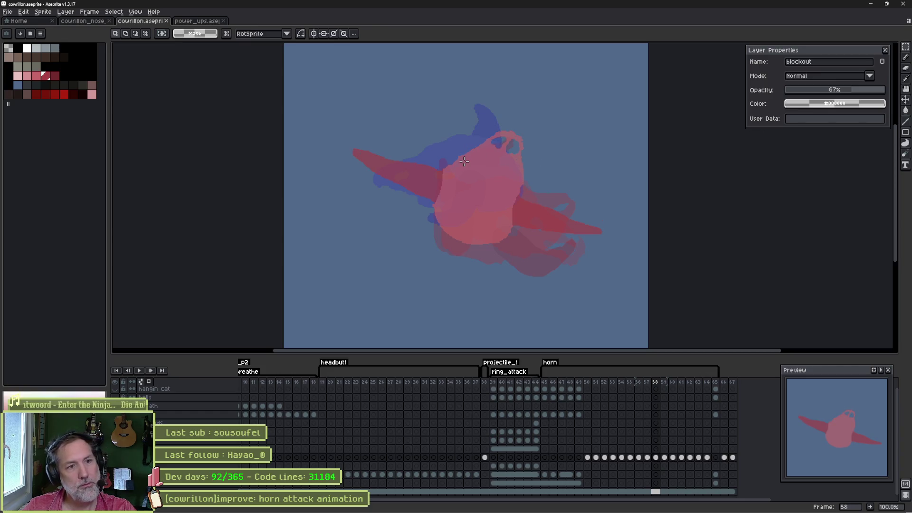
- Pick the pink colour and paint over the eye holes on the pink head
scroll(465, 162, "up", 1)
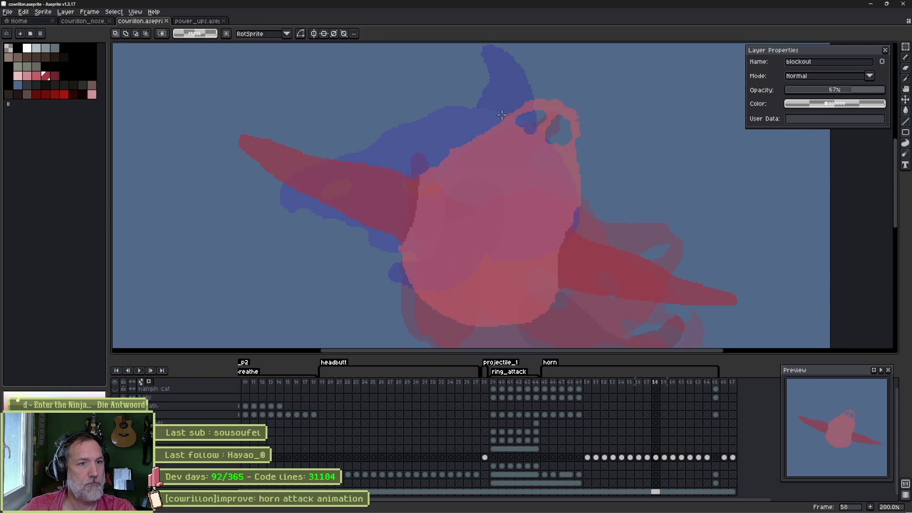
key("b")
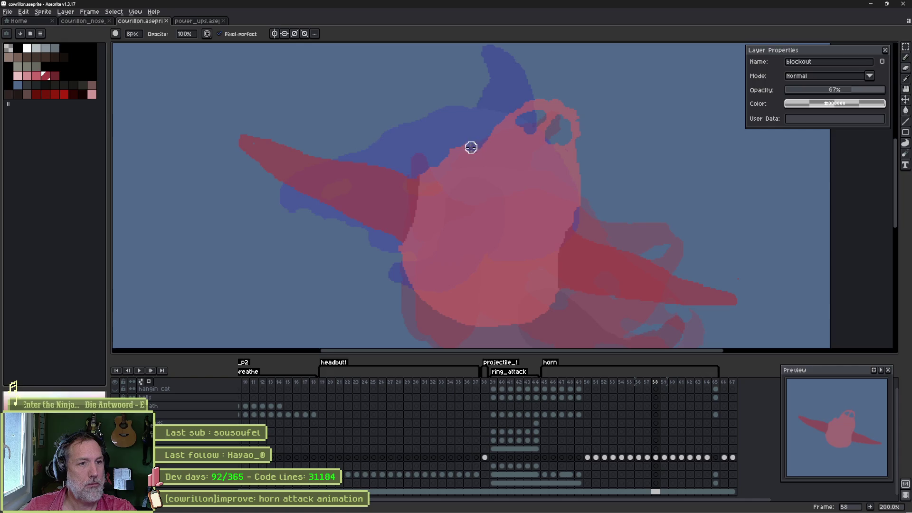
left_click_drag(471, 147, 443, 145)
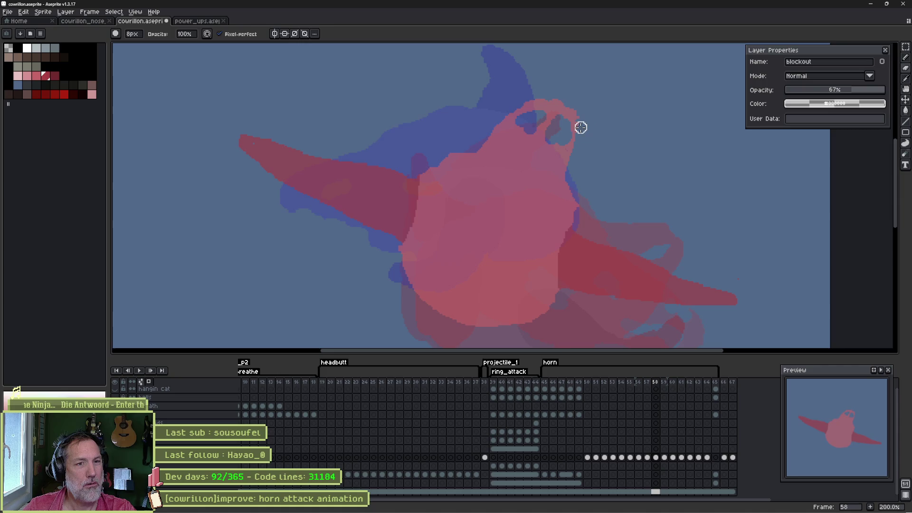
key("e")
left_click(33, 77)
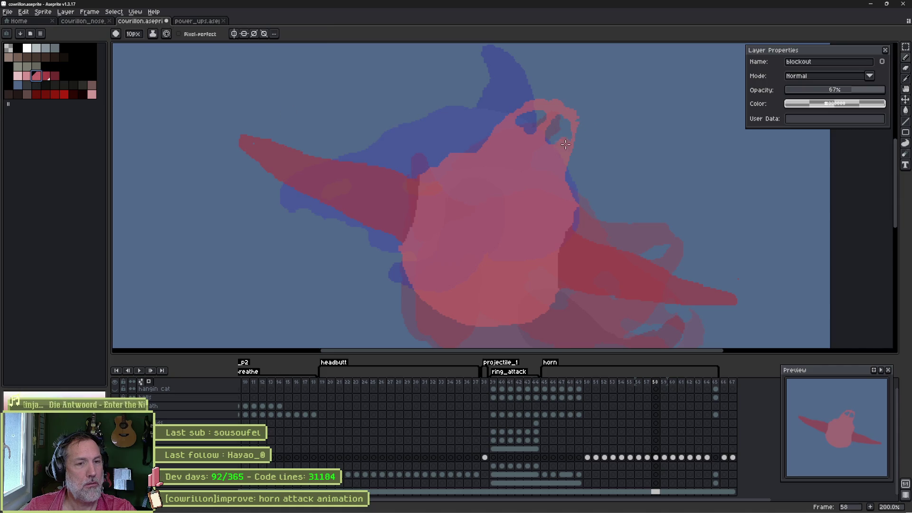
mouse_move(565, 126)
left_mouse_down()
mouse_move(528, 119)
mouse_move(530, 127)
mouse_move(548, 119)
left_mouse_up()
- Repaint the body's lower curve with the 8px brush so pink covers the blue beneath
key("b")
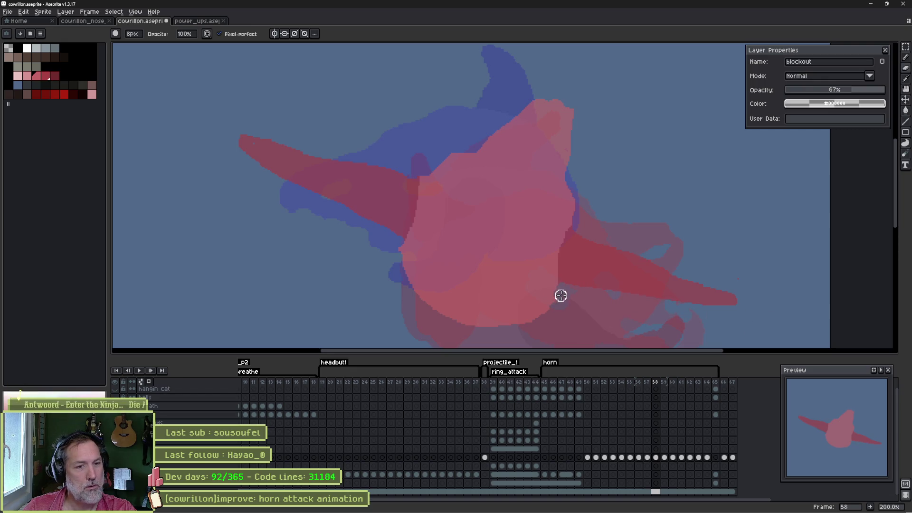
mouse_move(557, 298)
left_mouse_down()
mouse_move(527, 312)
mouse_move(466, 314)
mouse_move(416, 293)
mouse_move(396, 264)
left_mouse_up()
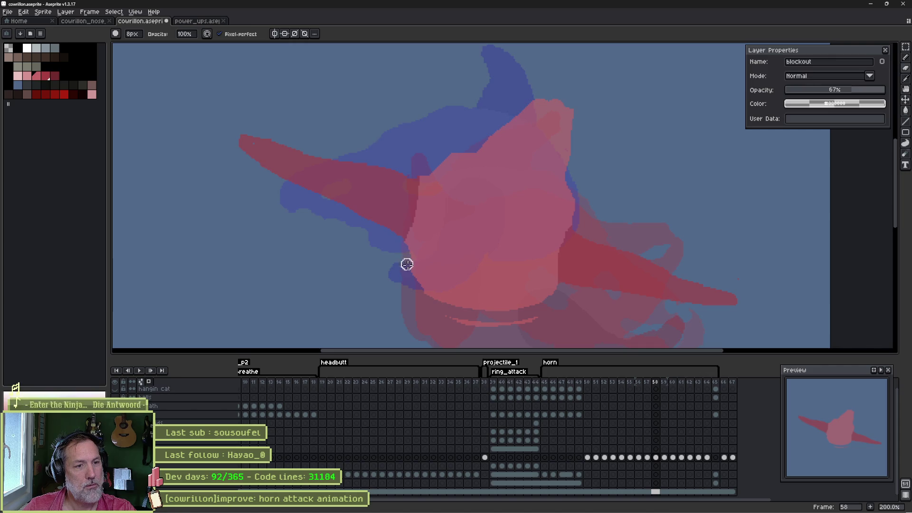
mouse_move(408, 264)
left_mouse_down()
mouse_move(427, 291)
mouse_move(519, 322)
left_mouse_up()
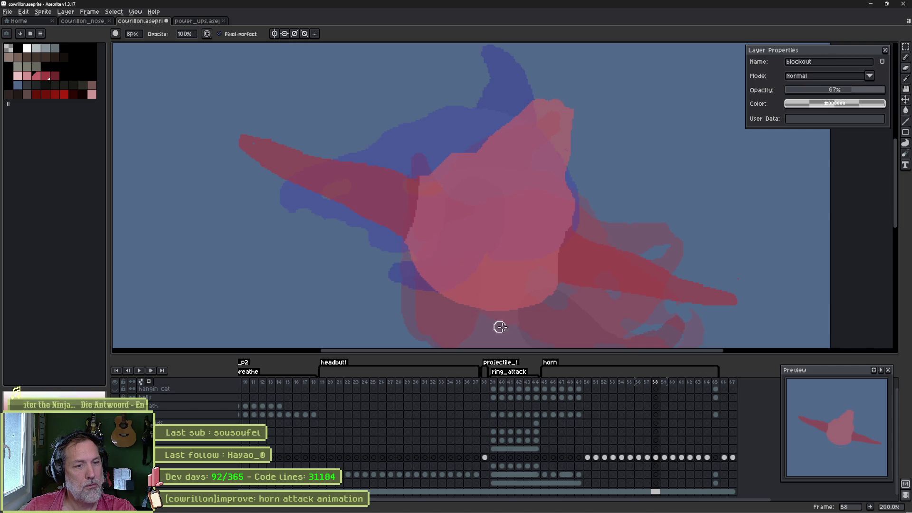
key("Right")
- On frame 59, erase pink at the head's right edge and below the blue horn
key("Left")
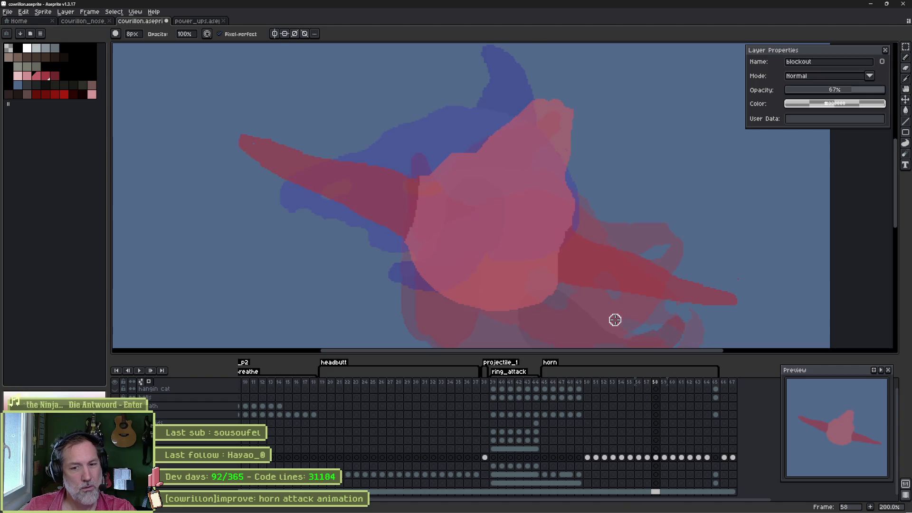
key("Right")
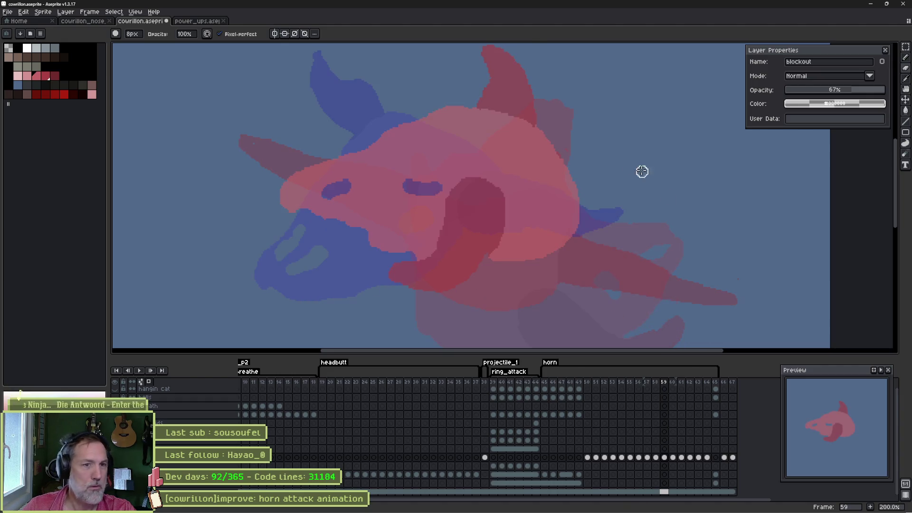
mouse_move(571, 190)
left_mouse_down()
mouse_move(563, 228)
mouse_move(525, 267)
mouse_move(582, 206)
mouse_move(578, 186)
left_mouse_up()
left_click_drag(557, 249, 564, 234)
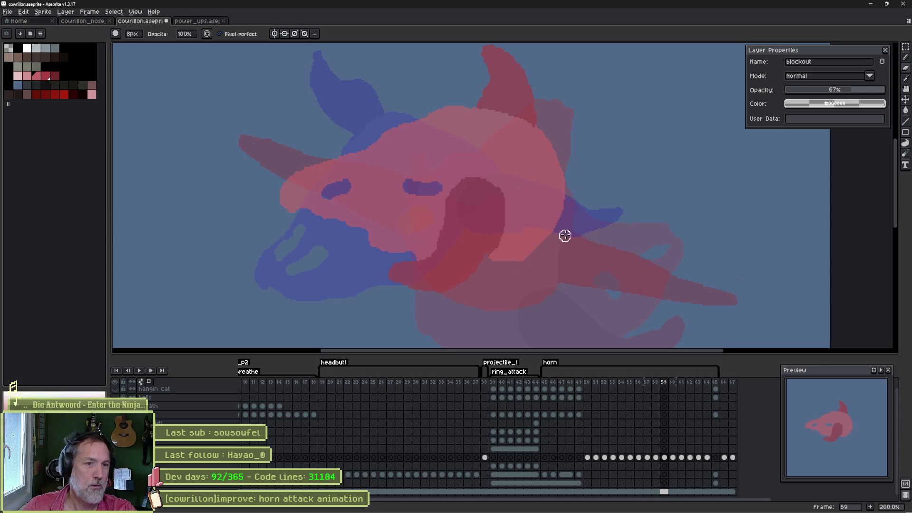
mouse_move(508, 252)
left_mouse_down()
mouse_move(557, 215)
mouse_move(546, 234)
mouse_move(558, 242)
left_mouse_up()
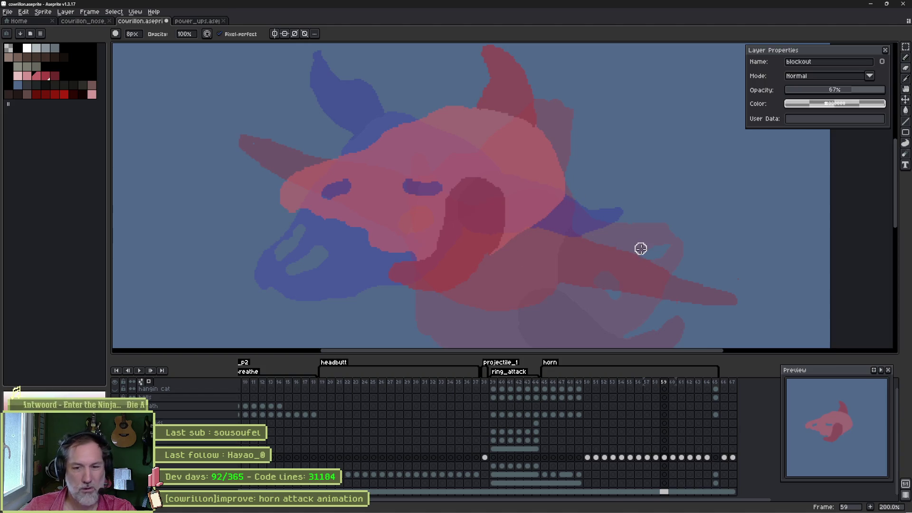
- Clean up the lower edge of frame 57's pink blockout, then play the horn attack animation
key("period")
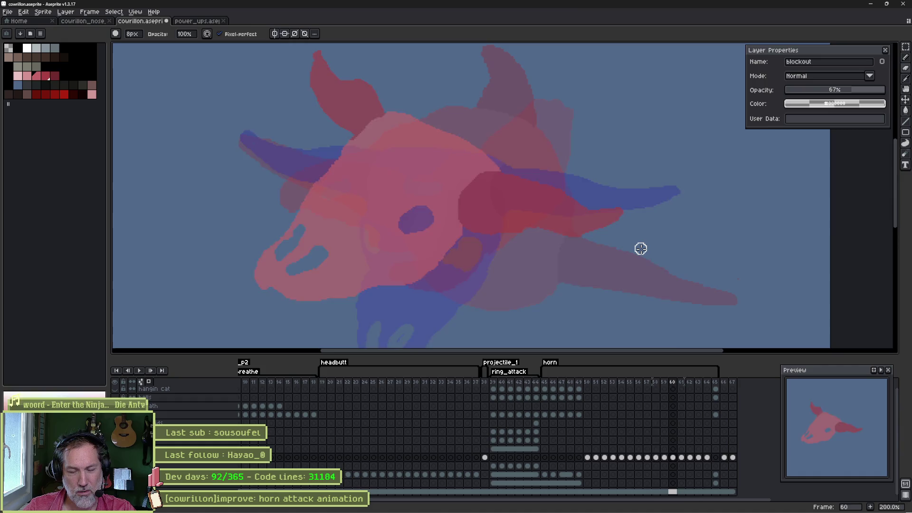
key("comma")
key("comma")
key("comma")
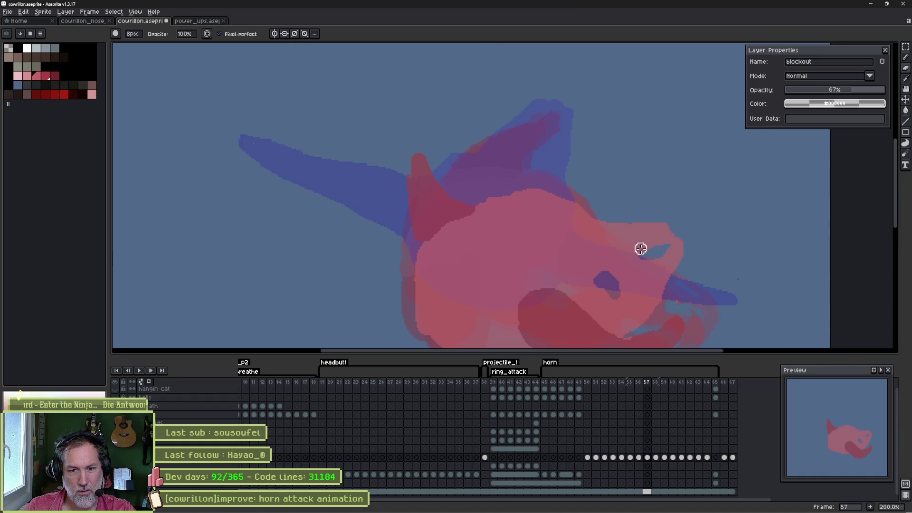
left_click_drag(506, 193, 452, 159)
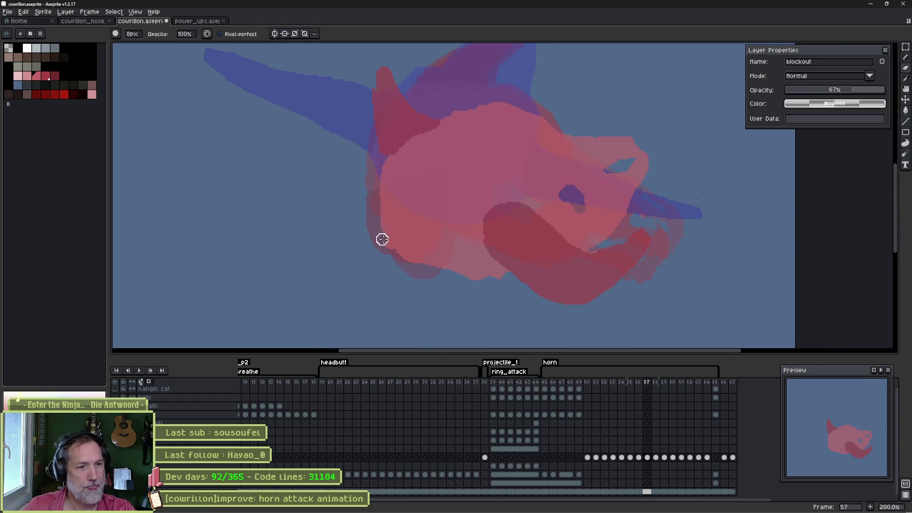
left_click_drag(421, 262, 494, 275)
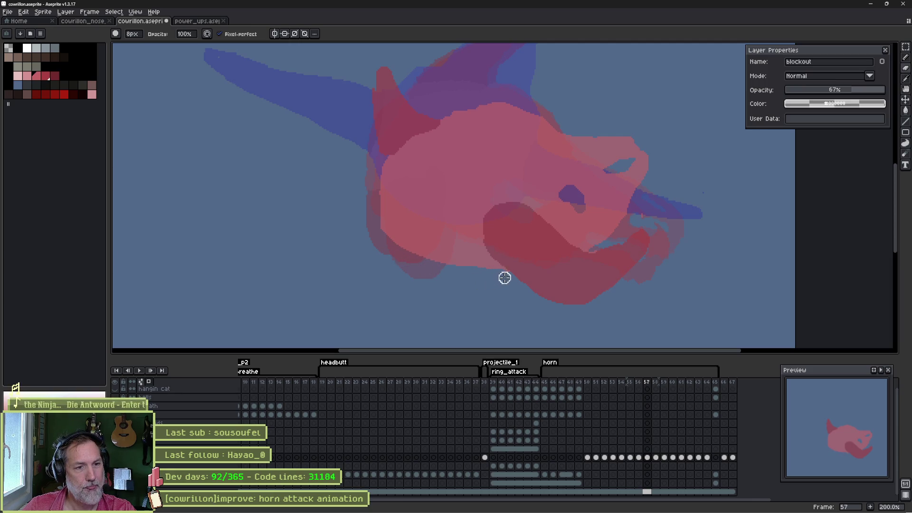
key("w")
left_click(477, 249)
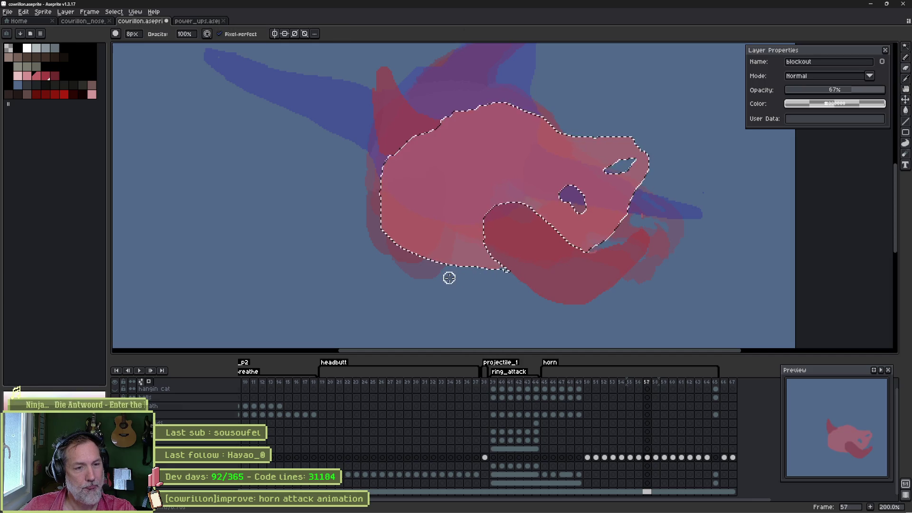
key("ctrl+d")
key("v")
key("b")
mouse_move(494, 199)
left_mouse_down()
mouse_move(474, 227)
mouse_move(459, 215)
left_mouse_up()
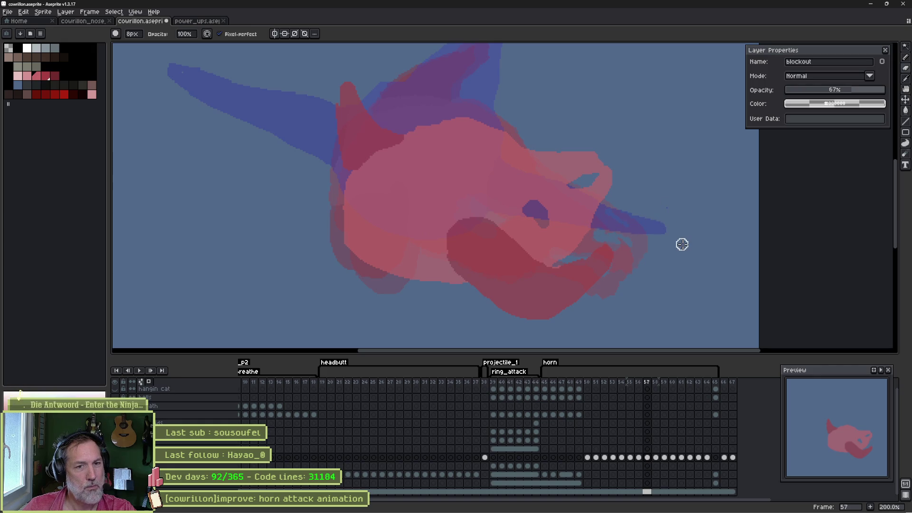
key("Right")
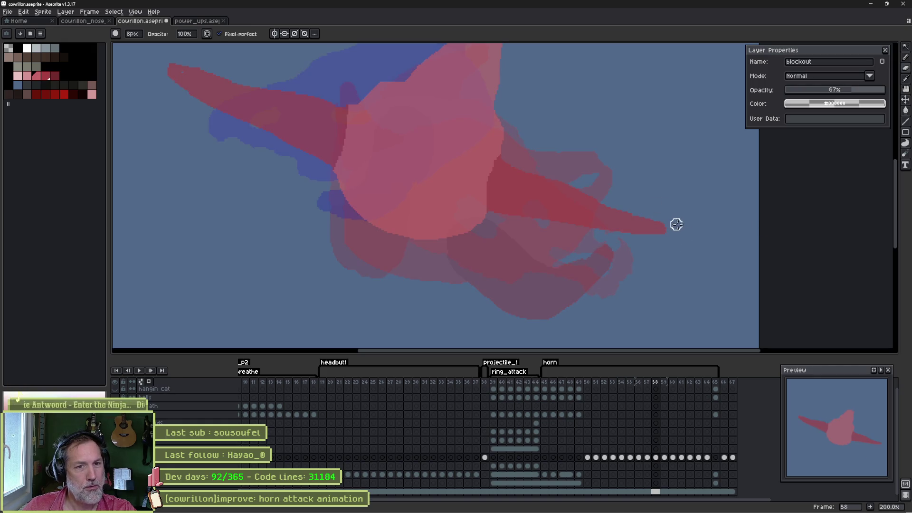
key("Return")
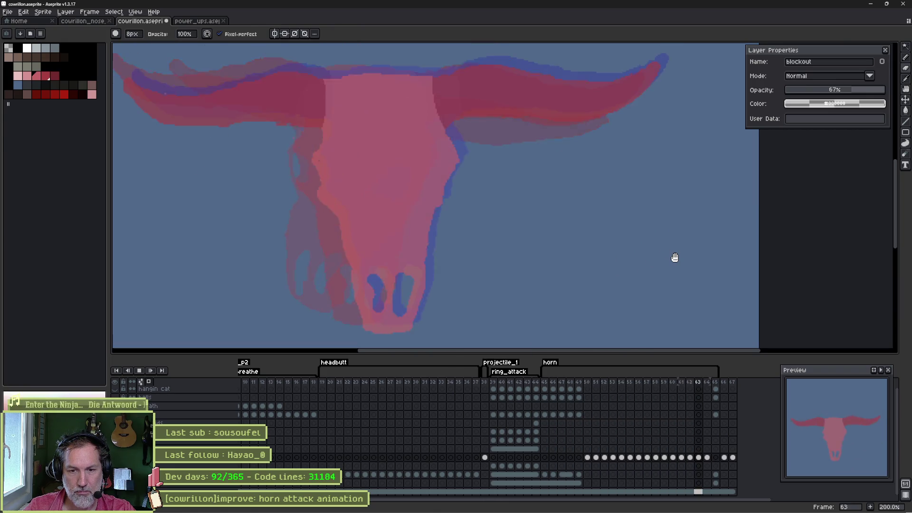
- Stop playback and undo the accidental palette colour swap
key("Return")
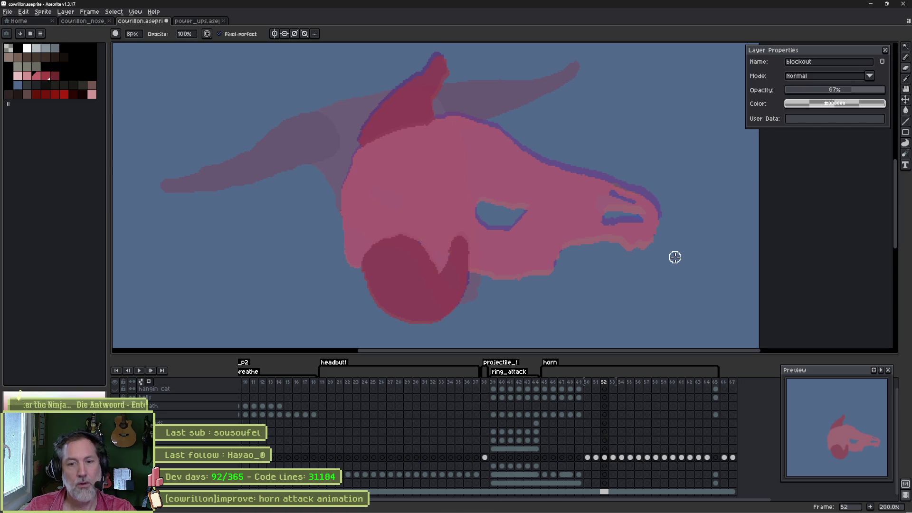
left_click_drag(519, 241, 493, 214)
key("w")
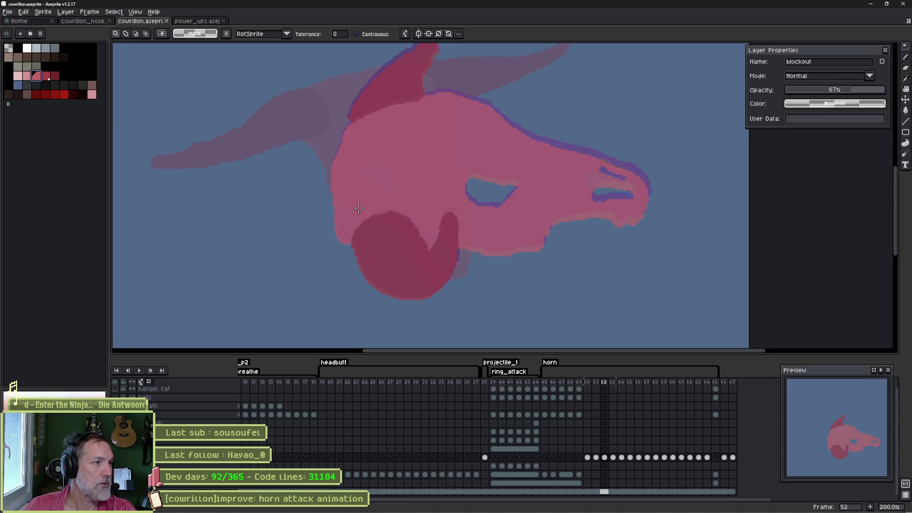
left_click(46, 75)
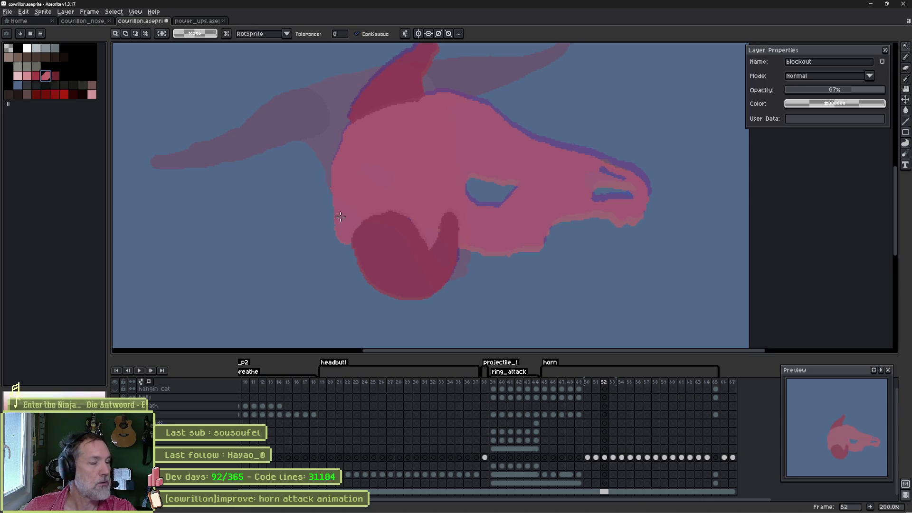
key("ctrl+z")
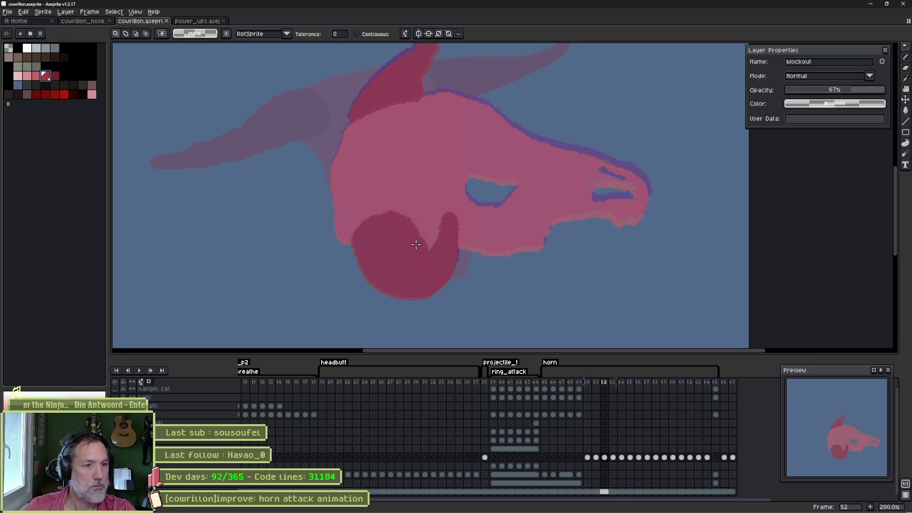
- Replay the attack, then select the horn_attack cels for frames 58 through 63
scroll(416, 245, "down", 1)
key("Return")
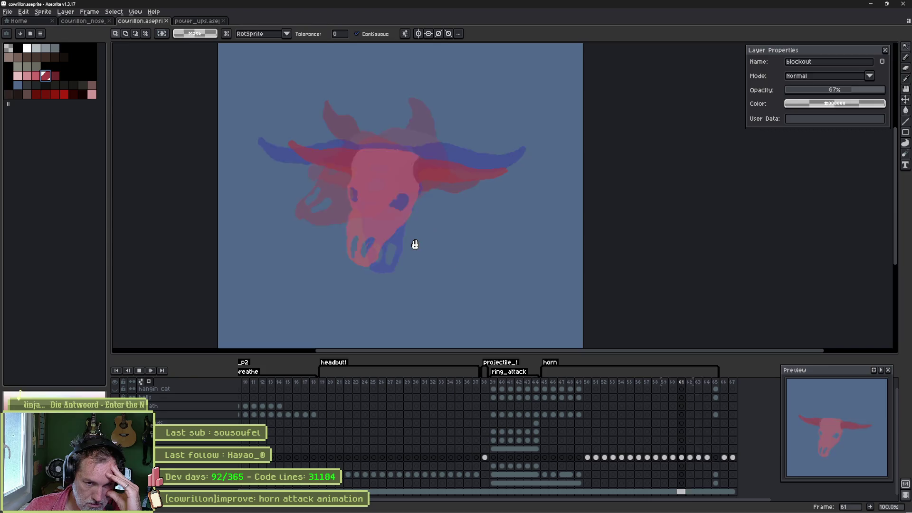
key("Return")
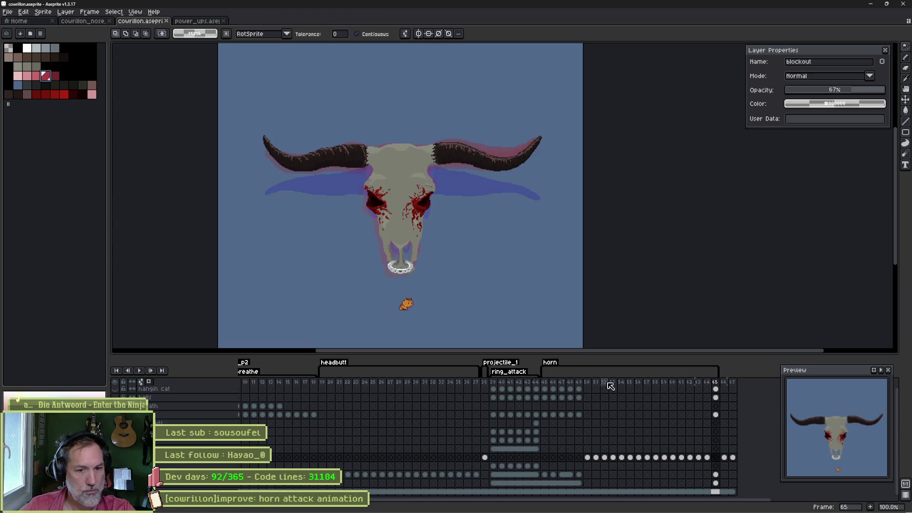
left_click(698, 459)
left_click_drag(699, 460, 661, 461)
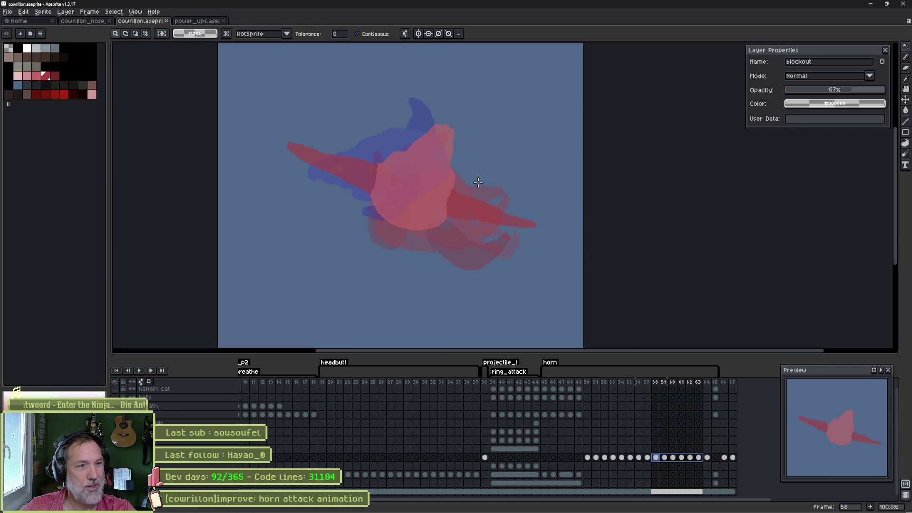
- Draw a bluish line across the pink horn and widen the horn's holes with the pencil
scroll(437, 141, "up", 3)
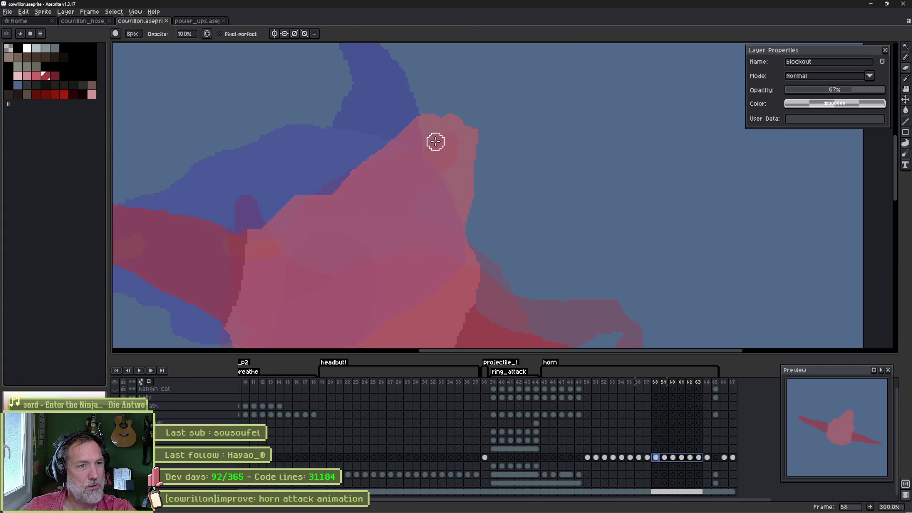
key("v")
key("b")
scroll(436, 139, "up", 1)
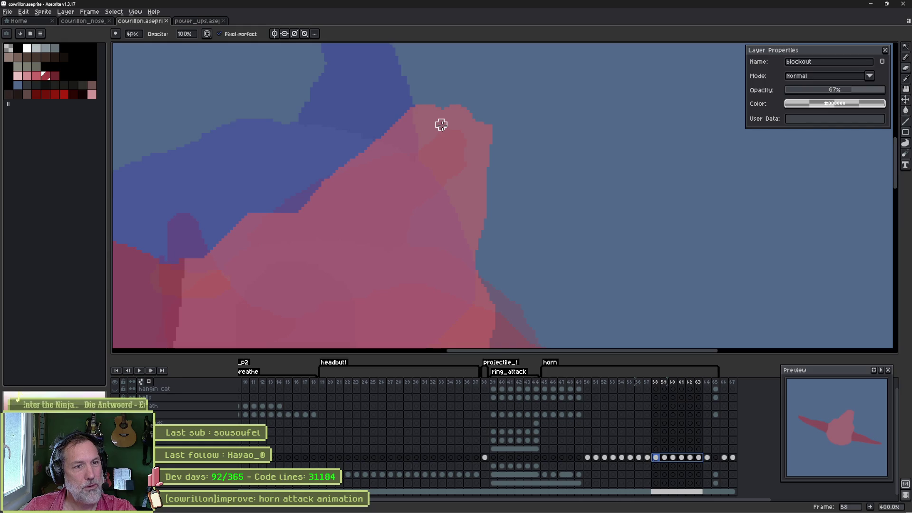
mouse_move(442, 125)
left_mouse_down()
mouse_move(428, 143)
mouse_move(464, 138)
mouse_move(452, 159)
mouse_move(466, 157)
mouse_move(463, 175)
left_mouse_up()
left_click_drag(429, 151, 405, 150)
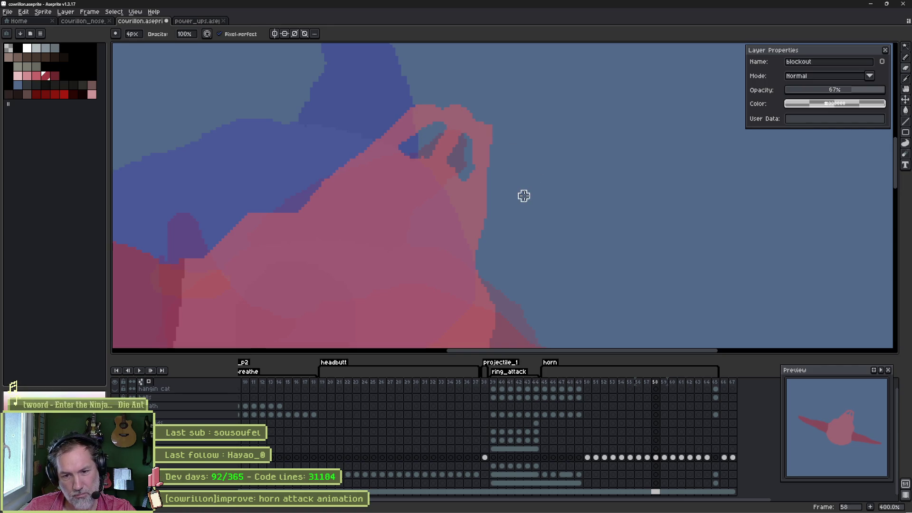
scroll(438, 201, "down", 5)
scroll(438, 202, "left", 3)
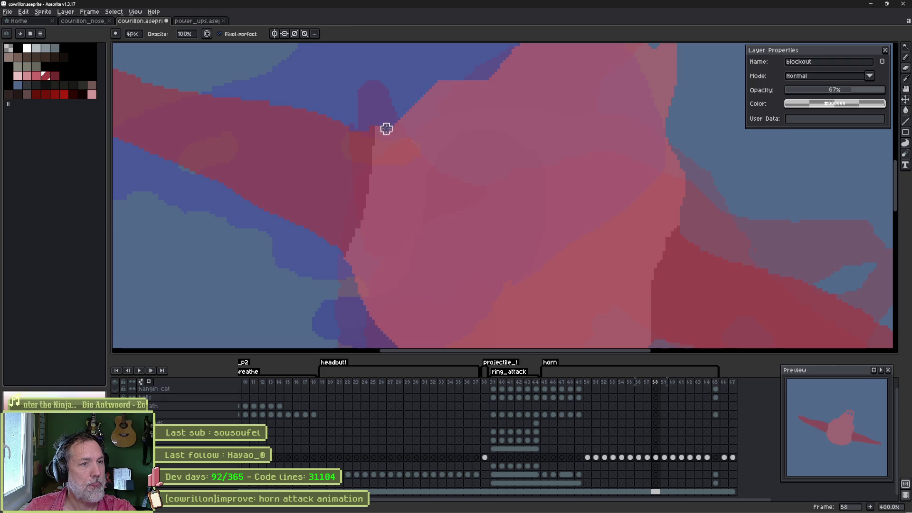
- Erase the lighter pink along the horn with a 5px eraser
key("e")
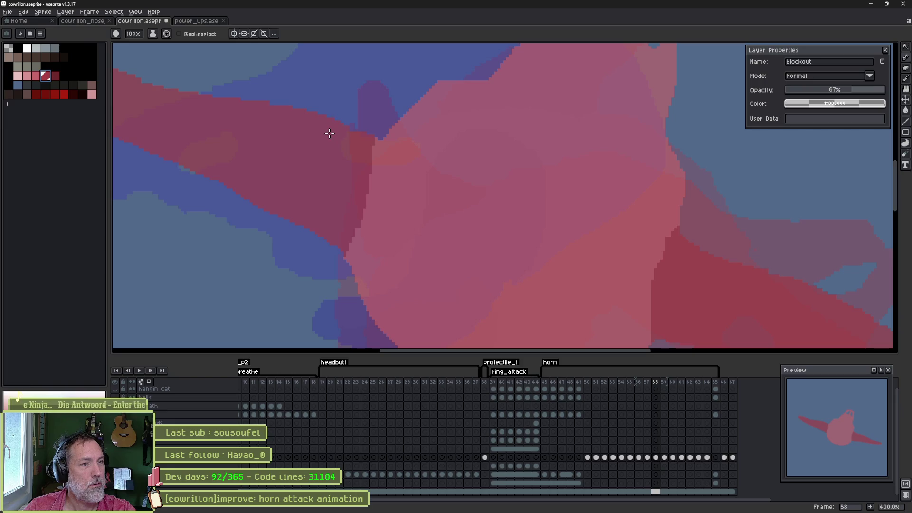
key("minus")
key("minus")
key("minus")
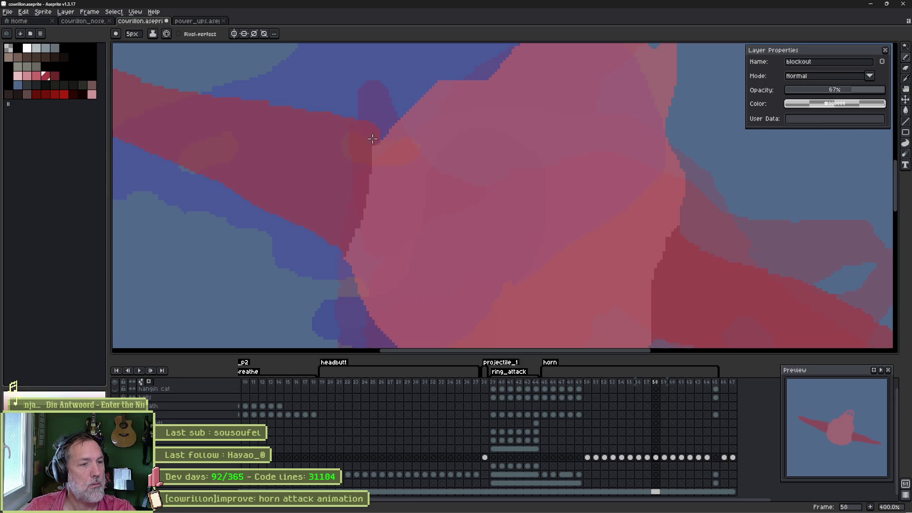
left_click_drag(373, 138, 364, 182)
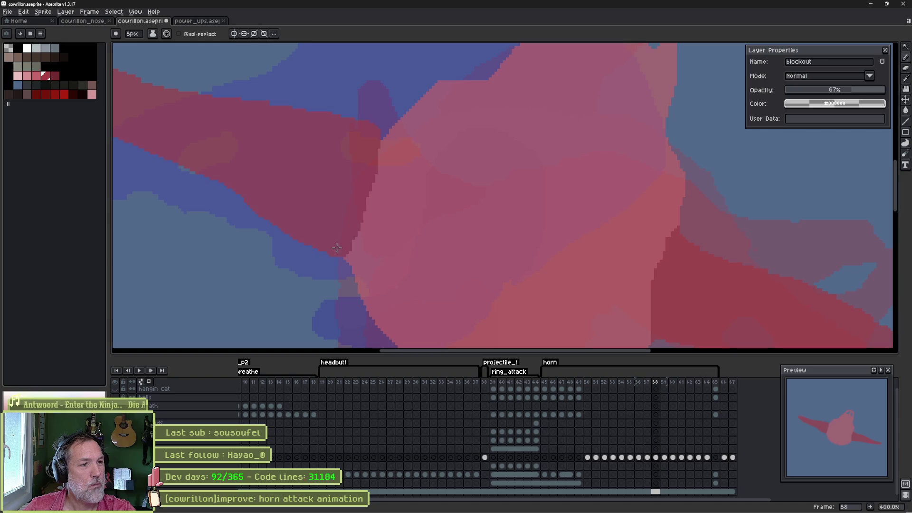
left_click_drag(332, 247, 414, 261)
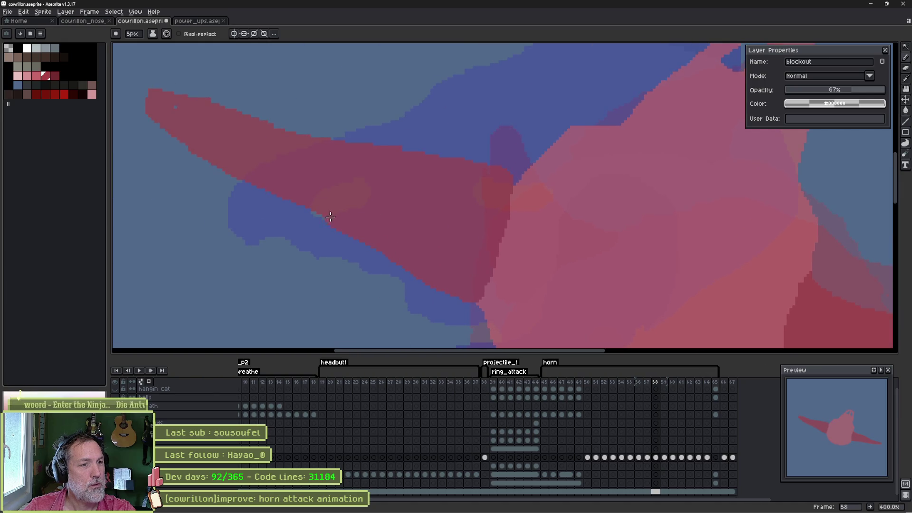
key("b")
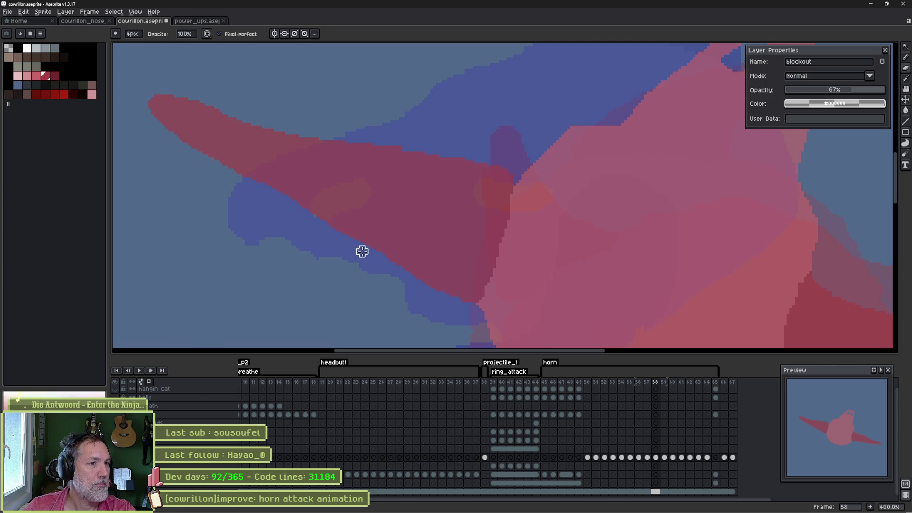
- Zoom out to 100% to see the whole skull, then advance to frame 59
scroll(644, 261, "down", 1)
mouse_move(643, 261)
left_mouse_down()
mouse_move(480, 143)
mouse_move(459, 154)
left_mouse_up()
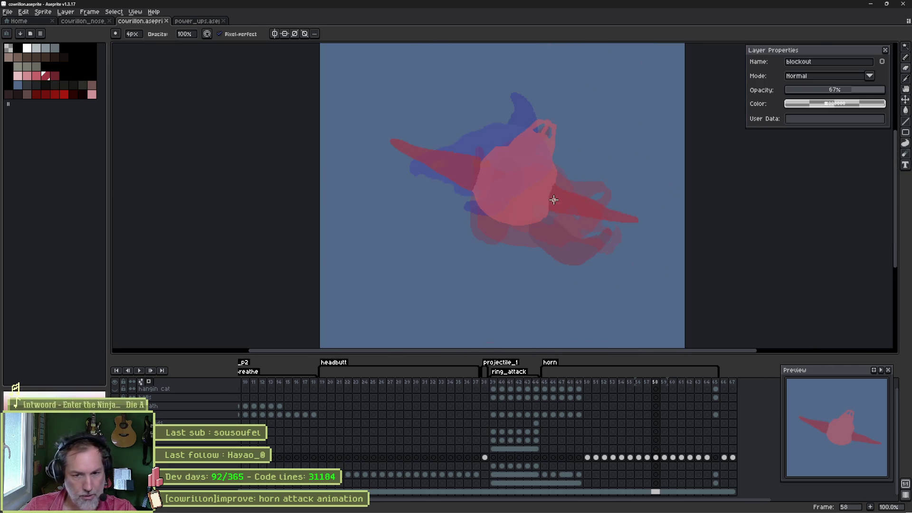
key("1")
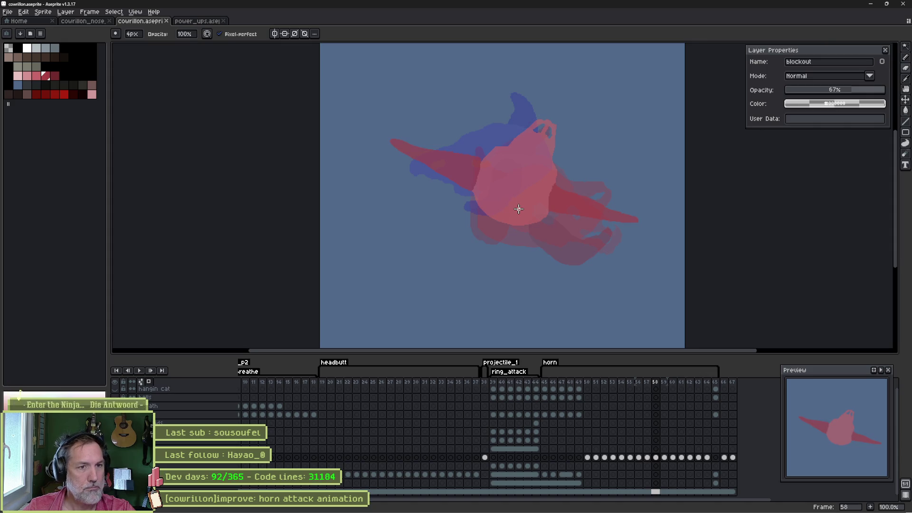
key("Right")
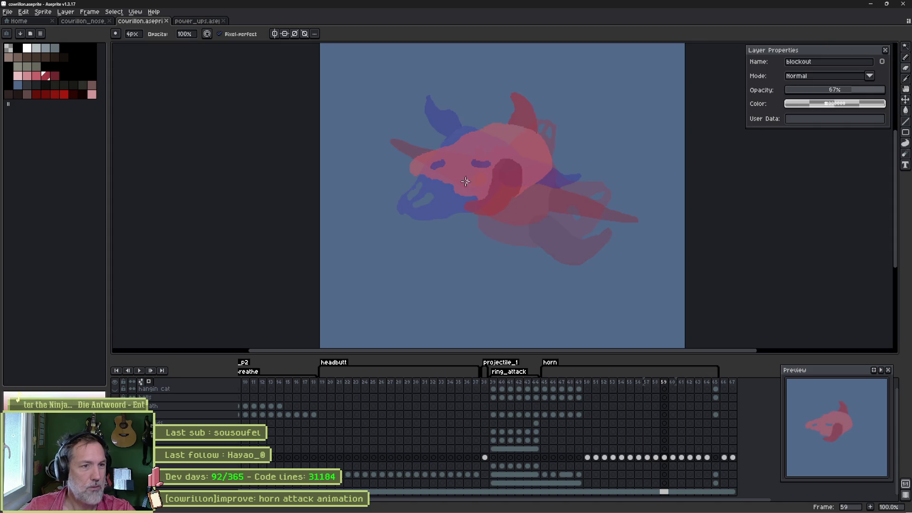
- On frame 59, draw a stroke from the snout tip and paint pink over the purple blob
scroll(396, 163, "up", 1)
key("e")
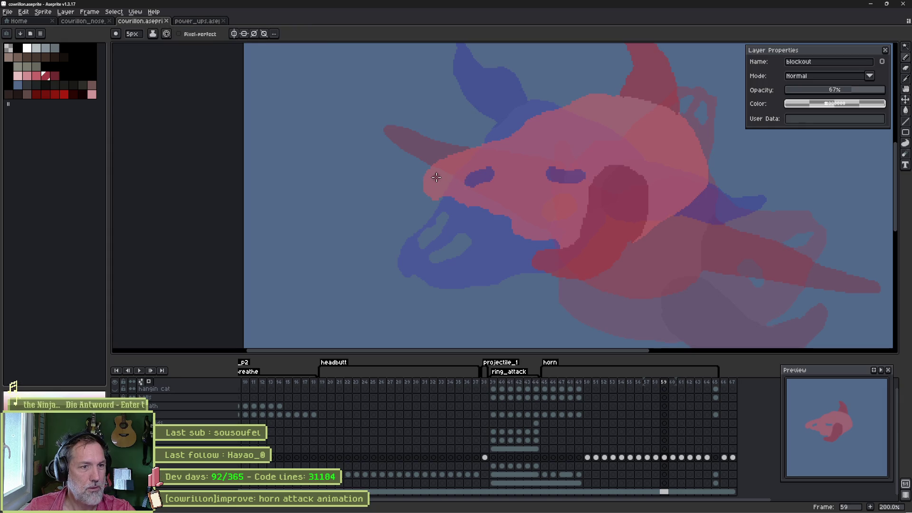
key("b")
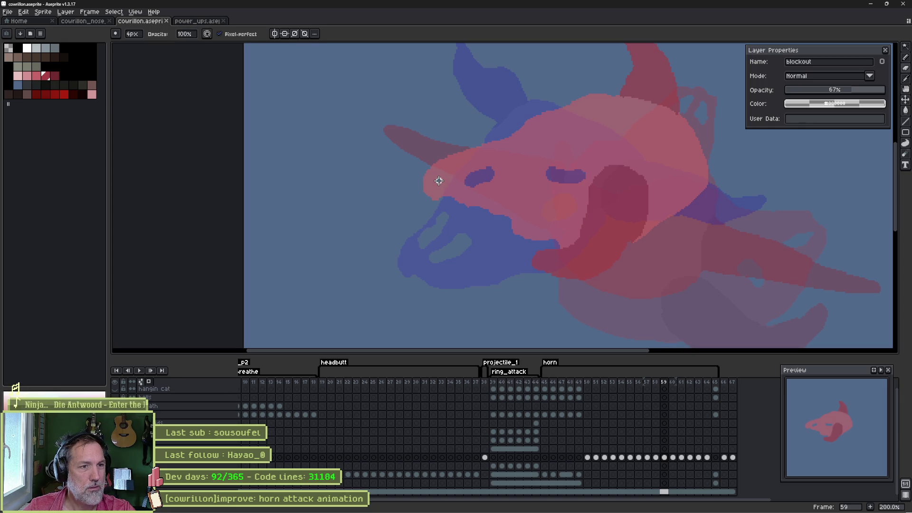
left_click_drag(436, 174, 467, 163)
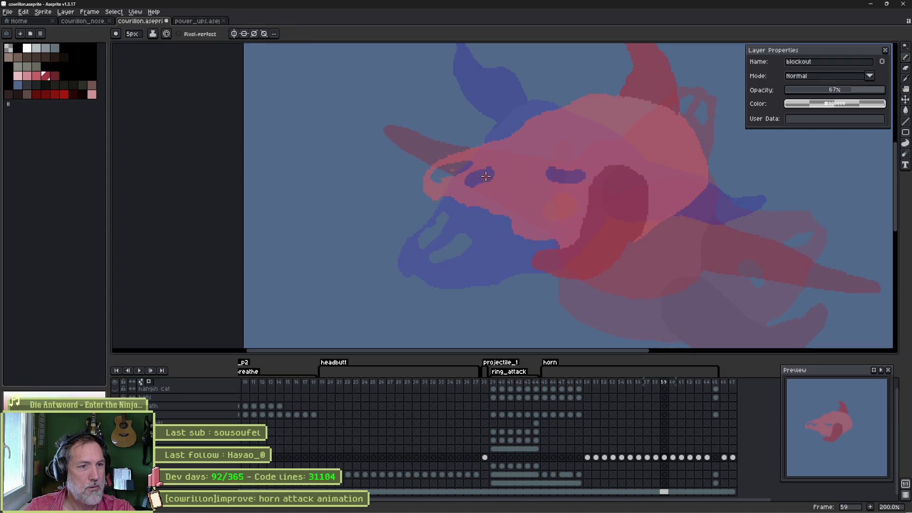
key("e")
left_click(36, 76)
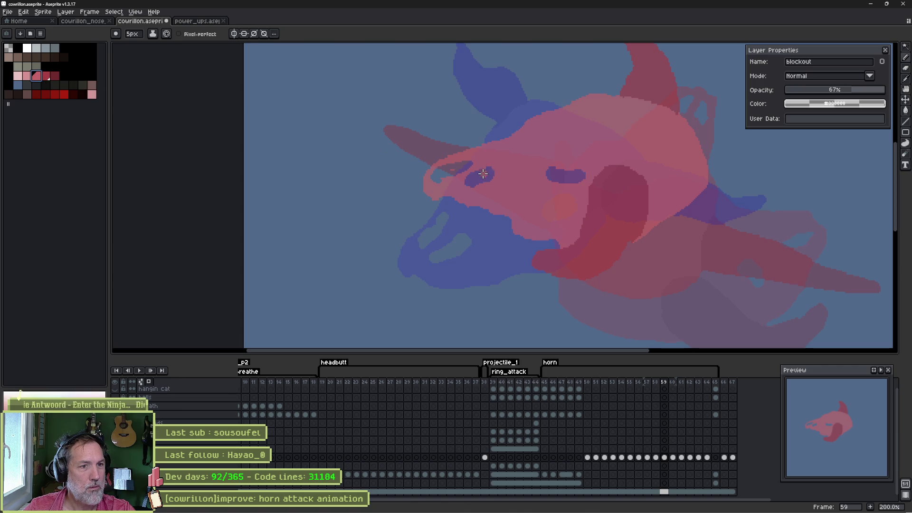
left_click_drag(483, 175, 468, 179)
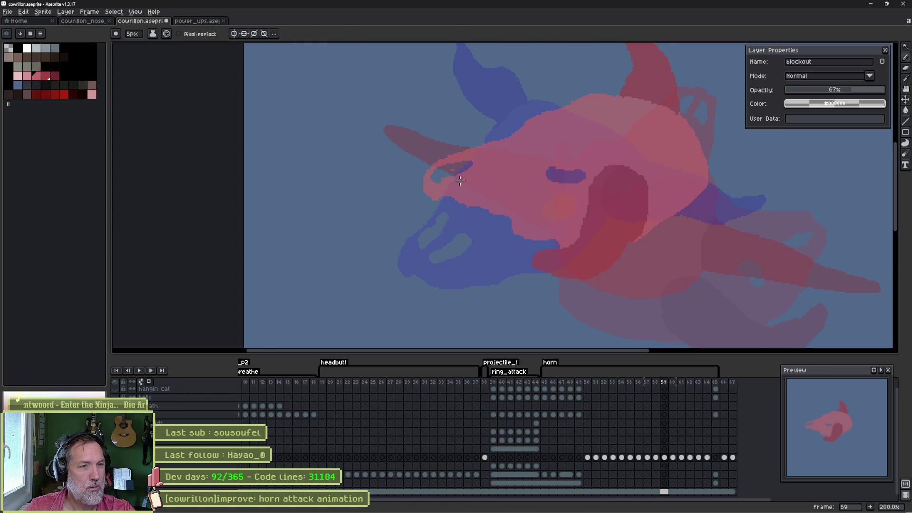
scroll(461, 180, "up", 1)
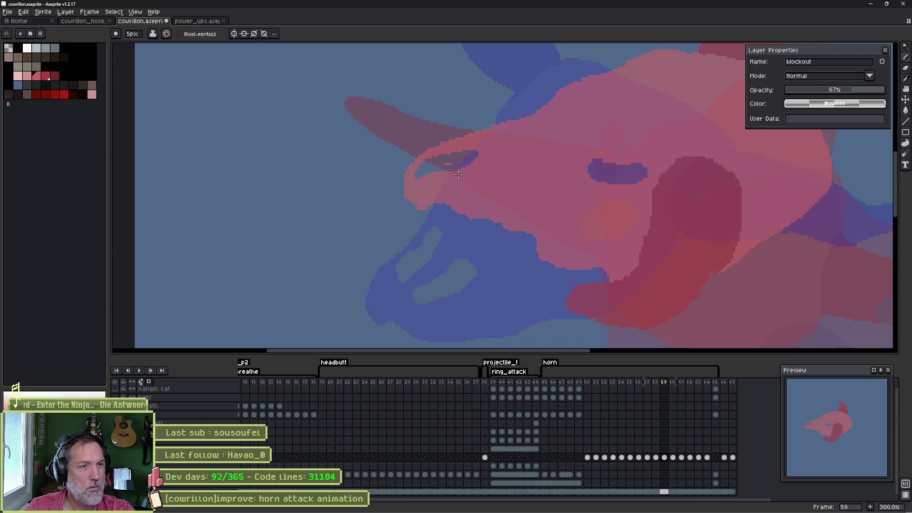
key("b")
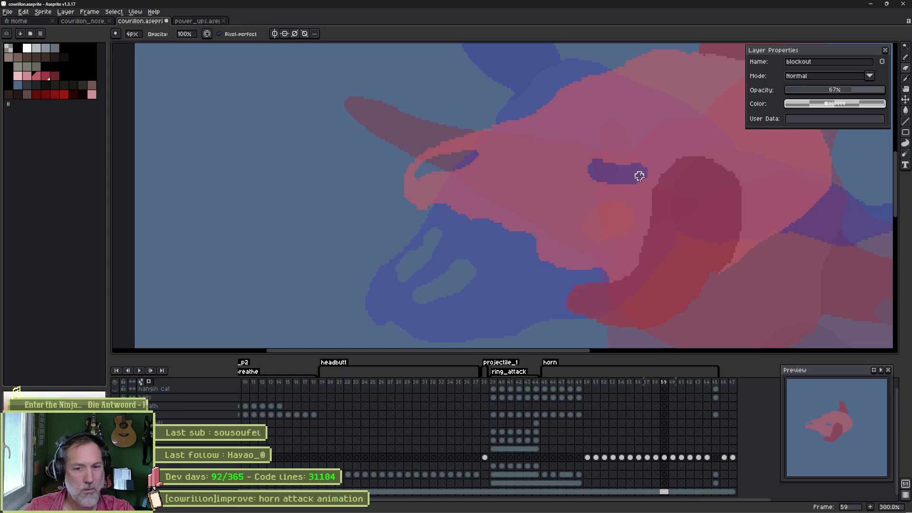
- On frame 60, bucket-fill the old nostrils pink and paint a new filled blue nostril
key("Right")
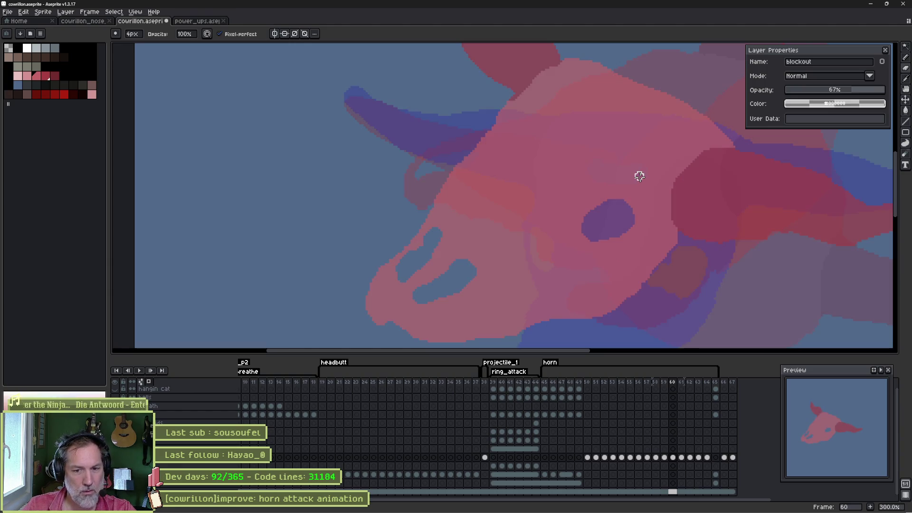
left_click_drag(458, 231, 537, 163)
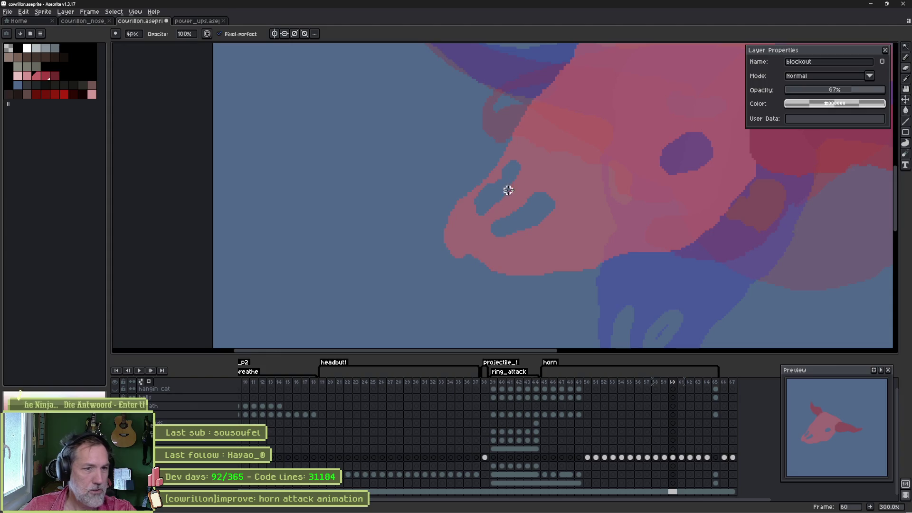
key("g")
left_click(487, 199)
left_click(516, 225)
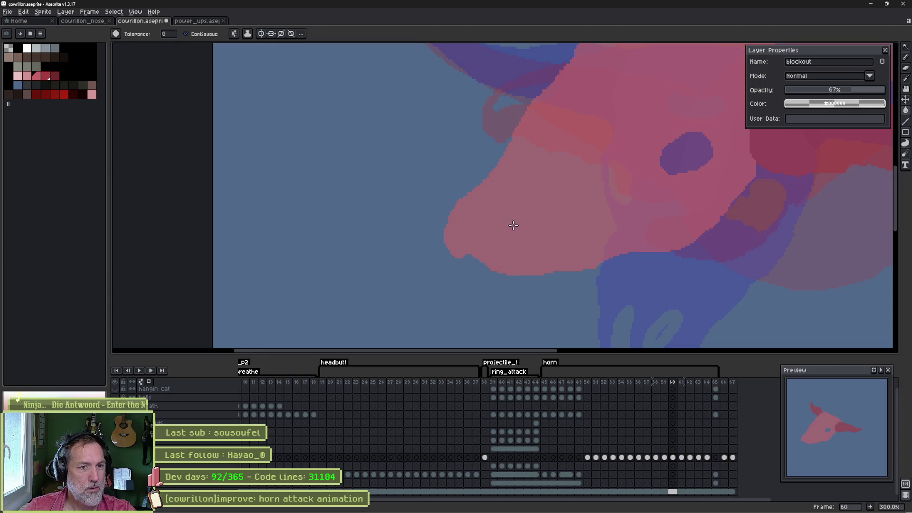
key("b")
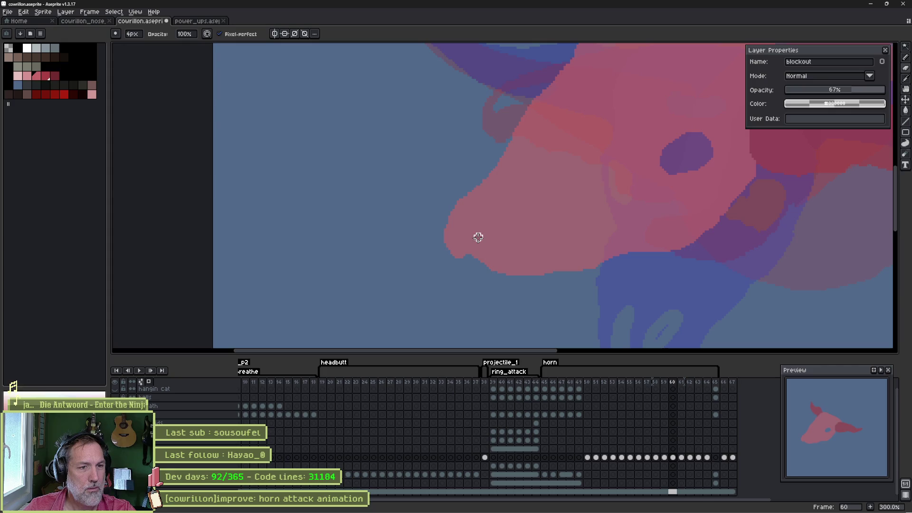
mouse_move(477, 234)
left_mouse_down()
mouse_move(523, 203)
mouse_move(497, 224)
left_mouse_up()
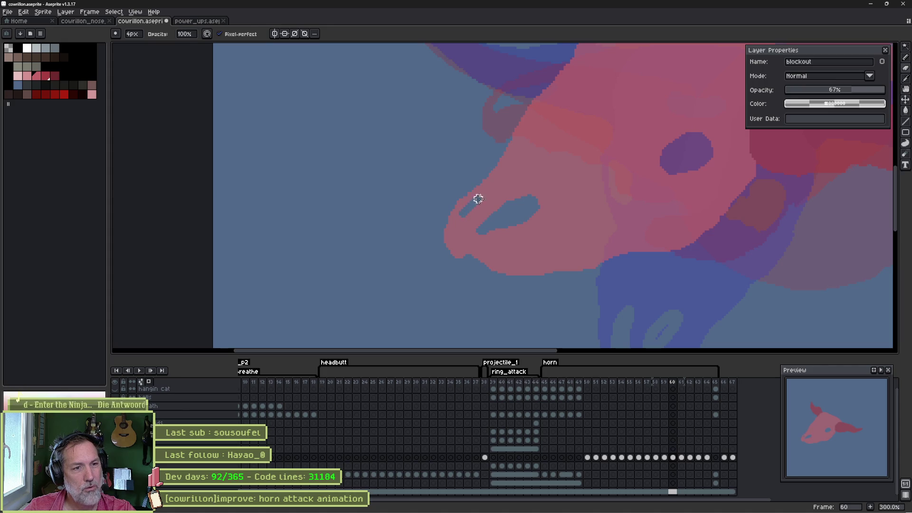
mouse_move(487, 192)
left_mouse_down()
mouse_move(464, 206)
mouse_move(472, 198)
left_mouse_up()
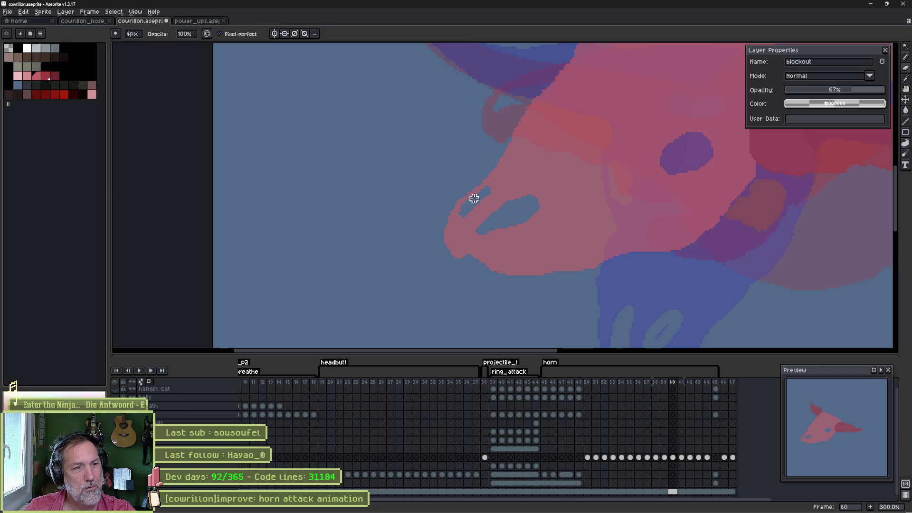
- Go to frame 61 and switch between the pencil and eraser
key("Right")
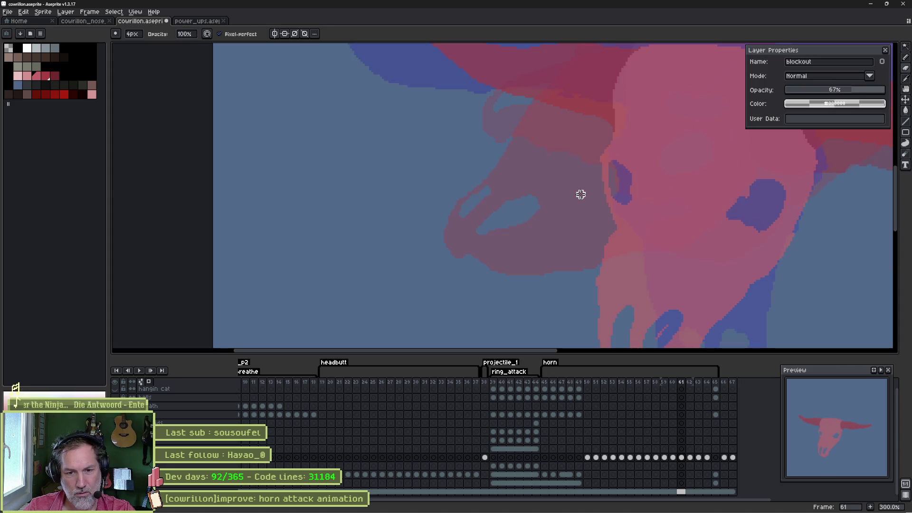
scroll(581, 194, "down", 3)
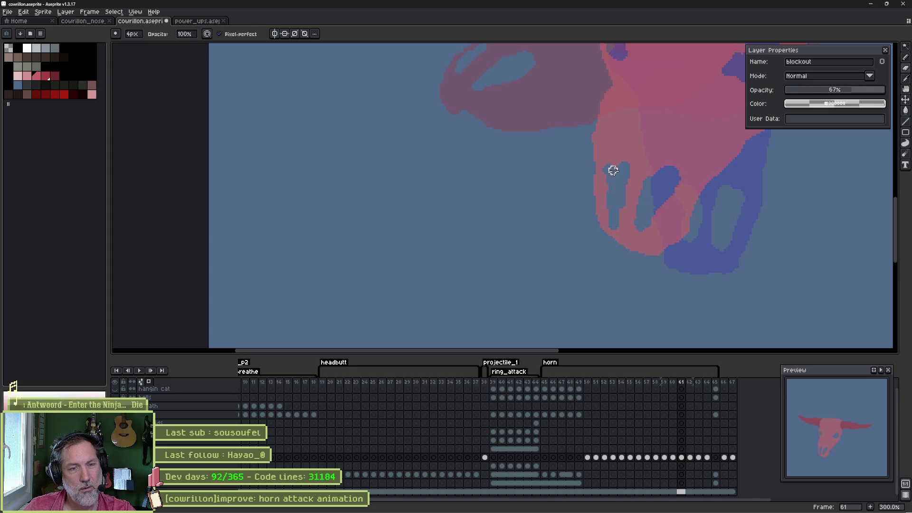
key("e")
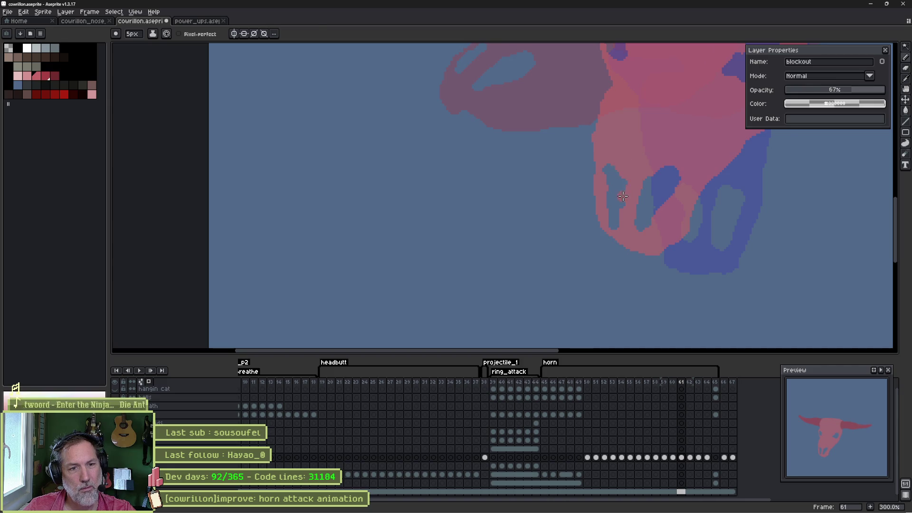
key("b")
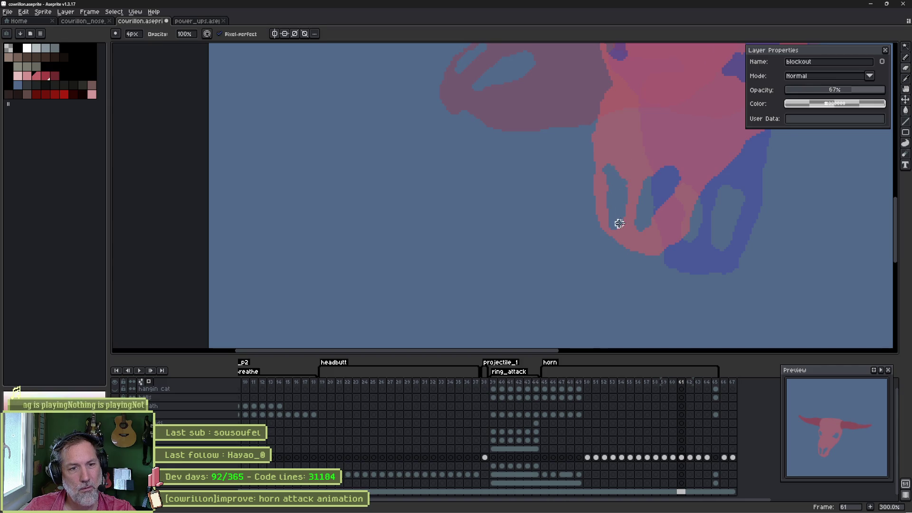
key("e")
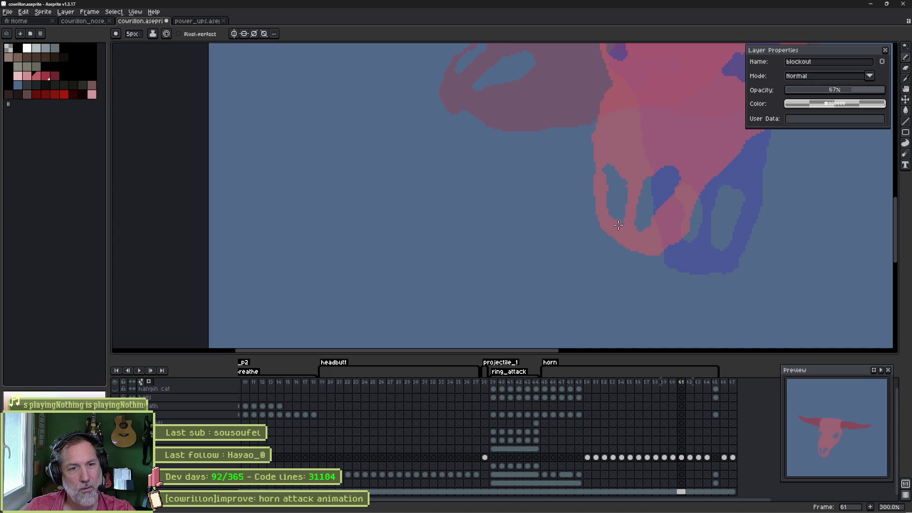
- Advance to frame 63 and confirm the horn tag's properties
key("Right")
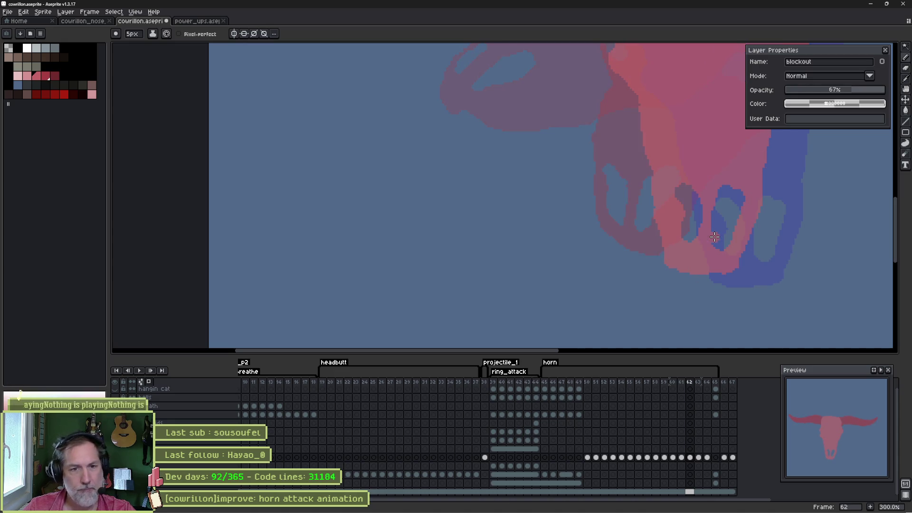
key("Right")
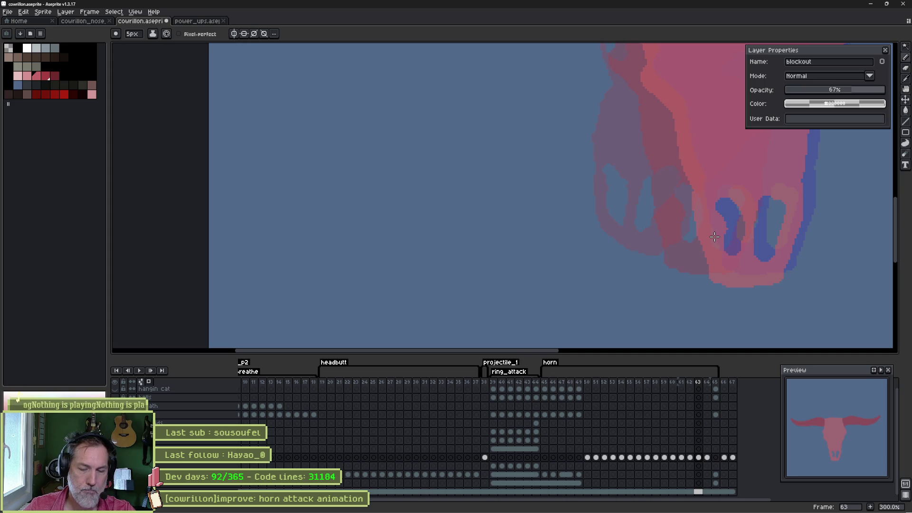
double_click(551, 363)
left_click(461, 319)
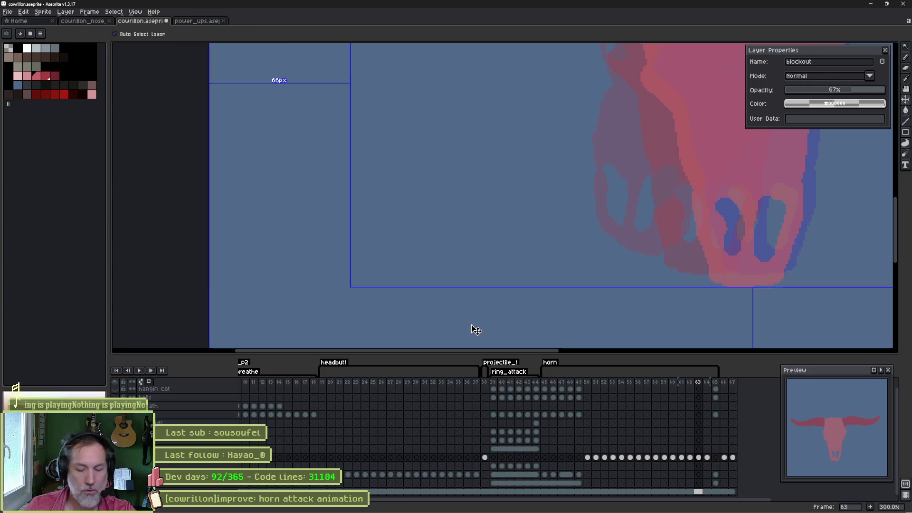
- Reimport the Aseprite sheet on cowrillon_head's Sprite2D, then run the cowrillon_test scene with F6
key("b")
mouse_move(641, 510)
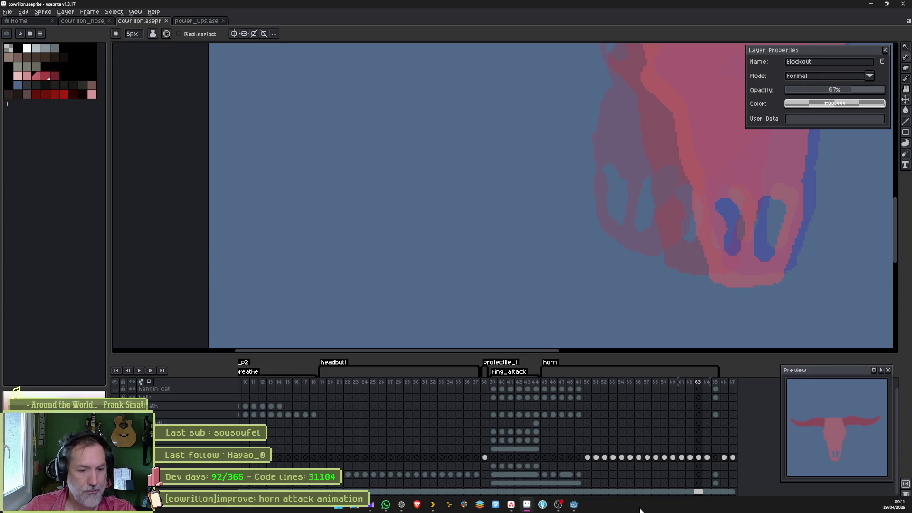
left_click(570, 508)
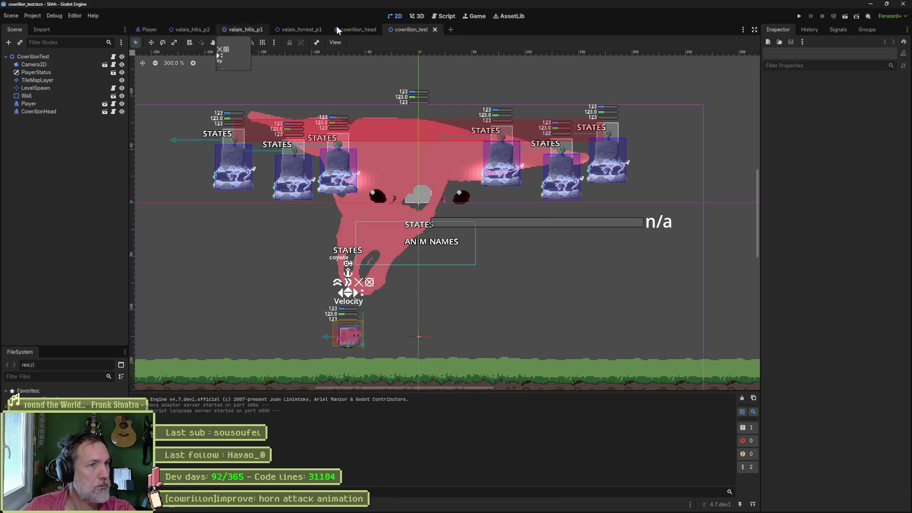
left_click(356, 31)
left_click(370, 162)
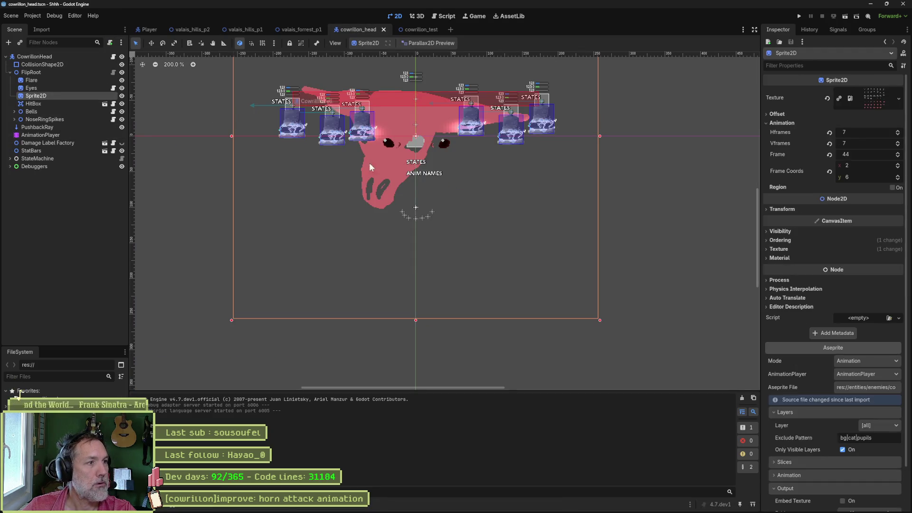
left_click(840, 451)
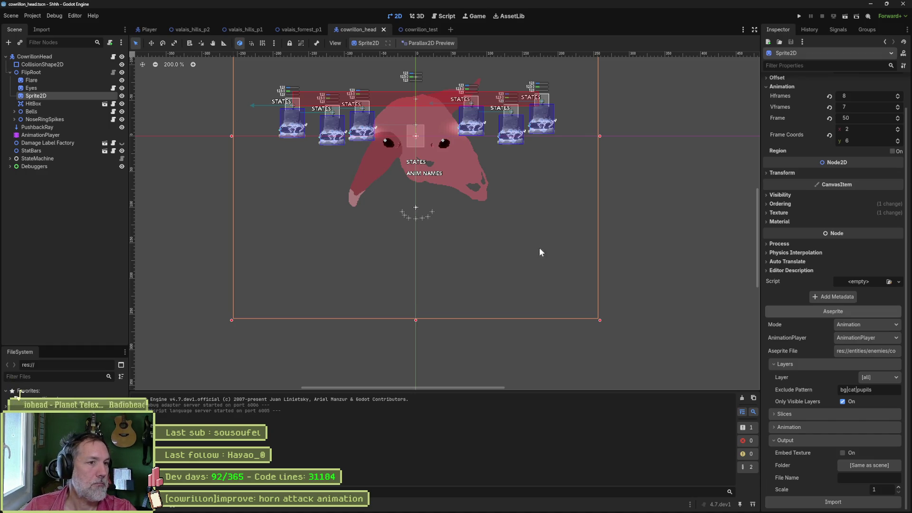
left_click(418, 30)
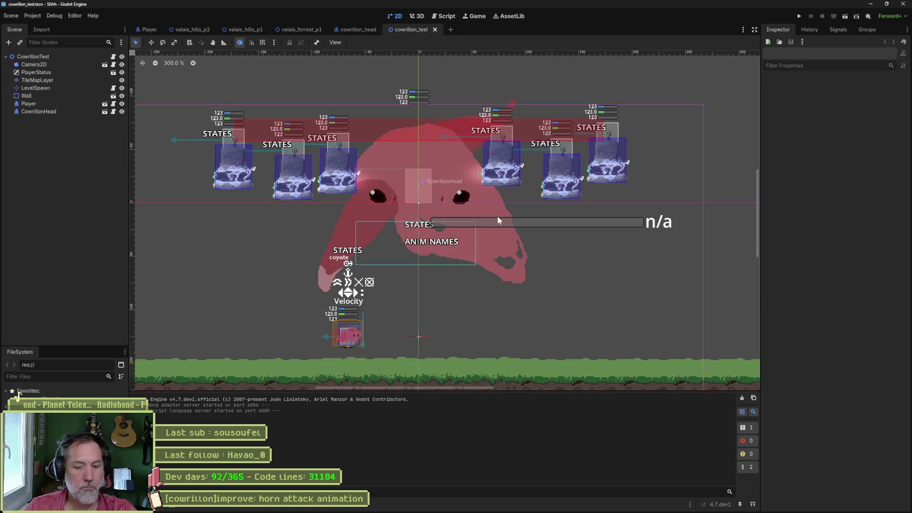
key("F6")
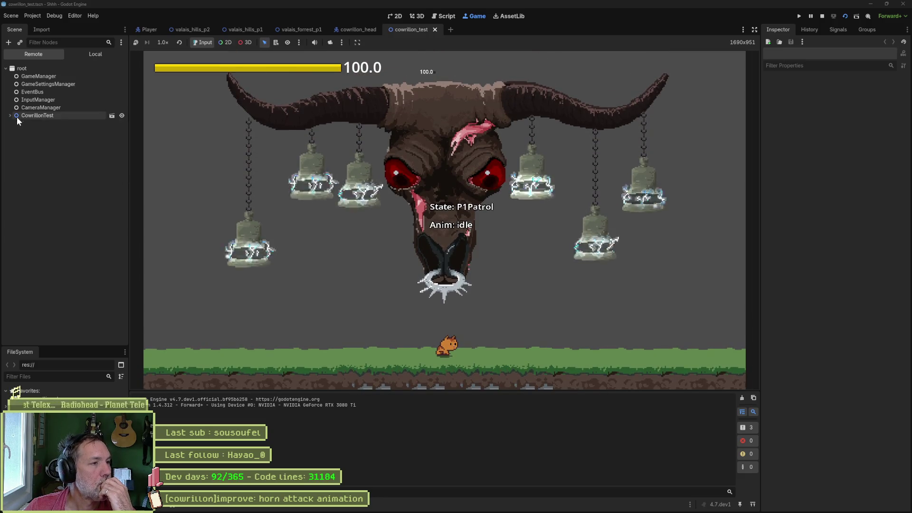
- Inspect the live CowrillonHead node in the remote tree, then stop the game halted on the is_paused error
left_click(17, 115)
left_click(27, 171)
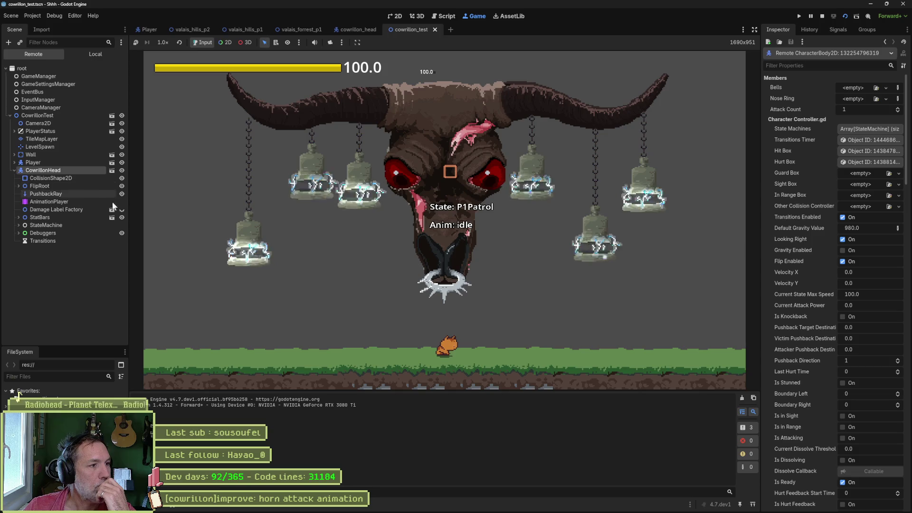
scroll(823, 351, "down", 5)
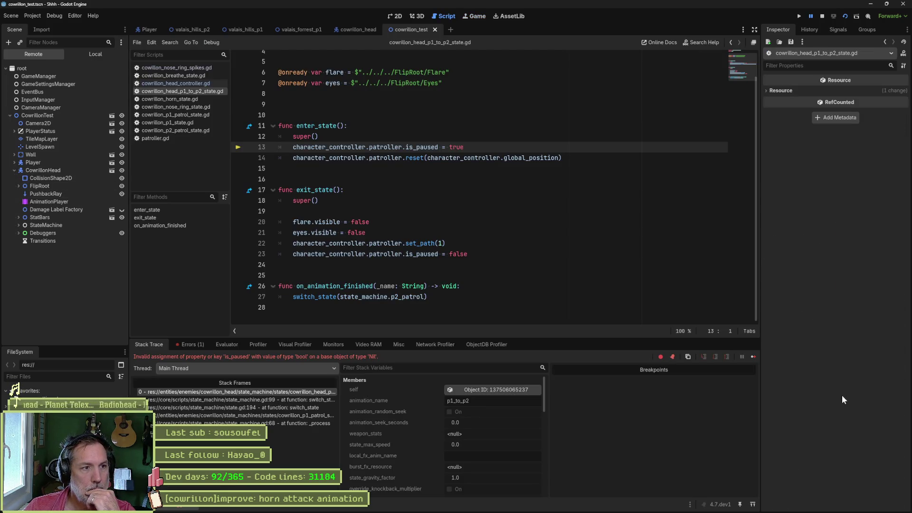
mouse_move(459, 163)
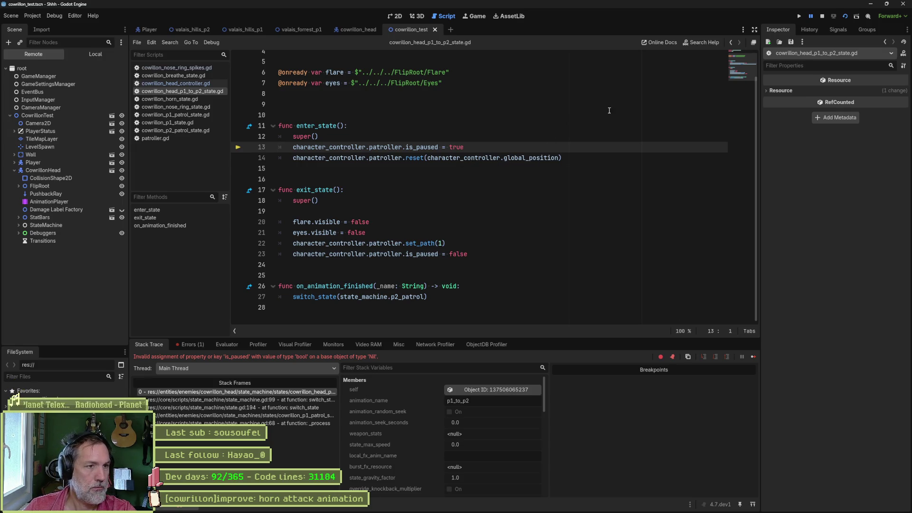
left_click(823, 16)
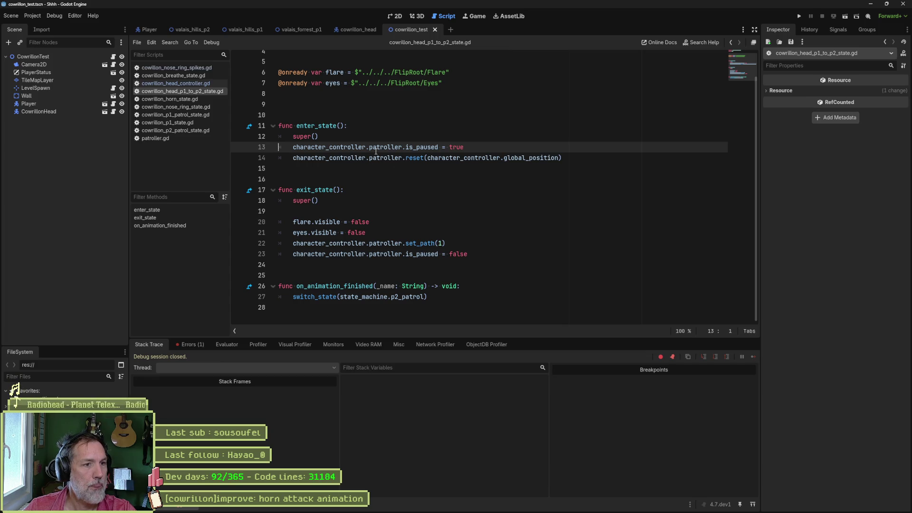
- In enter_state, add 'if character_controller.patroller:' and indent the two patroller lines under it
left_click_drag(294, 152, 358, 146)
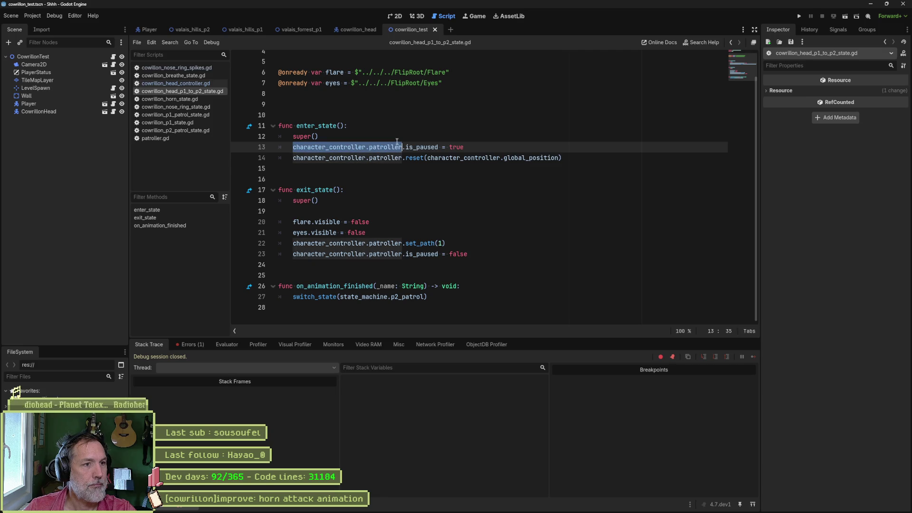
left_click(386, 137)
key("Return")
type("if character_controller.patroller:")
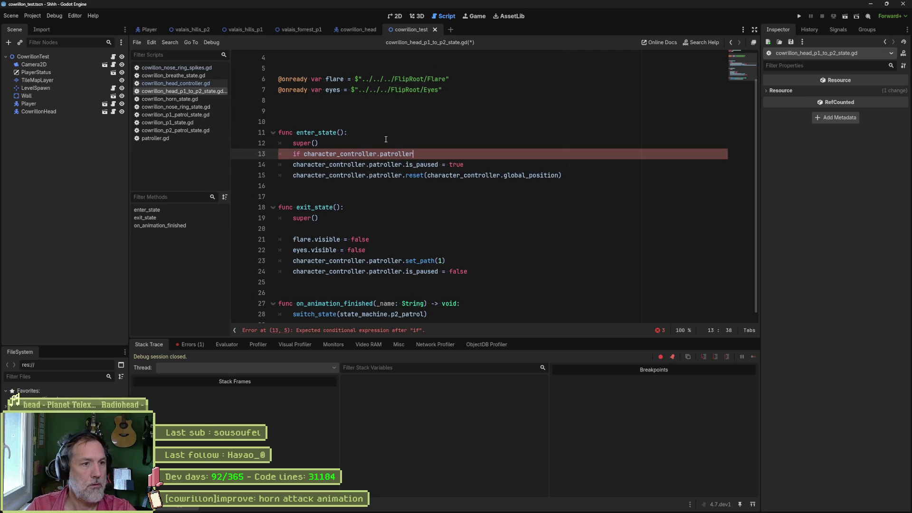
key("Down")
key("shift+Down")
key("Tab")
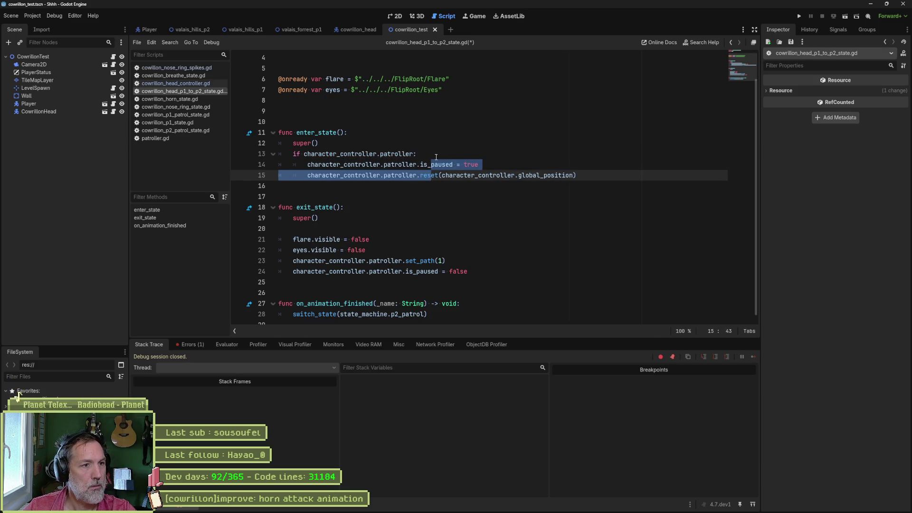
- Paste the same if check into exit_state, indent its patroller lines, and rerun the scene with F6
left_click_drag(436, 157, 435, 147)
key("ctrl+c")
left_click(400, 250)
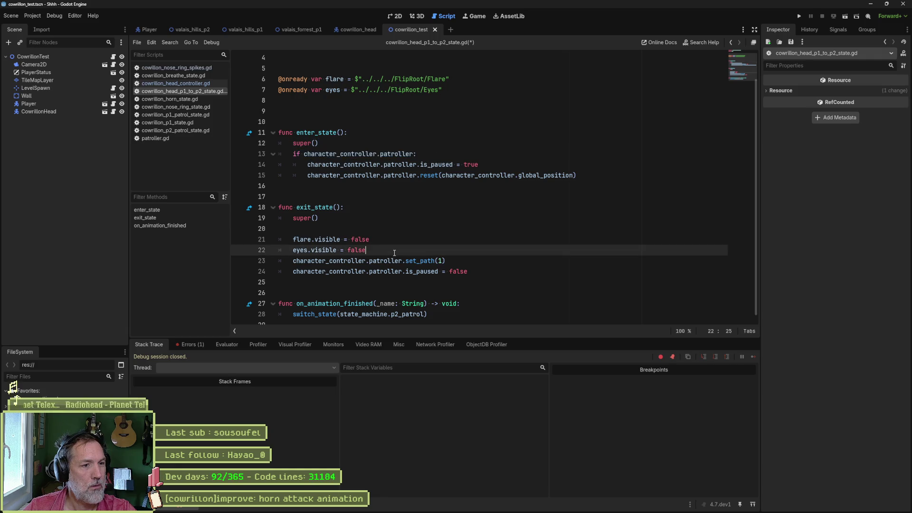
key("ctrl+v")
left_click_drag(327, 272, 446, 283)
key("Tab")
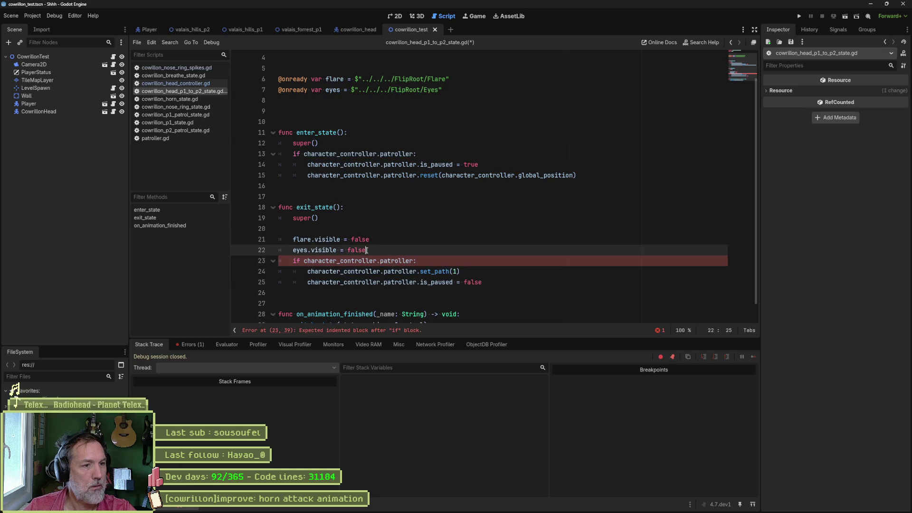
left_click(367, 251)
key("Return")
scroll(505, 211, "down", 2)
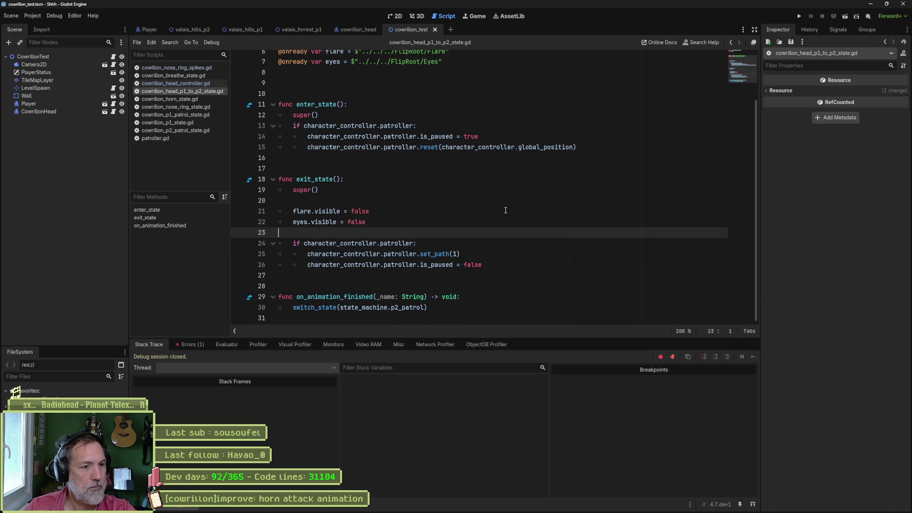
key("F6")
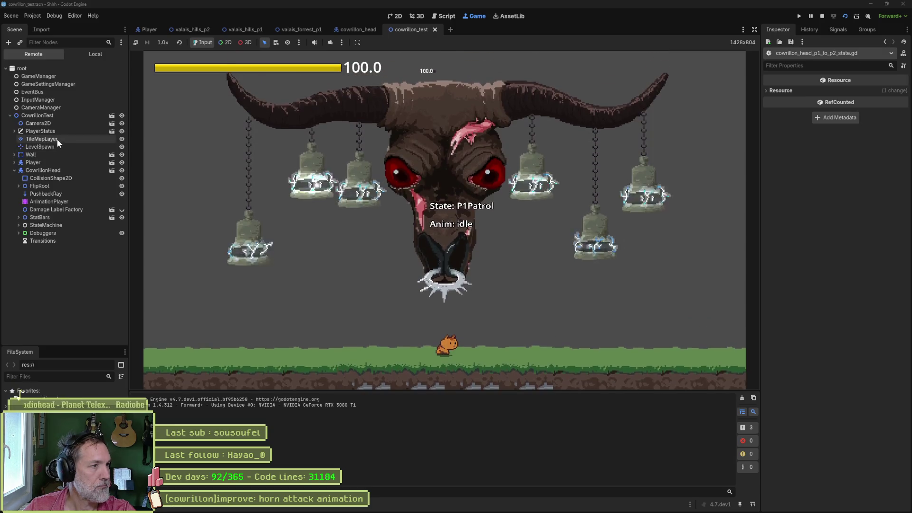
- Select the live CowrillonHead node and tick Is P 2 to put the boss in phase 2
left_click(55, 116)
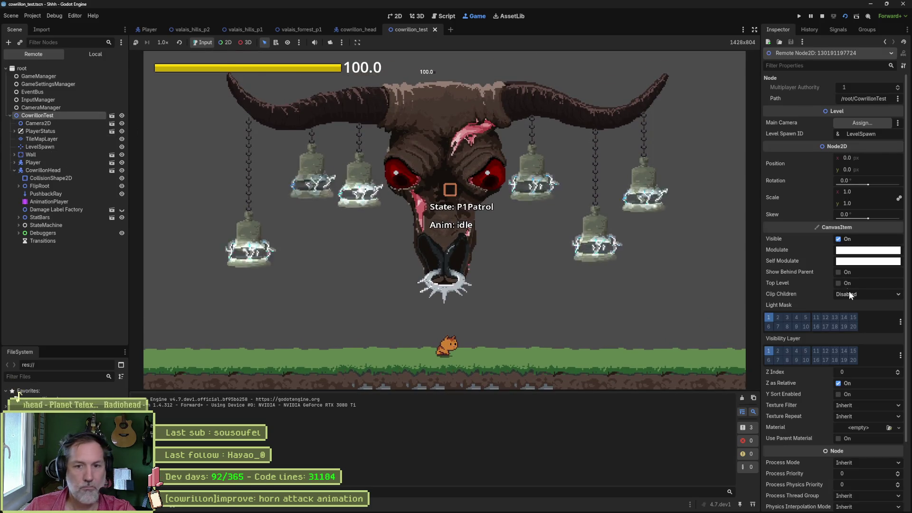
left_click(73, 170)
scroll(834, 302, "down", 10)
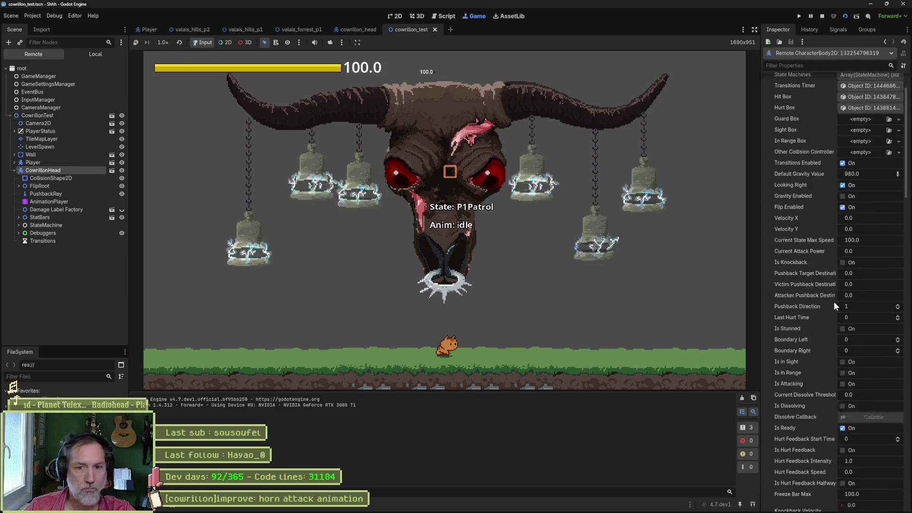
left_click(839, 449)
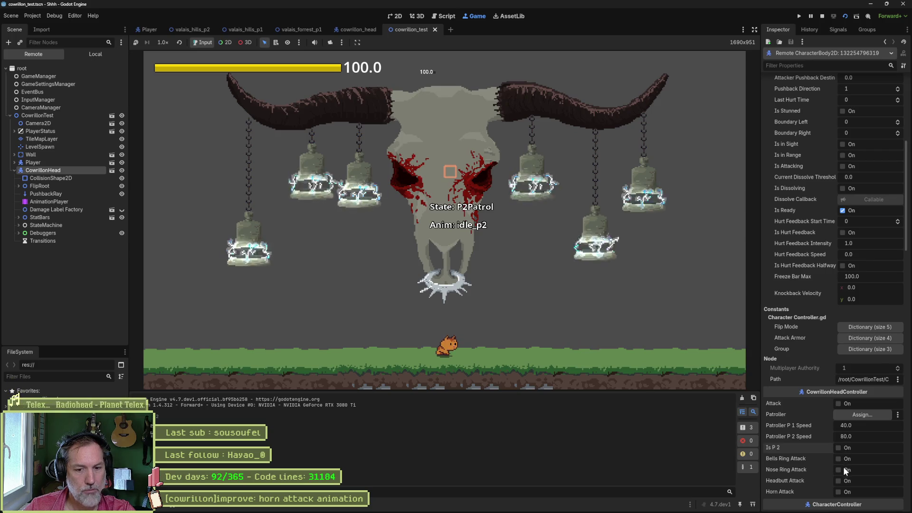
- Trigger Horn Attack three times to watch it, then stop the game
left_click(840, 493)
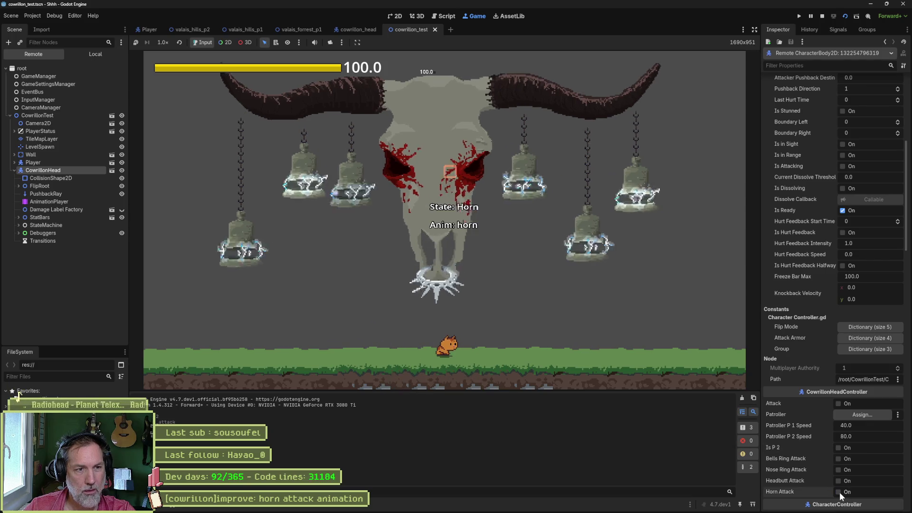
left_click(839, 492)
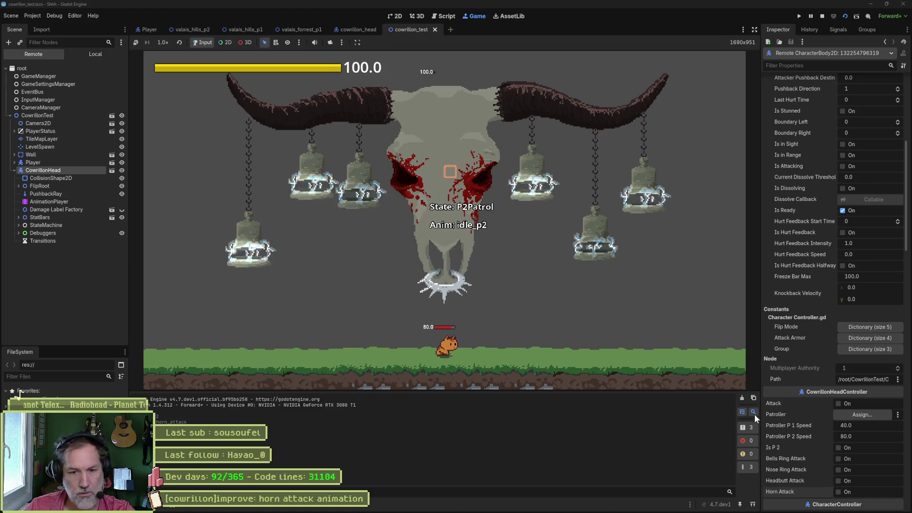
left_click(839, 492)
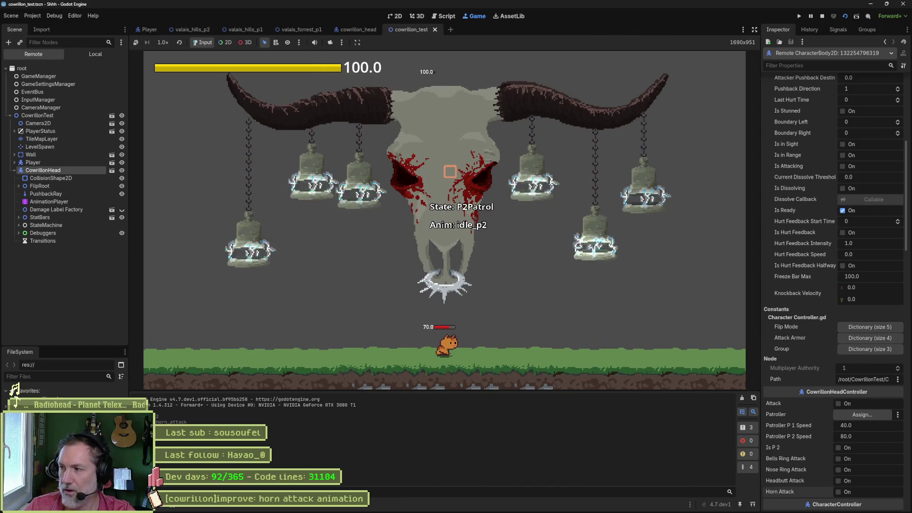
left_click(821, 18)
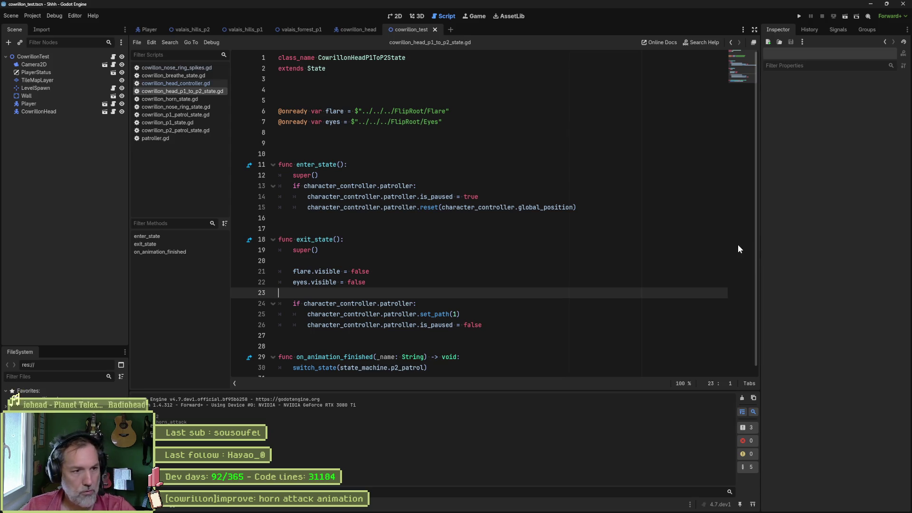
- Play the recorded boss test clip in PotPlayer over the Godot editor
mouse_move(371, 490)
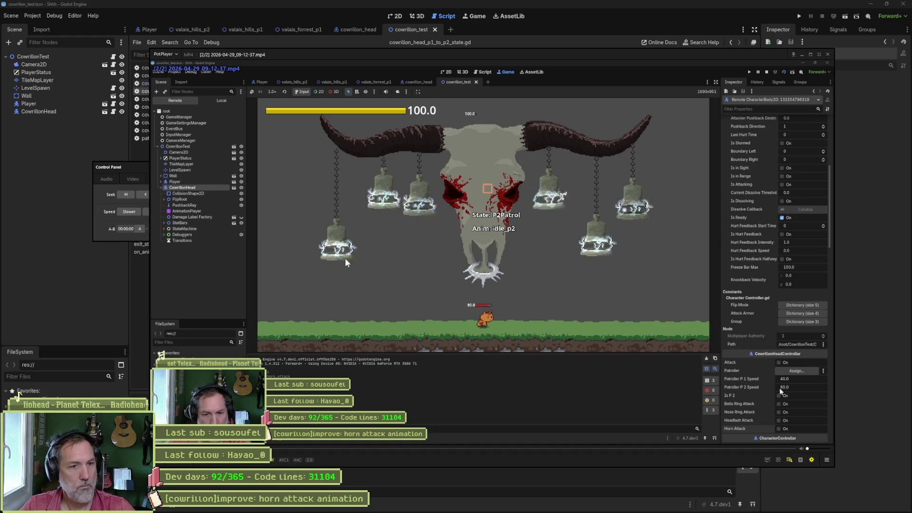
- Pause the clip mid horn attack and step back and forth through the sweep frames to about 4.6 s
left_click(273, 337)
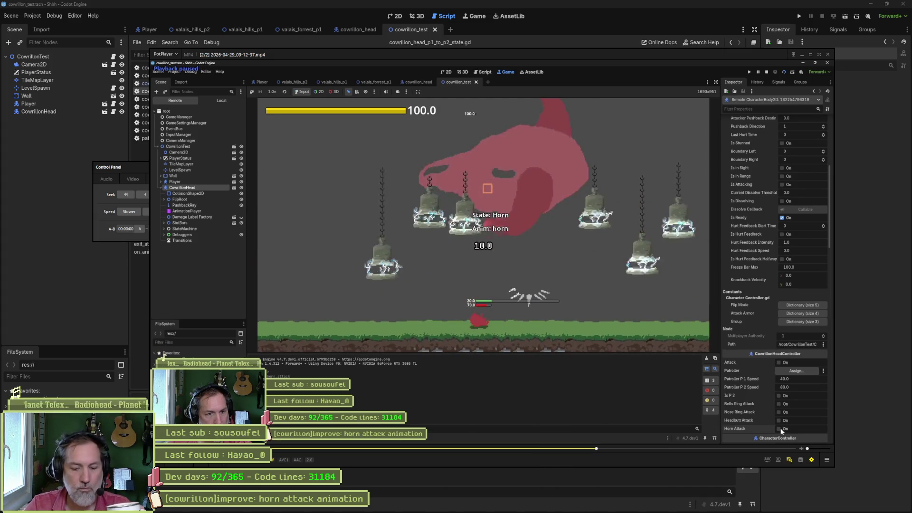
key("d")
key("d")
key("d")
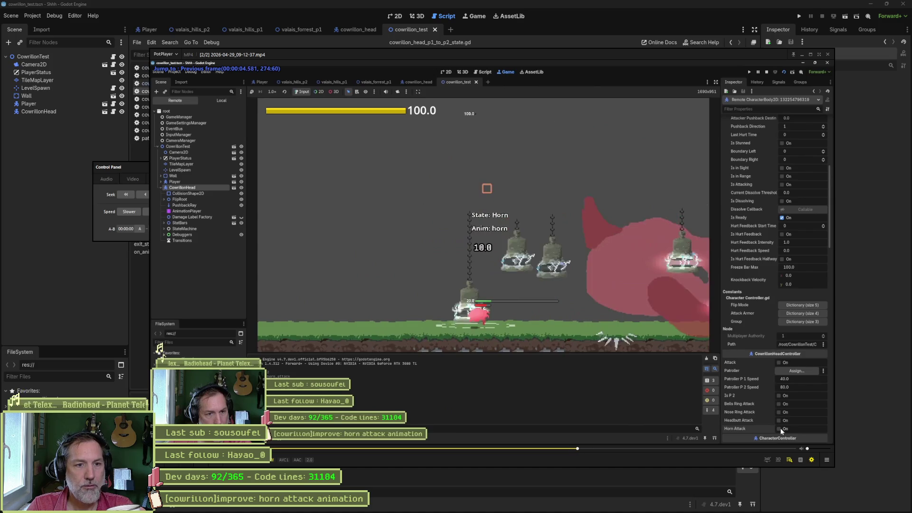
key("d")
key("d")
key("d")
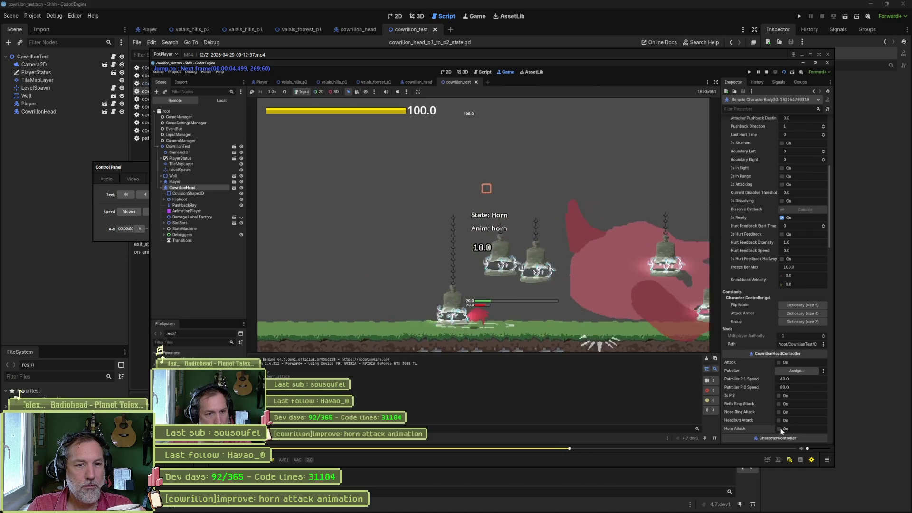
key("f")
key("f")
key("f")
key("f")
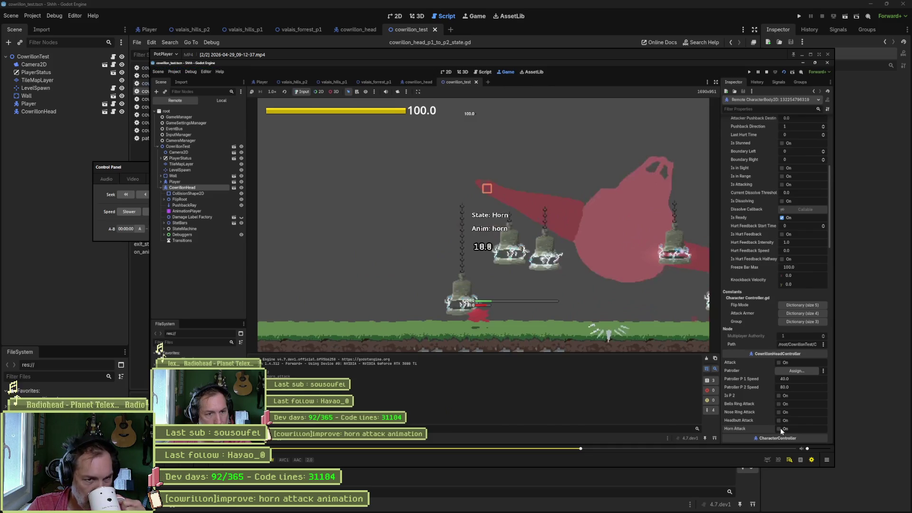
key("f")
key("f")
key("f")
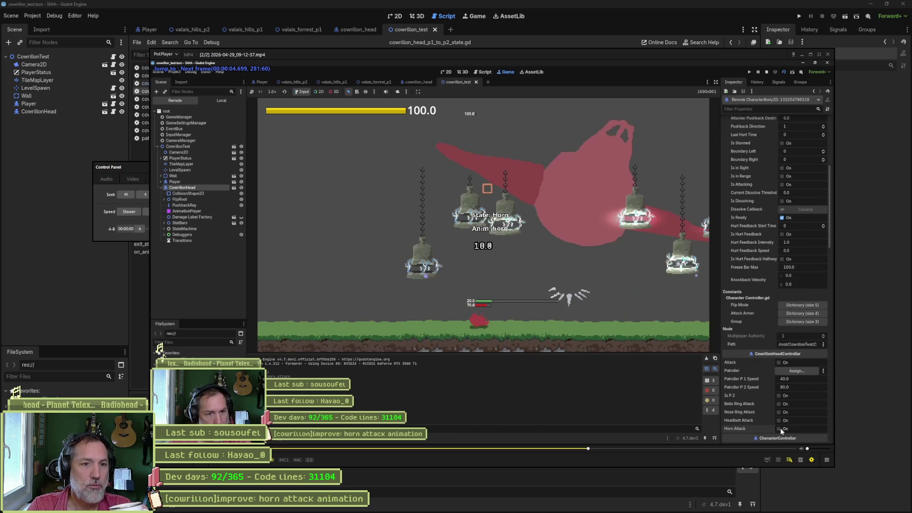
key("f")
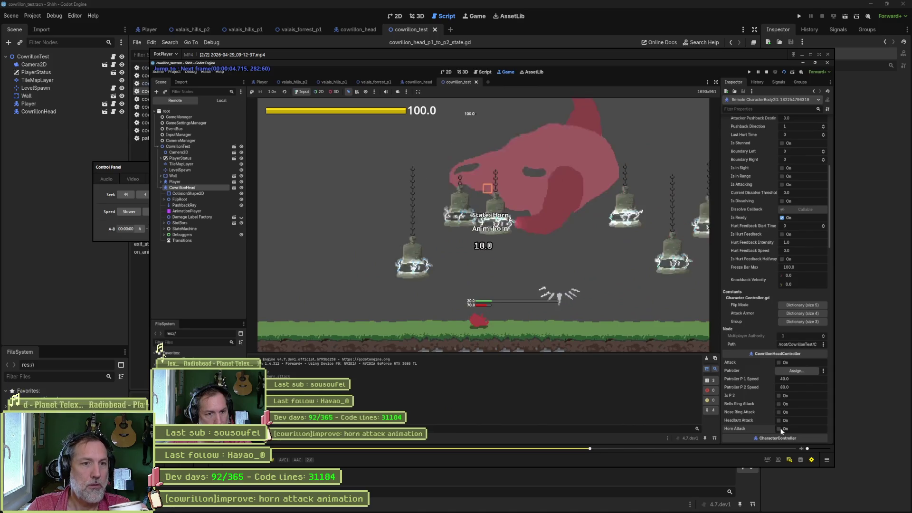
key("f")
key("f")
key("f")
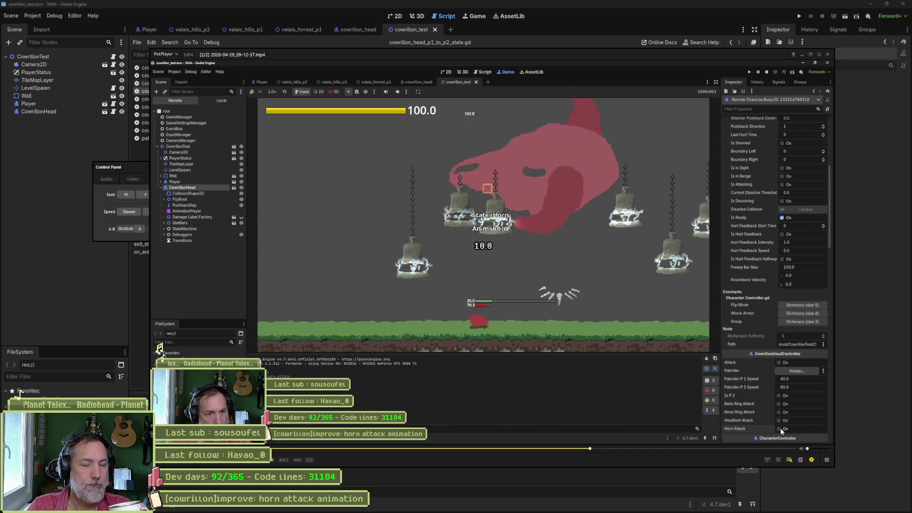
key("f")
key("f")
key("f")
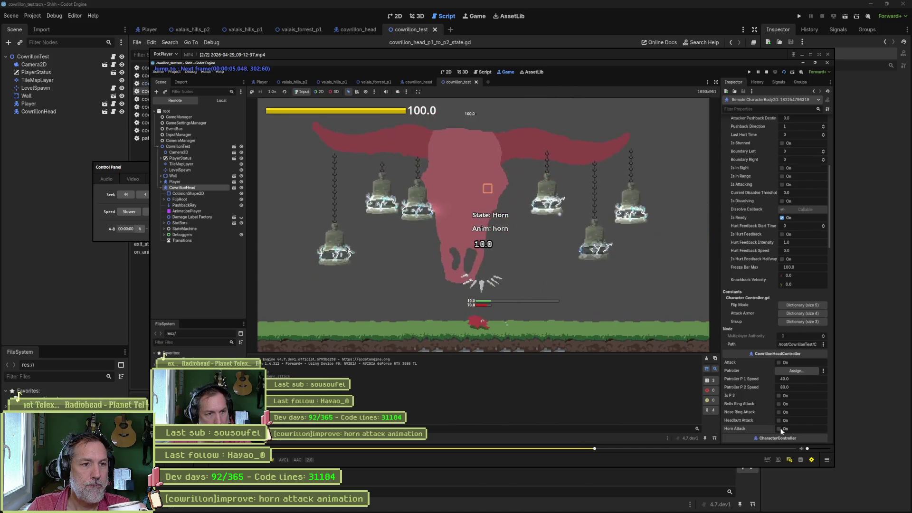
key("d")
key("d")
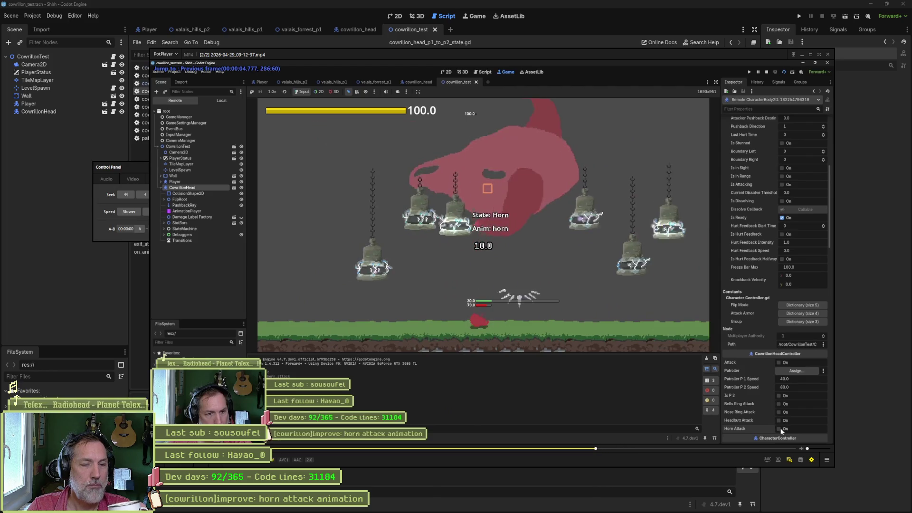
key("d")
key("d")
key("d")
key("d")
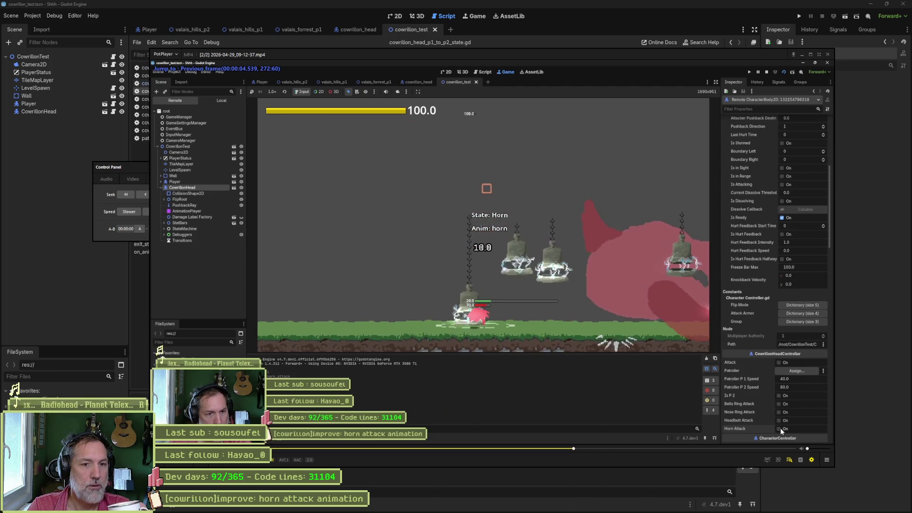
key("d")
key("f")
key("f")
key("f")
key("f")
key("f")
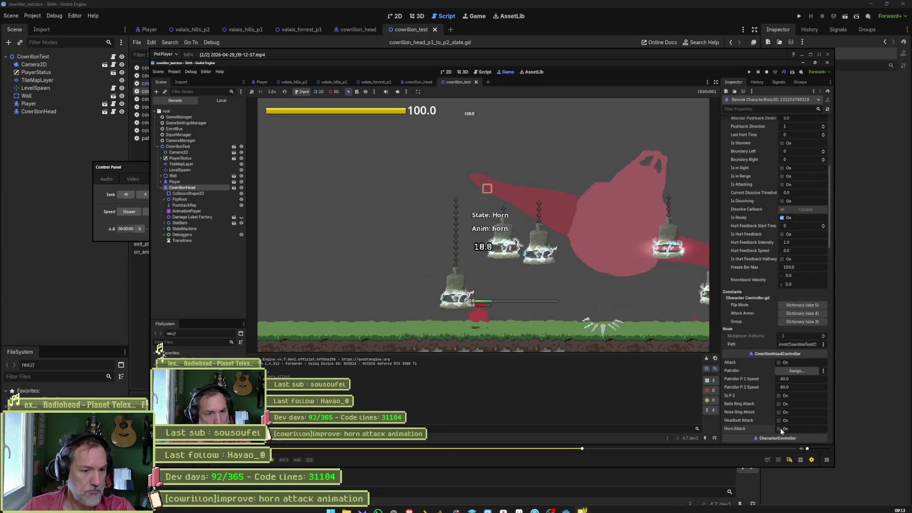
- Back in Aseprite, select frame 58's blockout cel and zoom in on the tilted skull
left_click(519, 505)
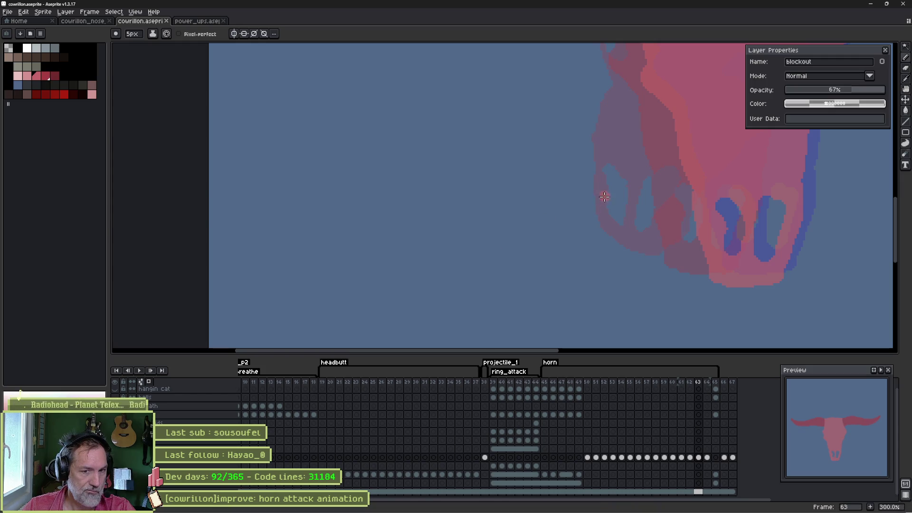
mouse_move(534, 231)
left_mouse_down()
mouse_move(662, 188)
mouse_move(550, 228)
mouse_move(433, 230)
left_mouse_up()
scroll(683, 184, "down", 1)
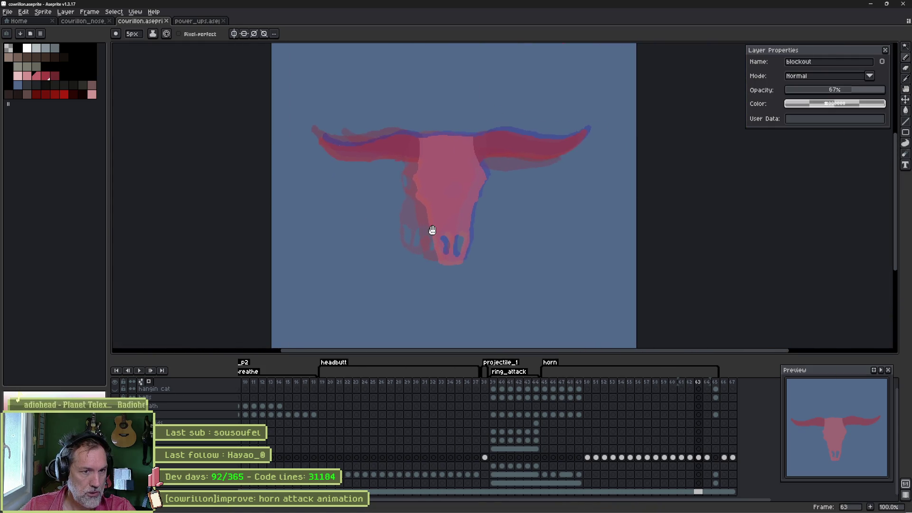
key("ctrl")
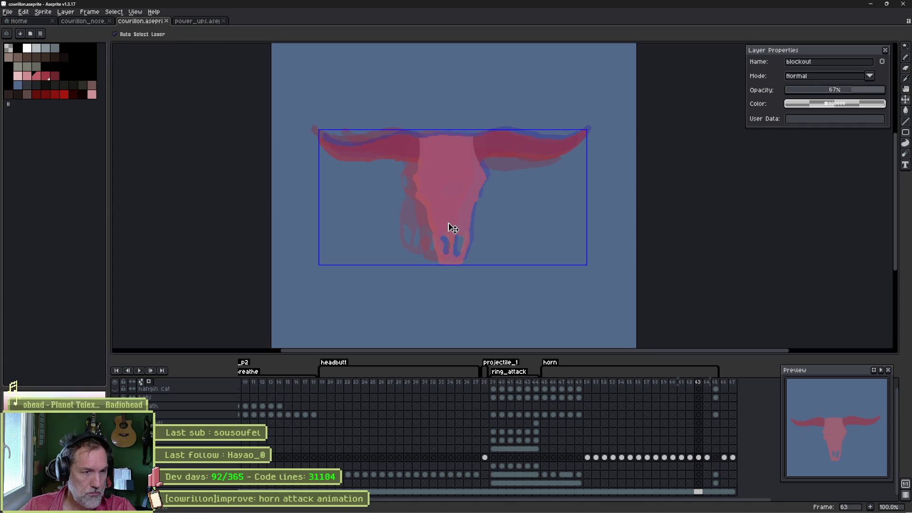
left_click(682, 459)
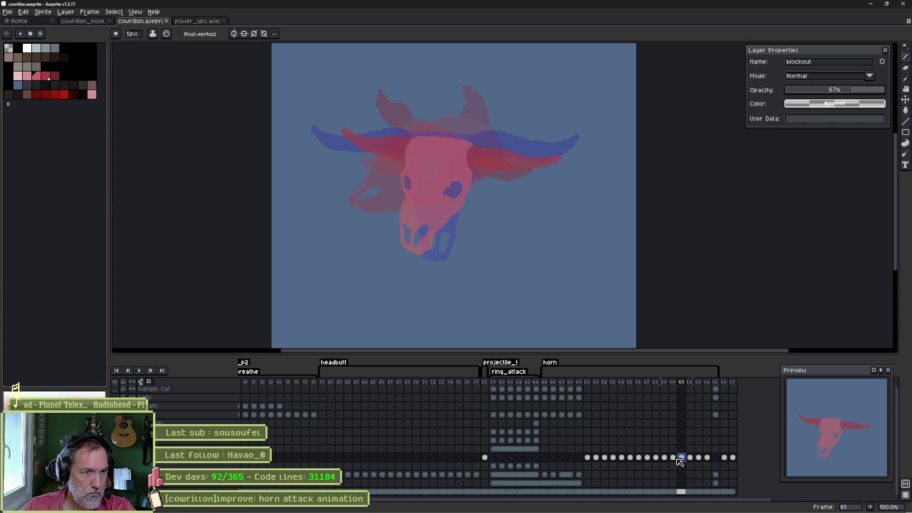
mouse_move(680, 461)
left_mouse_down()
mouse_move(632, 465)
mouse_move(658, 465)
left_mouse_up()
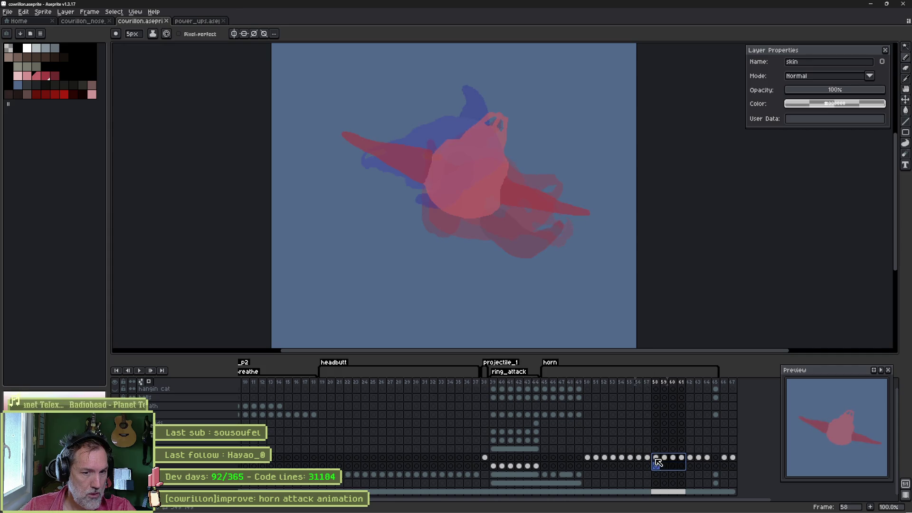
left_click(656, 458)
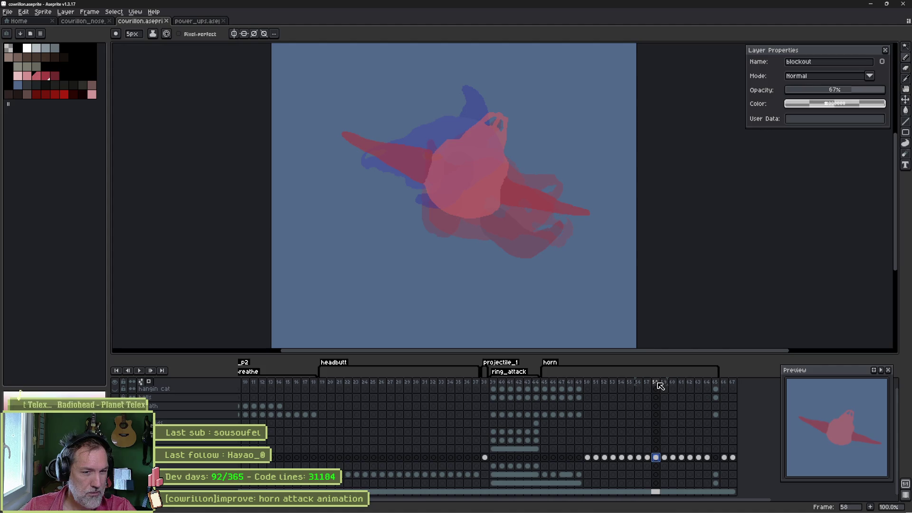
left_click(658, 383)
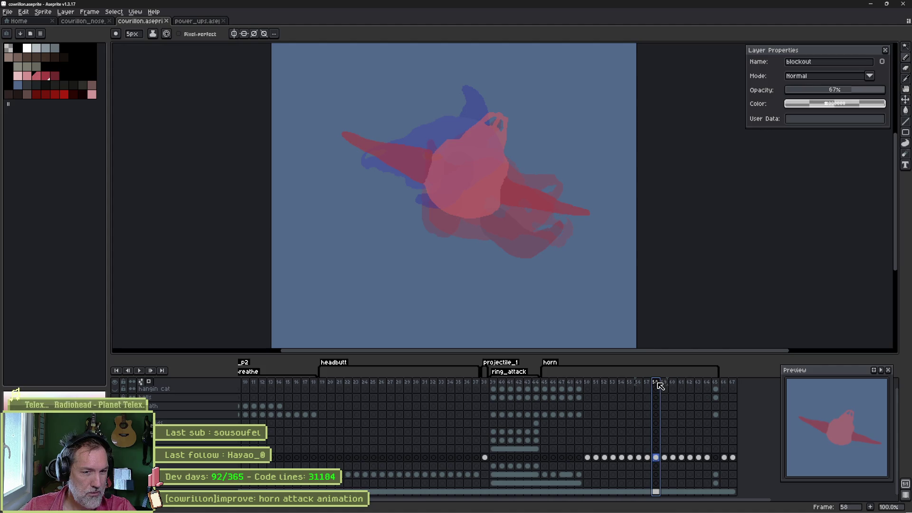
left_click(723, 388)
left_click(657, 458)
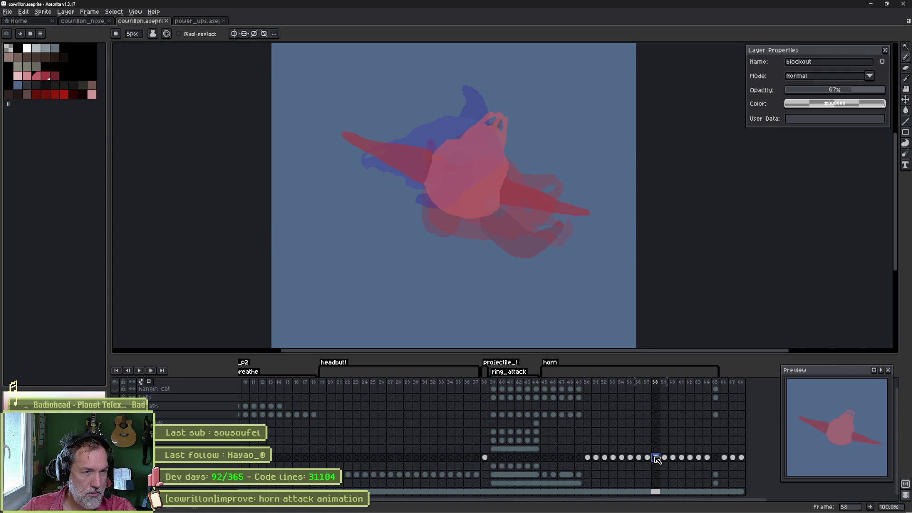
scroll(451, 185, "up", 1)
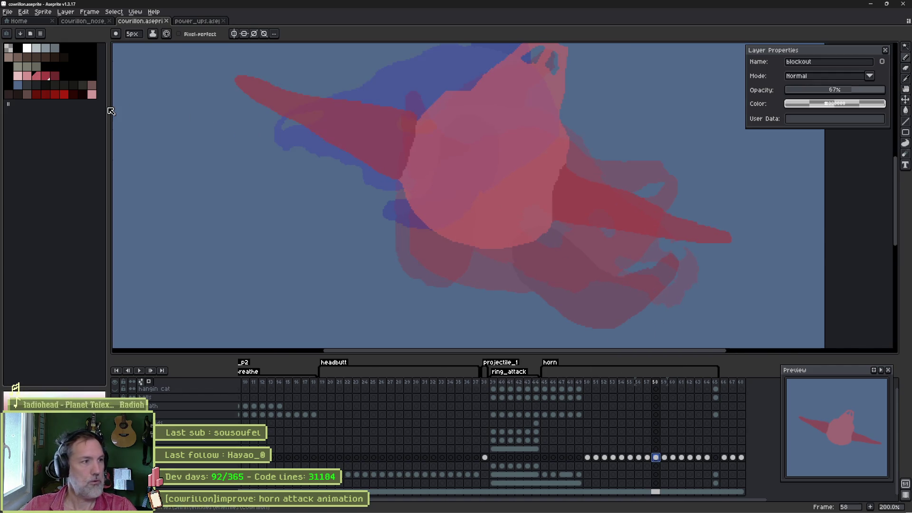
- Erase the left red horn's tip and redraw it curving upward
left_click_drag(388, 133, 386, 163)
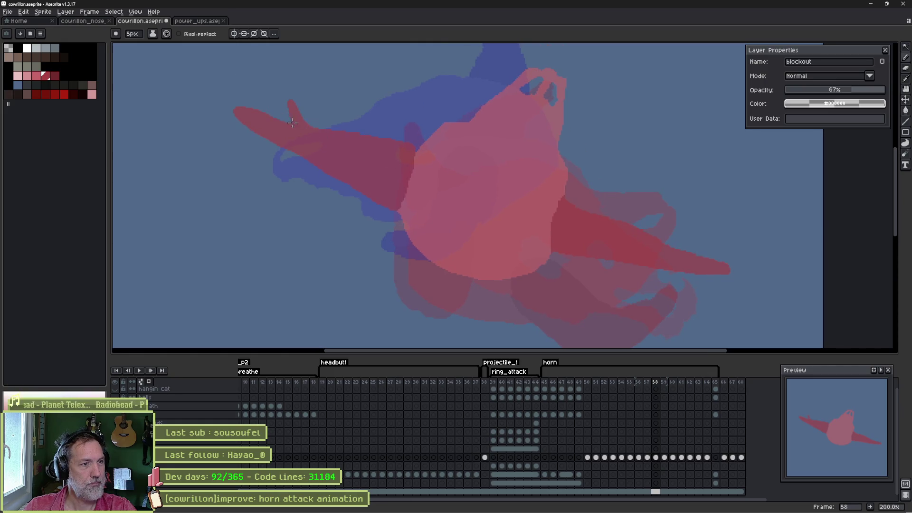
key("e")
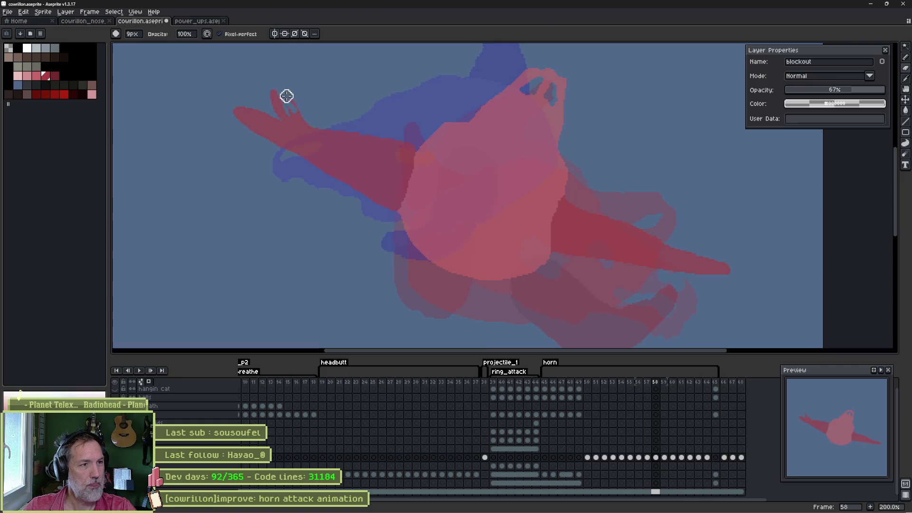
key("b")
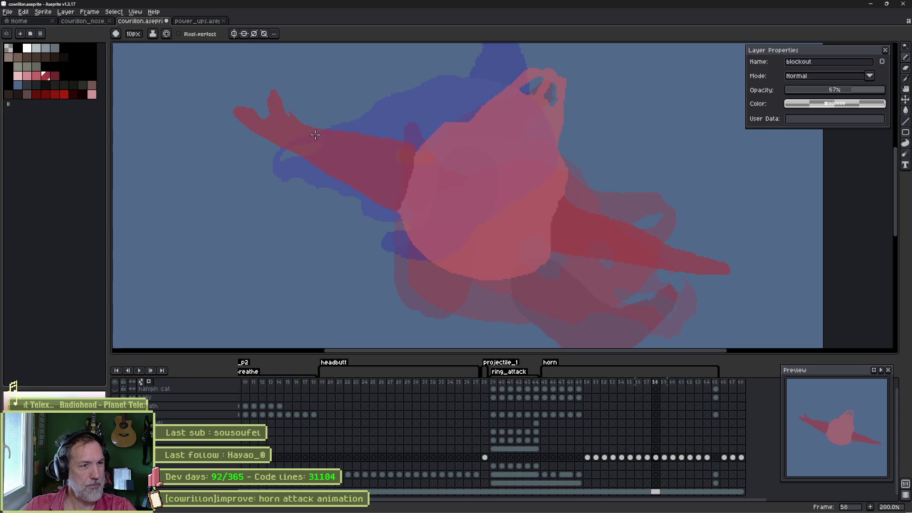
key("e")
mouse_move(256, 102)
left_mouse_down()
mouse_move(291, 149)
mouse_move(261, 130)
mouse_move(242, 102)
left_mouse_up()
key("b")
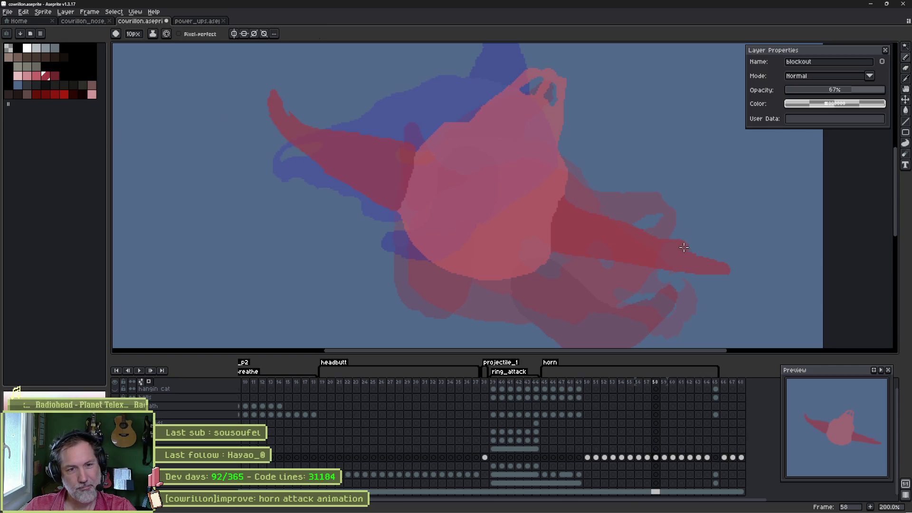
mouse_move(684, 247)
left_mouse_down()
mouse_move(726, 236)
mouse_move(707, 264)
mouse_move(658, 270)
left_mouse_up()
- Trim the skull body's upper-left edge and shade its lower body with pink and darker red
key("e")
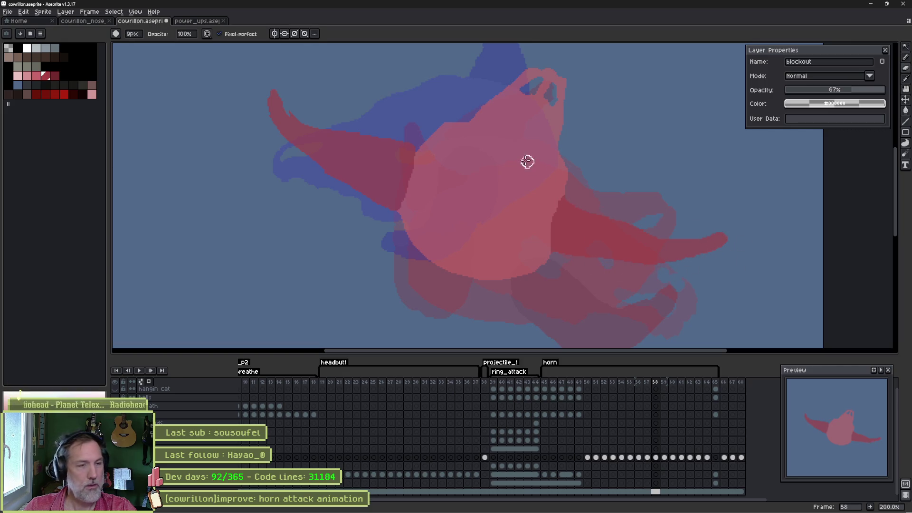
mouse_move(451, 117)
left_mouse_down()
mouse_move(416, 138)
mouse_move(423, 130)
mouse_move(420, 141)
mouse_move(480, 143)
mouse_move(566, 167)
mouse_move(427, 116)
mouse_move(533, 117)
mouse_move(474, 87)
mouse_move(581, 79)
mouse_move(458, 101)
left_mouse_up()
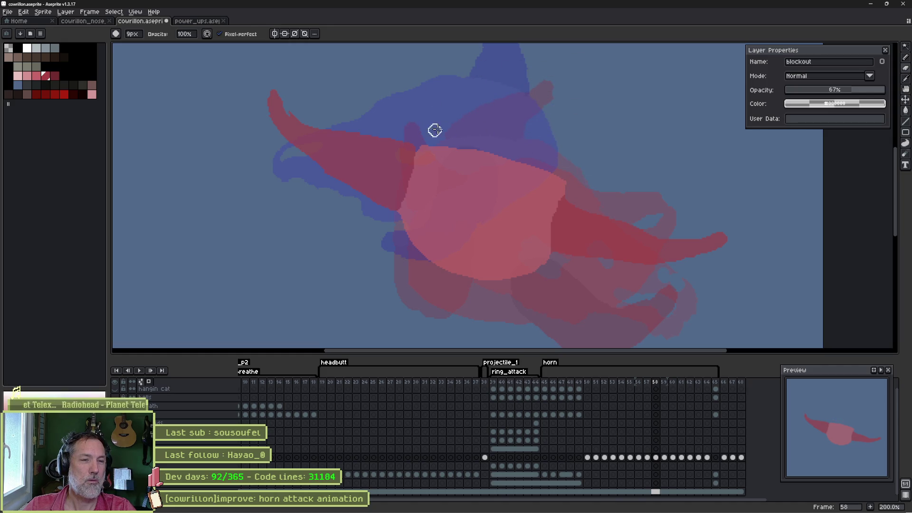
left_click_drag(524, 159, 532, 130)
key("b")
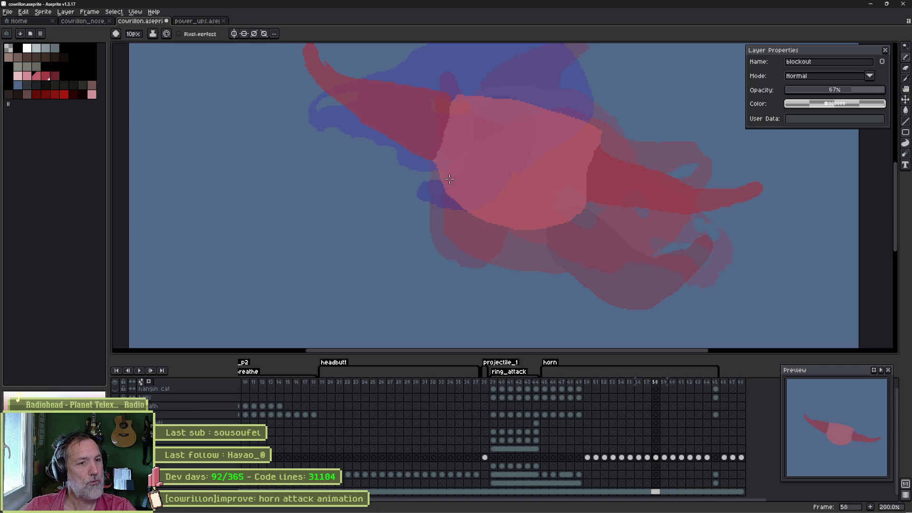
mouse_move(468, 221)
left_mouse_down()
mouse_move(480, 242)
mouse_move(511, 250)
mouse_move(568, 216)
mouse_move(479, 223)
left_mouse_up()
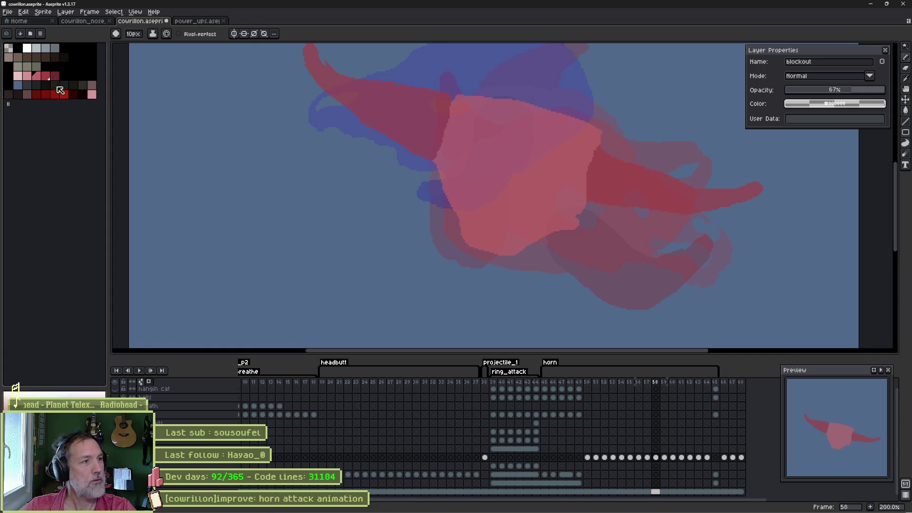
left_click_drag(37, 76, 45, 76)
left_click(468, 227)
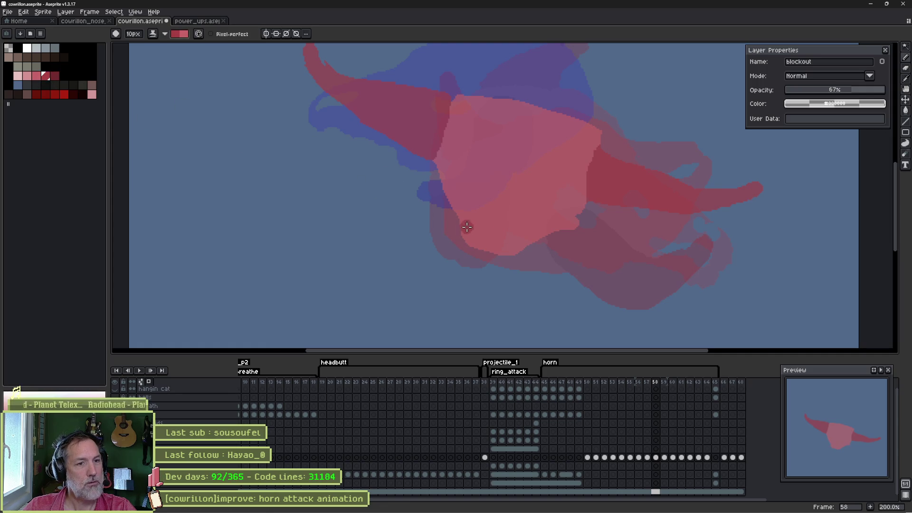
mouse_move(462, 229)
left_mouse_down()
mouse_move(533, 250)
mouse_move(493, 253)
left_mouse_up()
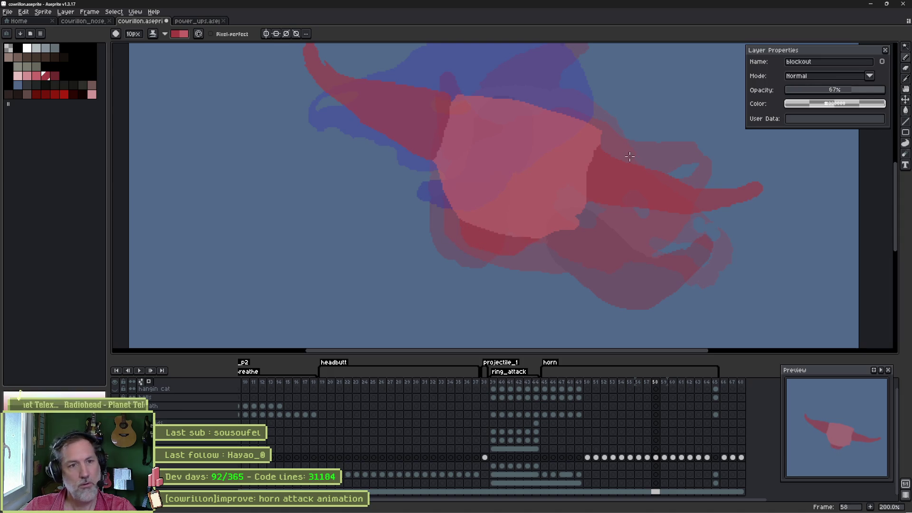
key("e")
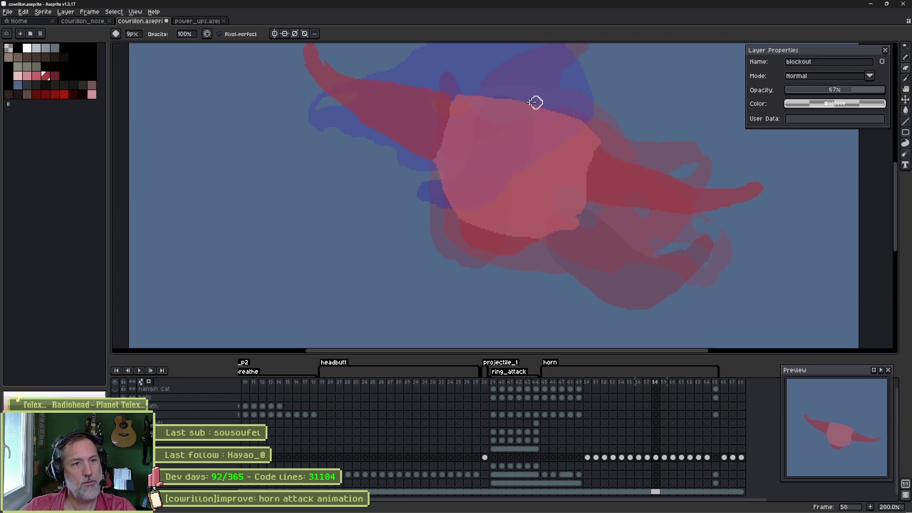
key("b")
left_click(40, 79)
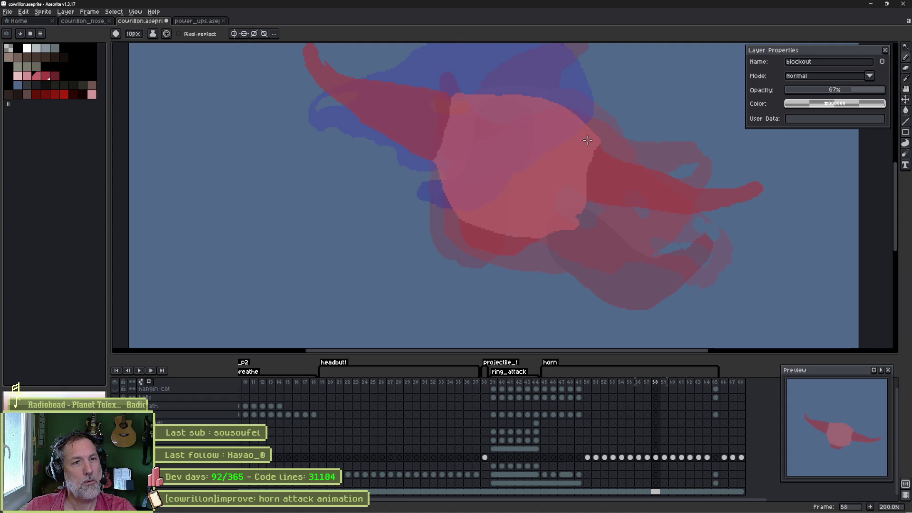
scroll(503, 133, "down", 1)
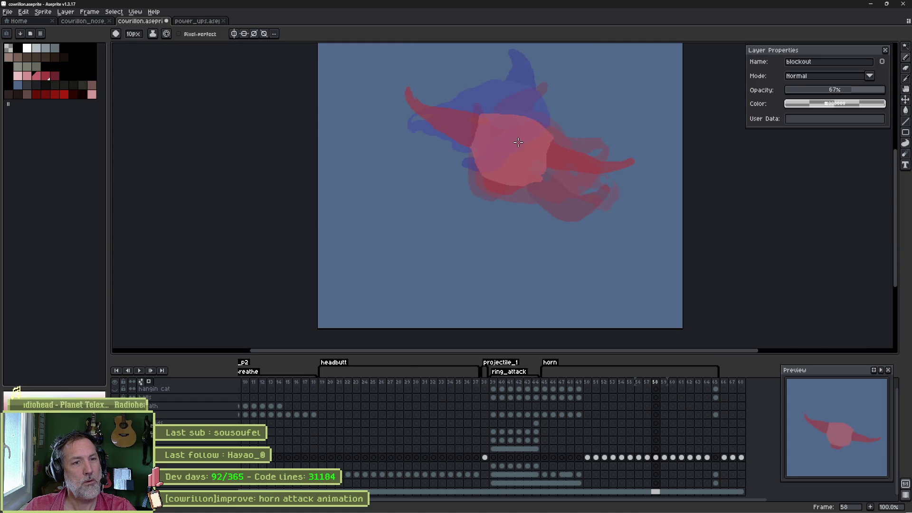
- Compare neighbouring frames, then rotate frame 58's skull about 12° counter-clockwise
key("Right")
key("Left")
key("Left")
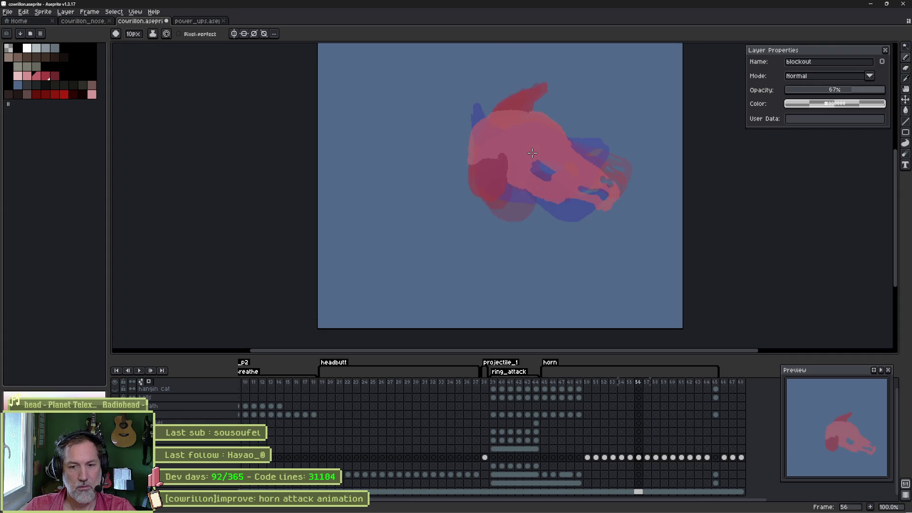
key("Right")
key("Right")
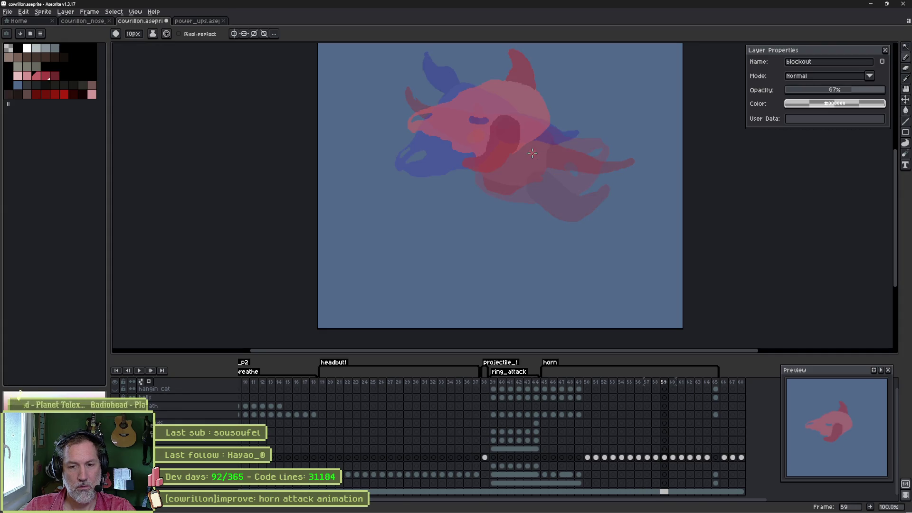
key("Left")
key("Left")
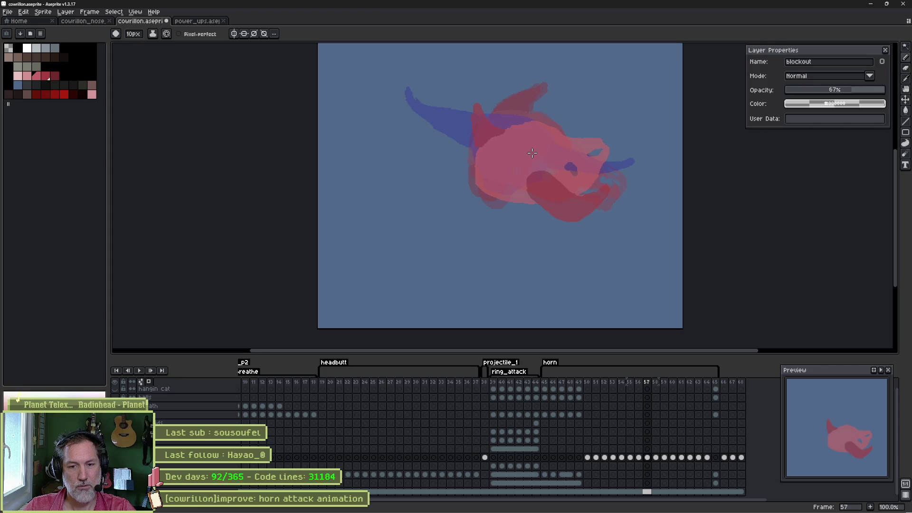
key("Right")
key("ctrl+t")
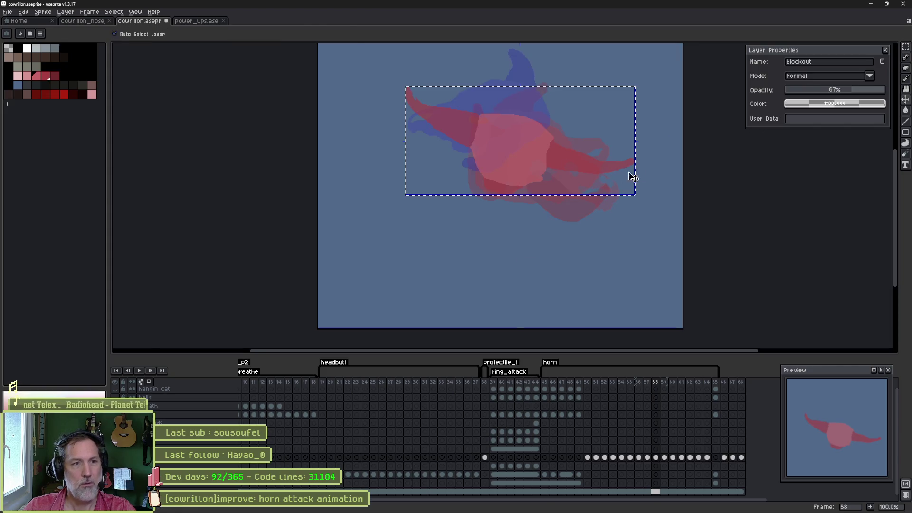
left_click_drag(645, 84, 643, 48)
key("Return")
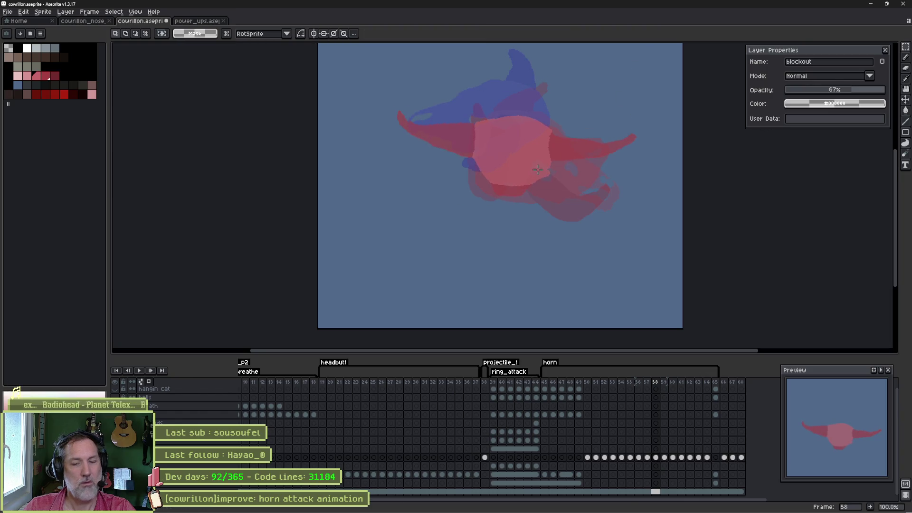
- Nudge the skull body slightly upward and play the animation to check the motion
key("Right")
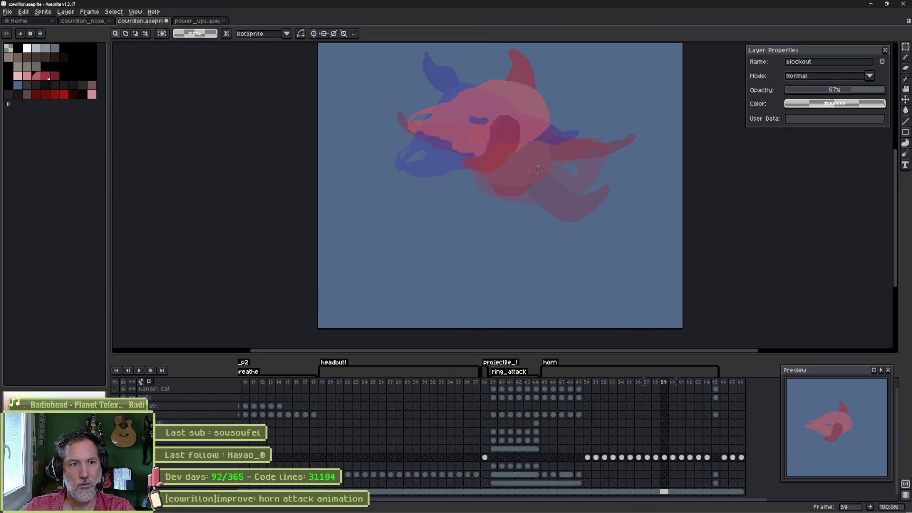
key("Left")
key("Return")
left_click_drag(542, 157, 540, 145)
key("Right")
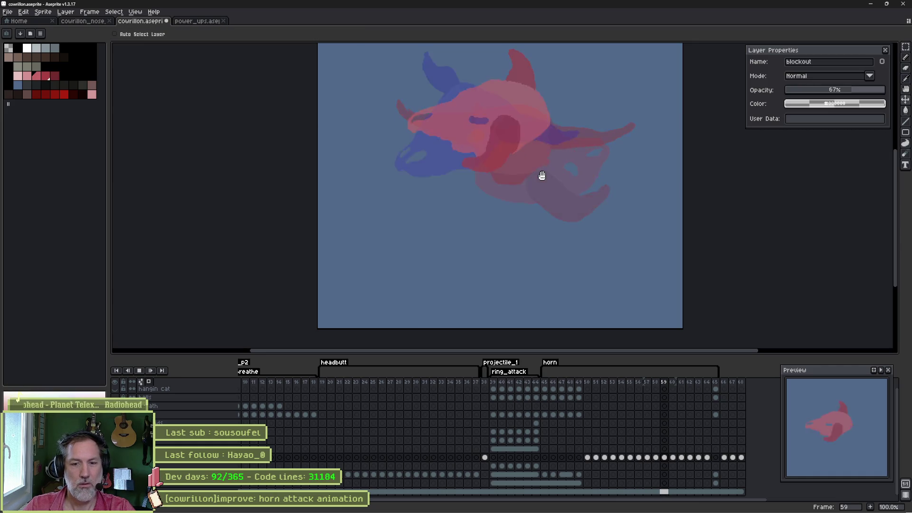
key("Return")
key("Return")
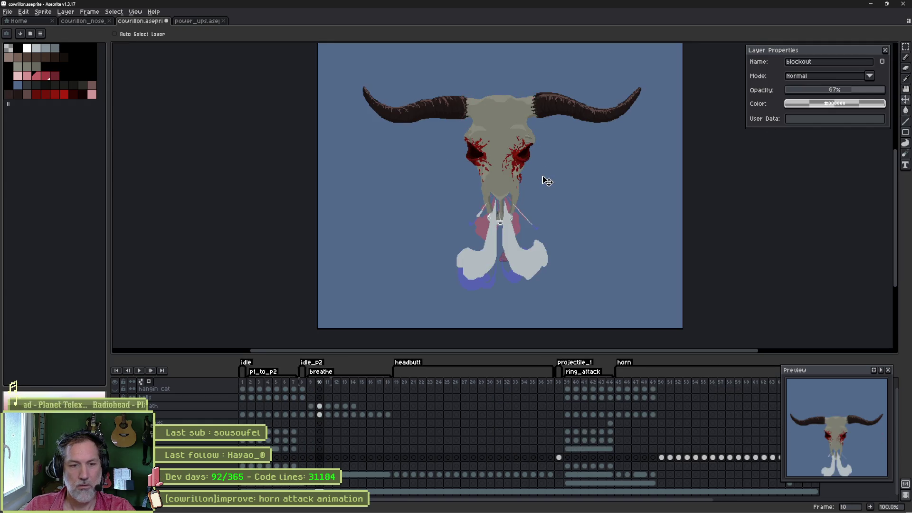
- Check the horn tag settings, then play the horn attack from frame 45 twice
double_click(624, 362)
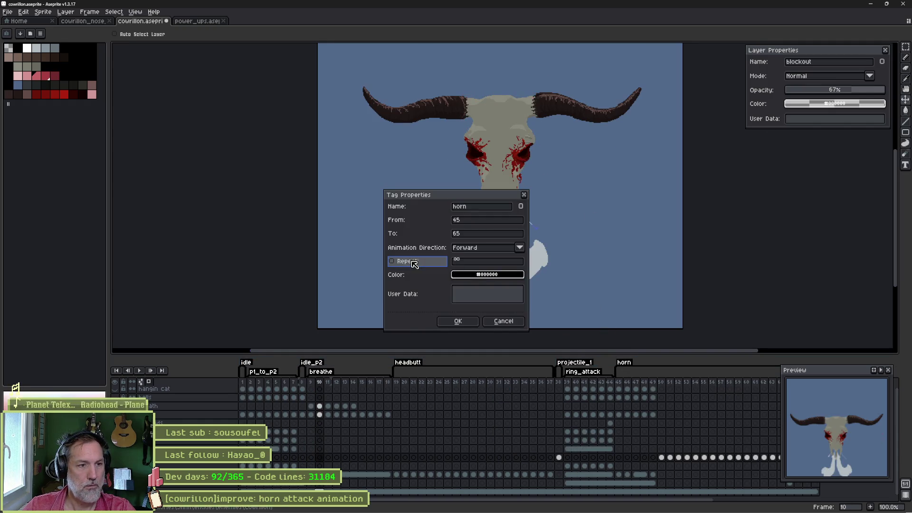
left_click(464, 322)
left_click(617, 456)
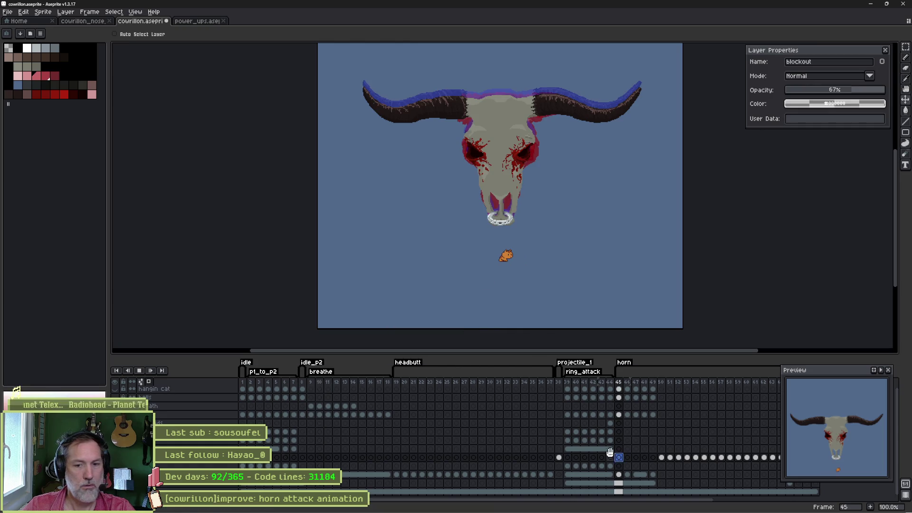
key("Return")
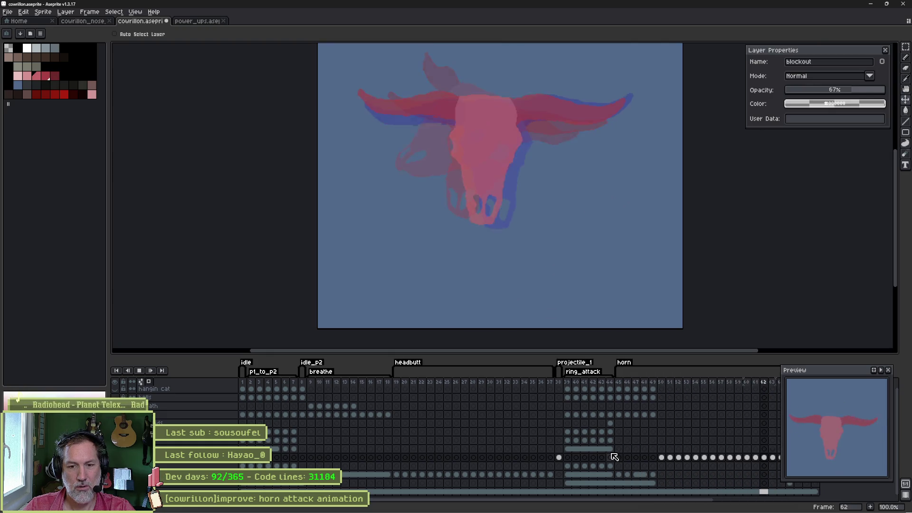
key("Return")
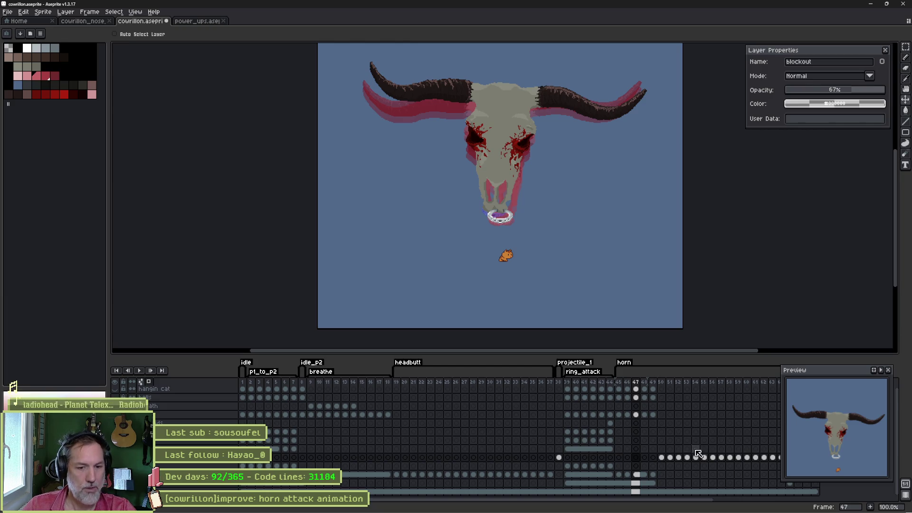
key("Return")
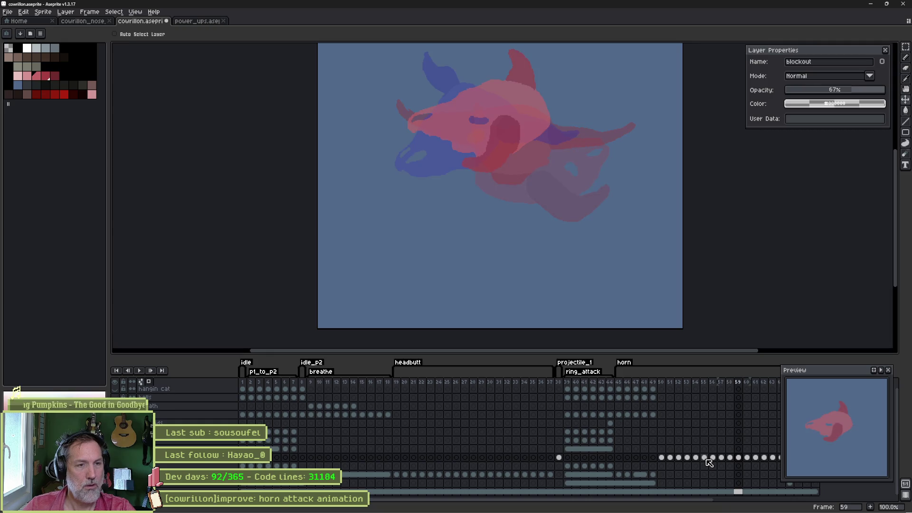
- Select the upright red horn with the Magic Wand and squash it down shorter
scroll(573, 152, "up", 3)
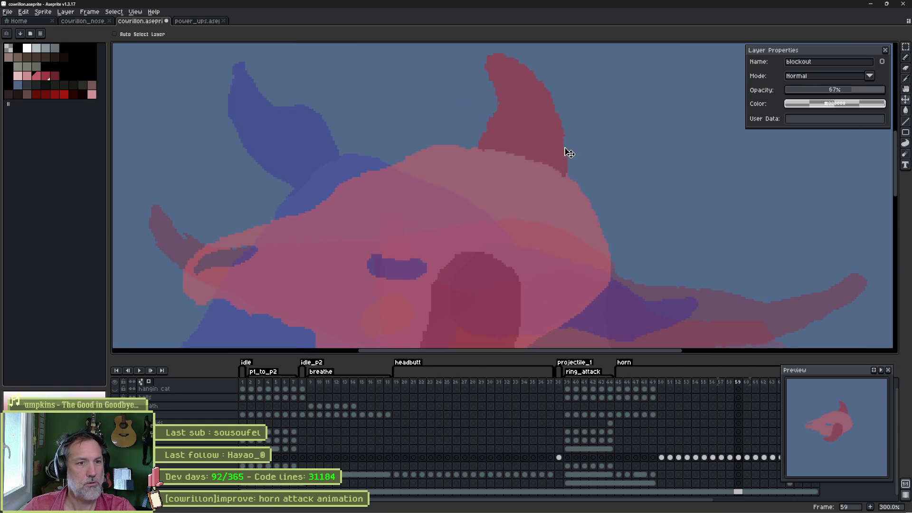
left_click_drag(551, 131, 581, 203)
key("w")
left_click(565, 187)
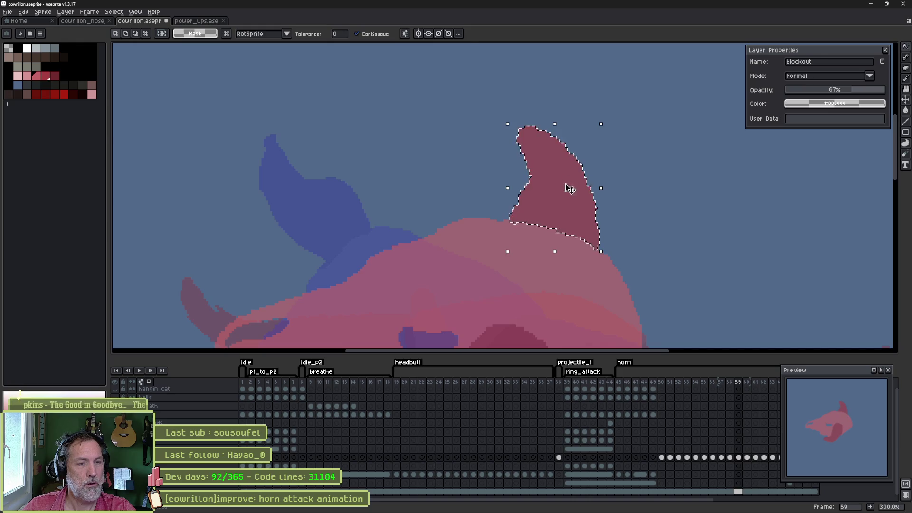
left_click_drag(554, 131, 555, 158)
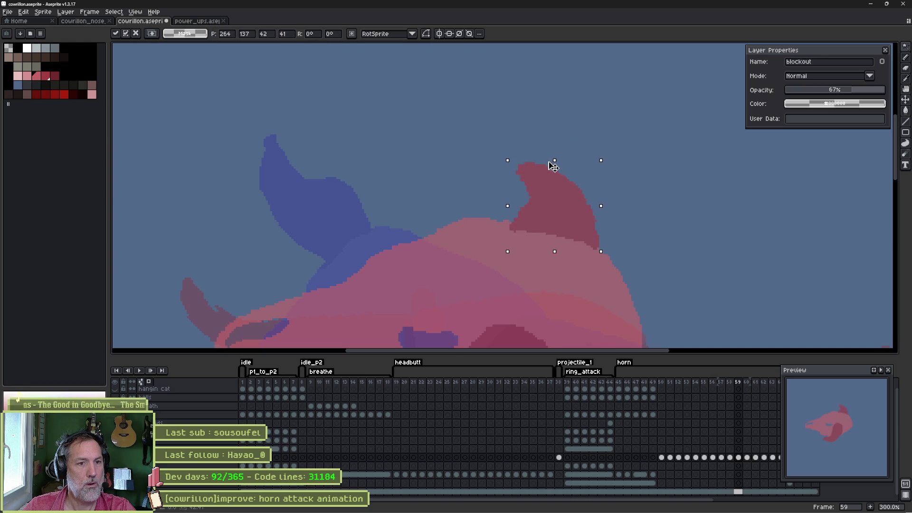
key("ctrl+d")
scroll(562, 167, "down", 2)
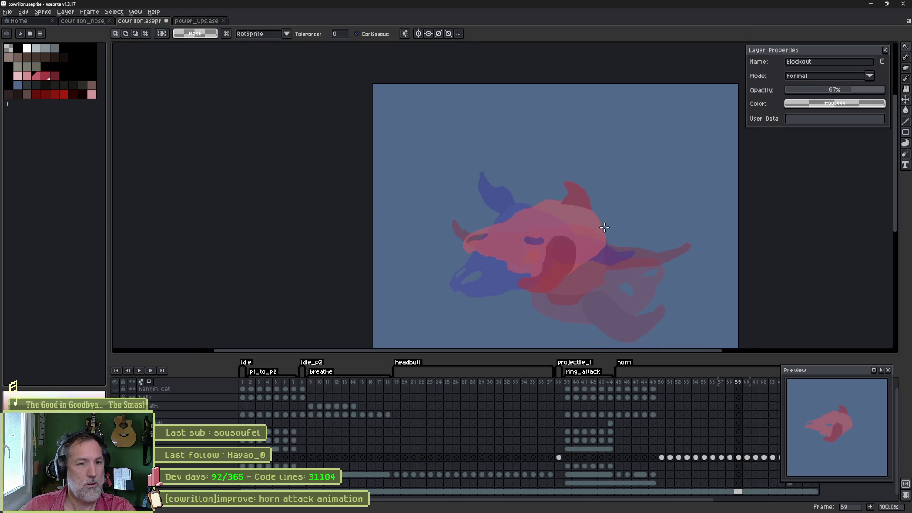
- Set a 9px brush, play the horn animation, review the horn tag properties, and close the video player
key("b")
scroll(585, 226, "up", 1)
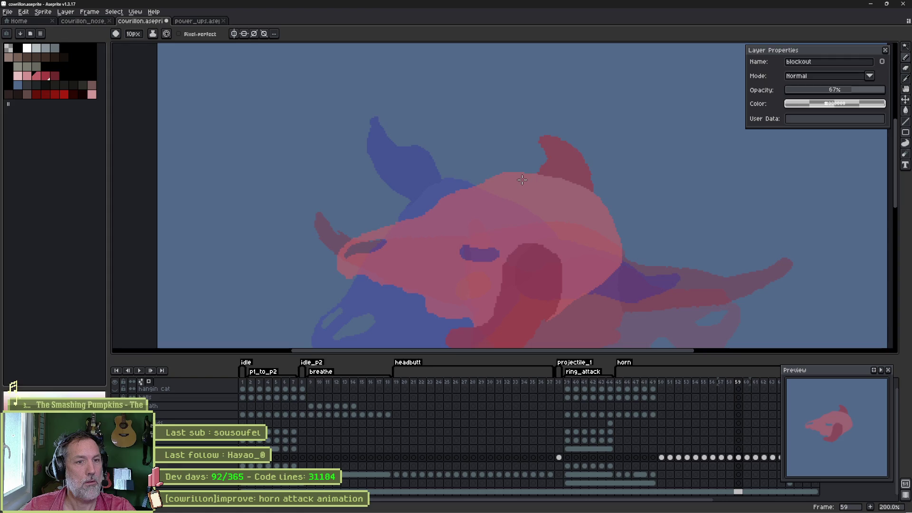
key("b")
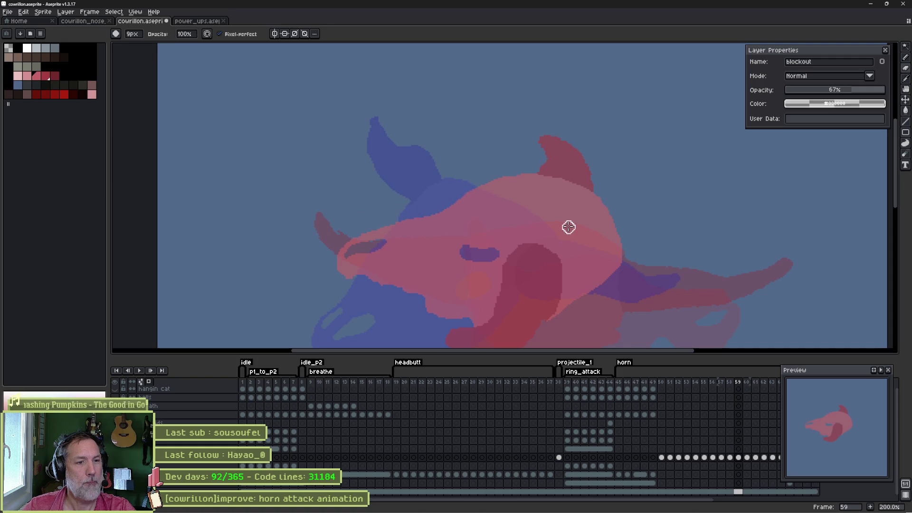
key("Return")
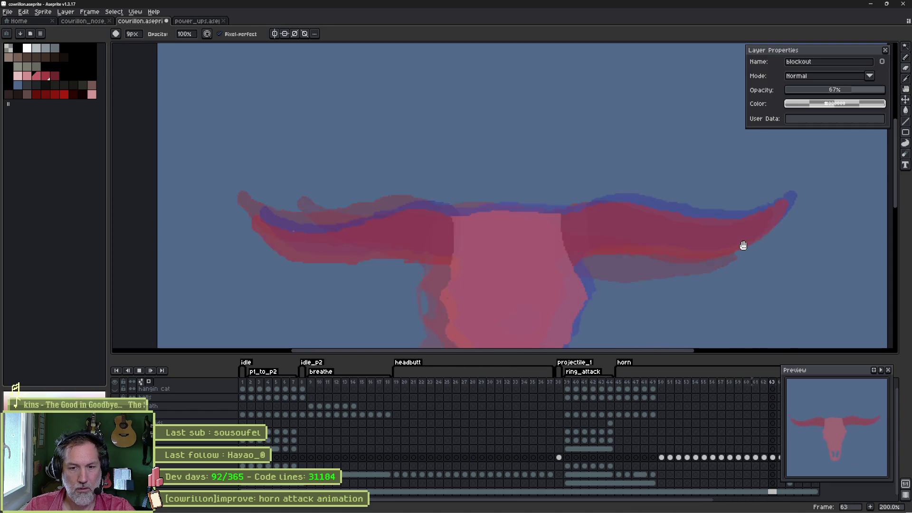
key("Return")
key("minus")
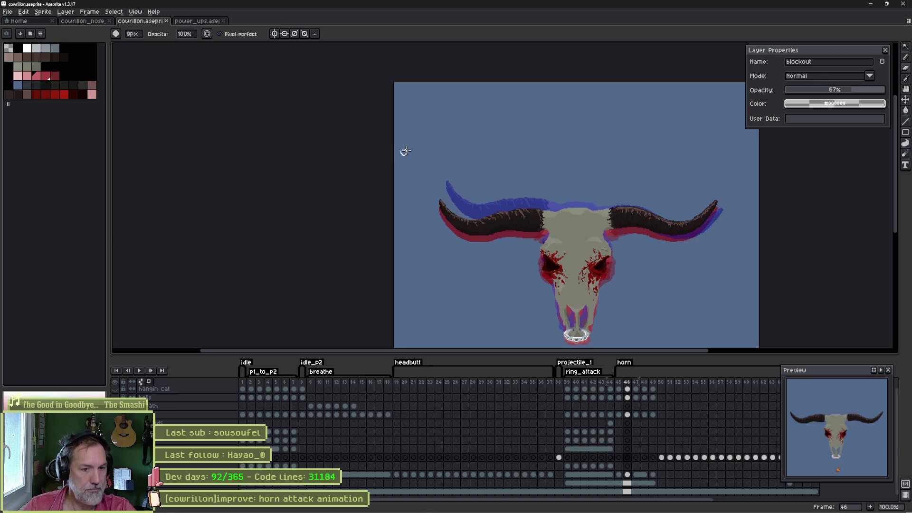
double_click(624, 362)
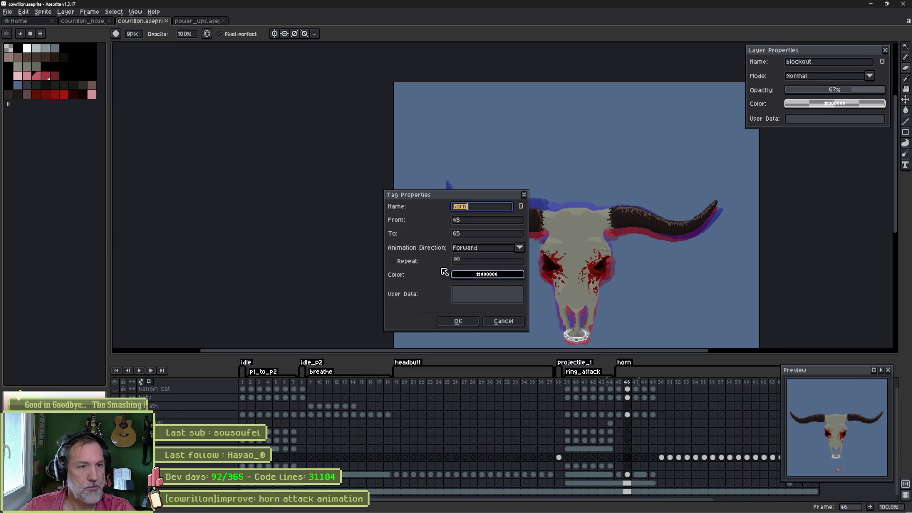
left_click(458, 322)
key("alt+Tab")
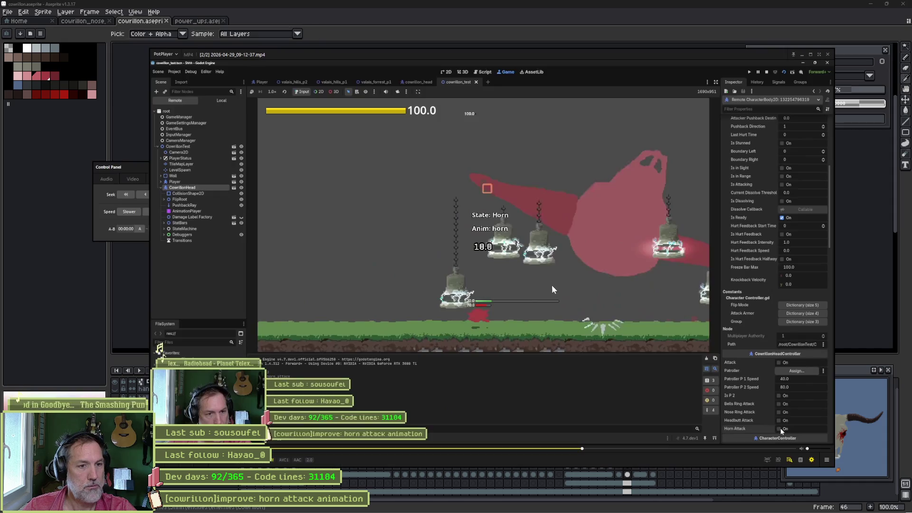
left_click(828, 55)
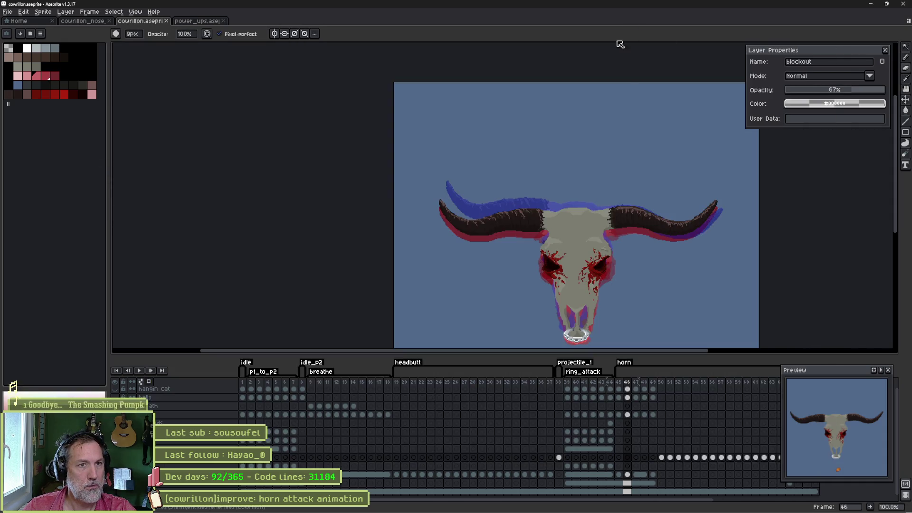
- In Godot, reimport the sprite in the cowrillon_head scene, then run cowrillon_test with F6
left_click(573, 504)
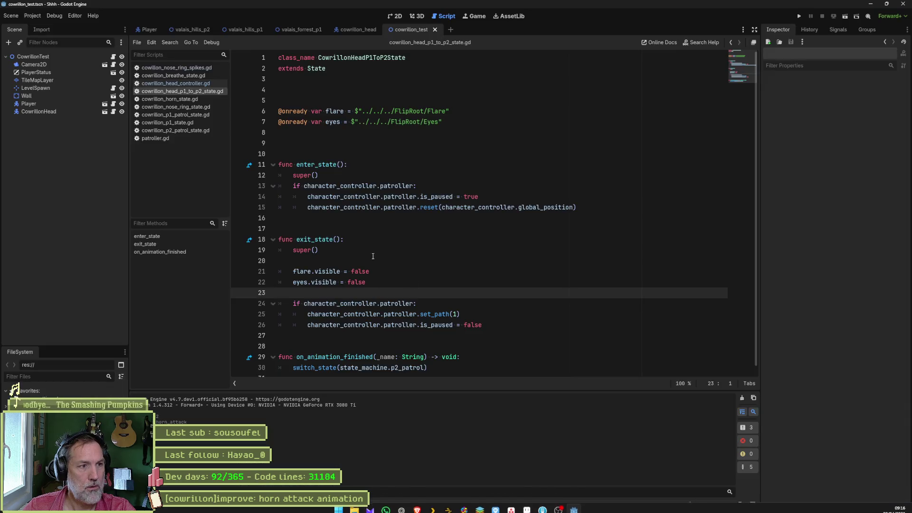
left_click(331, 30)
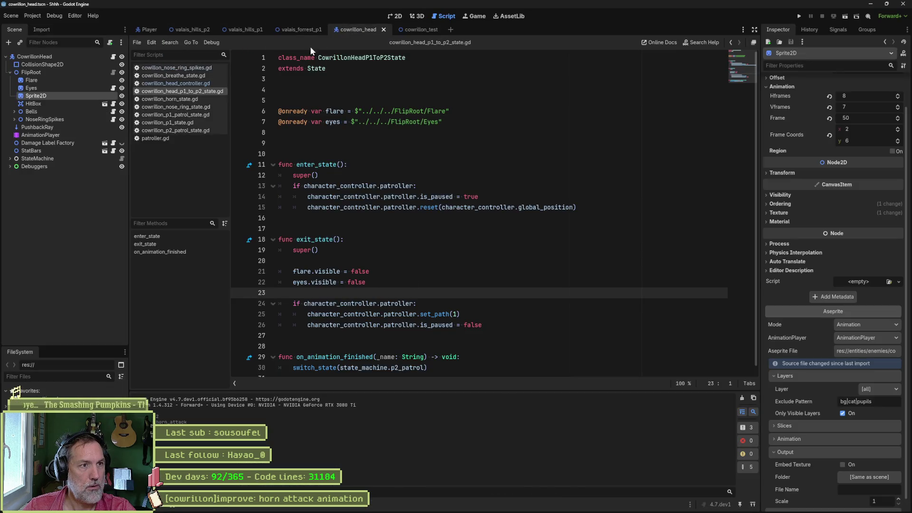
scroll(832, 428, "down", 5)
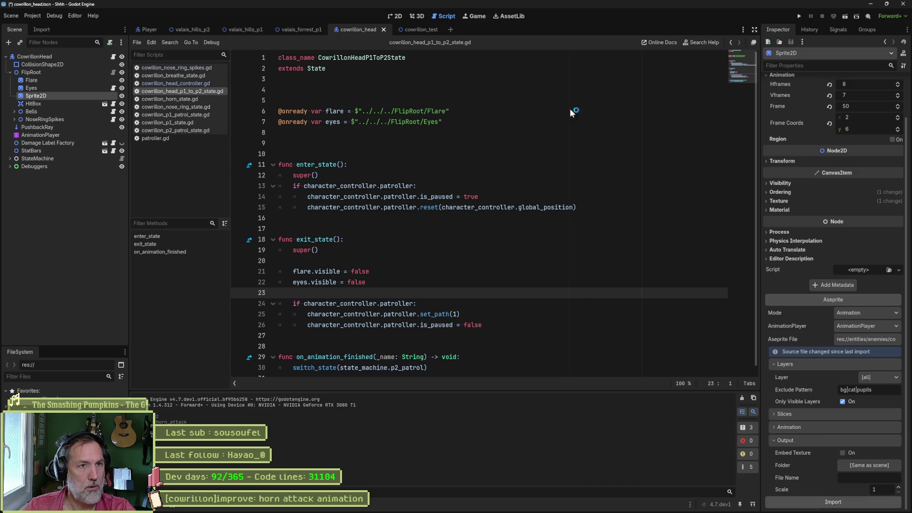
left_click(427, 31)
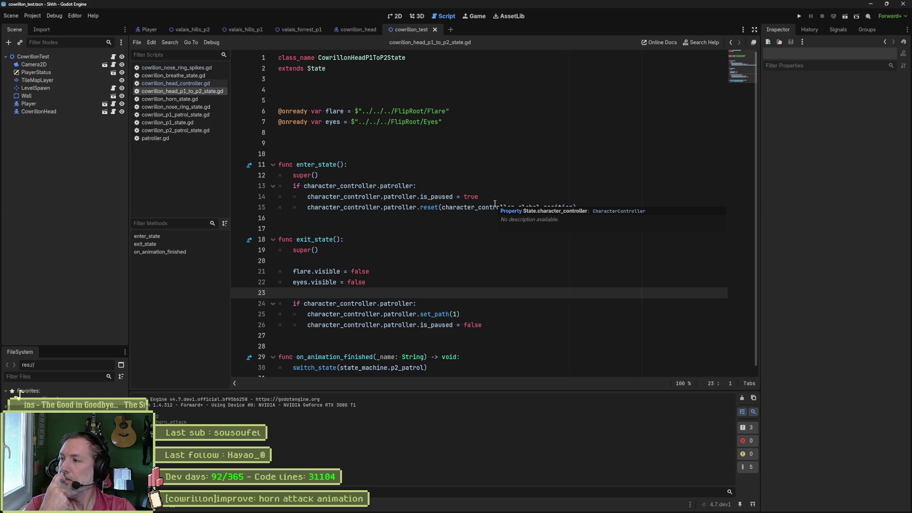
key("F6")
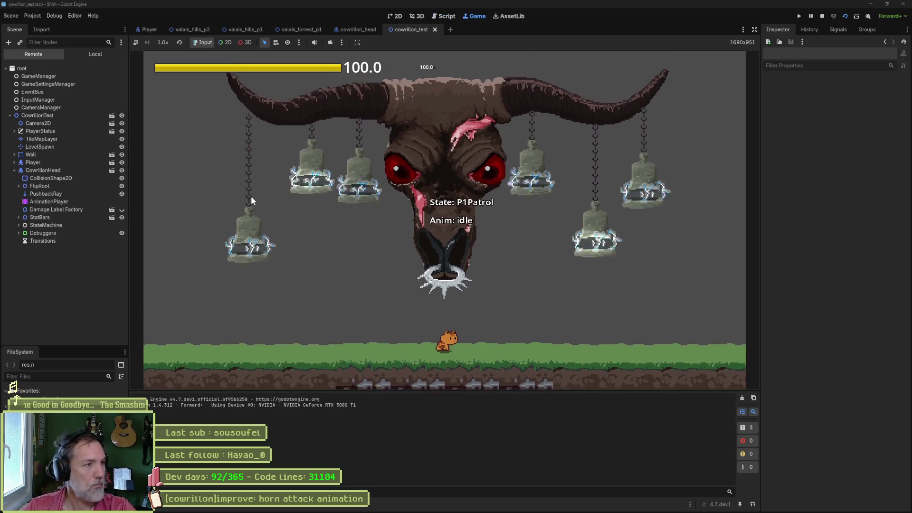
- Select CowrillonHead in the remote tree, trigger Horn Attack five times, then stop the game
left_click(43, 170)
scroll(817, 318, "down", 10)
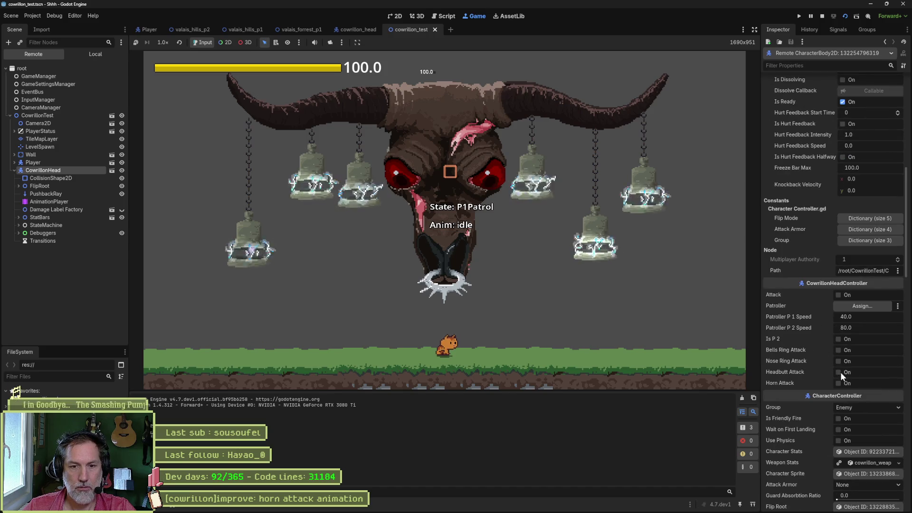
left_click(840, 383)
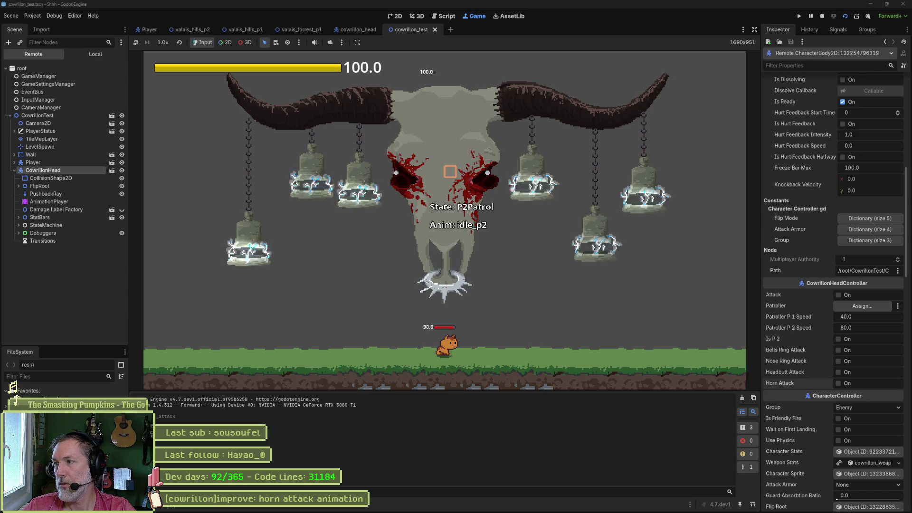
left_click(843, 382)
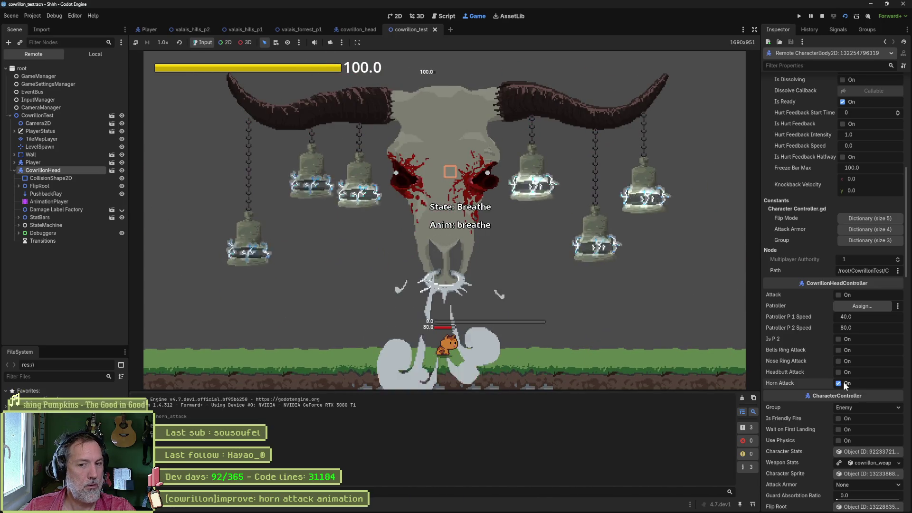
left_click(843, 382)
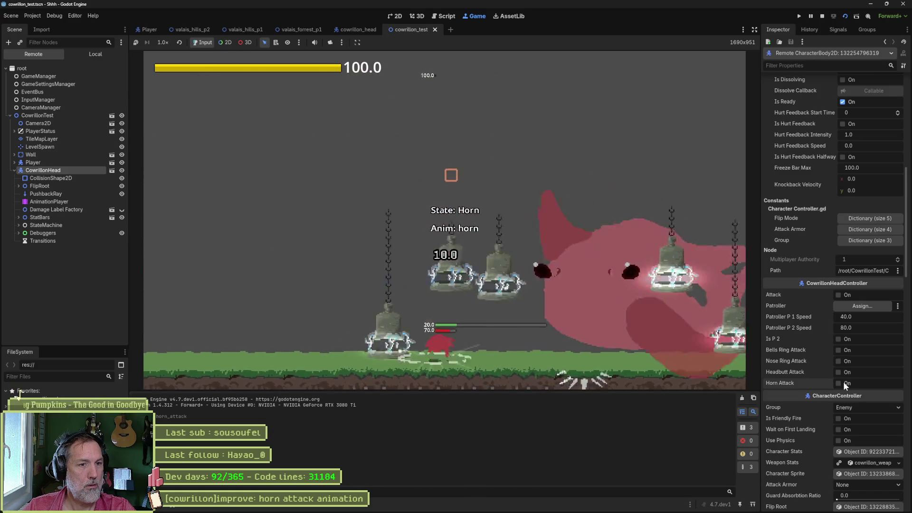
left_click(843, 382)
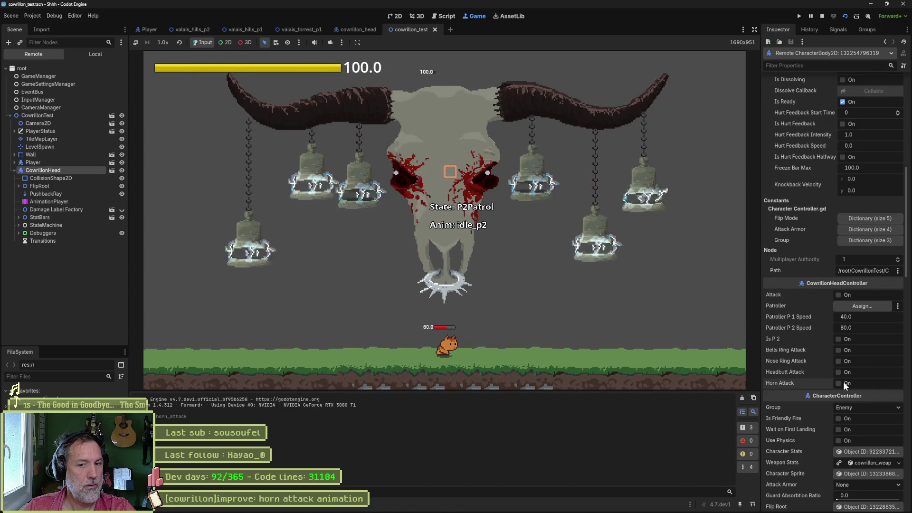
left_click(843, 382)
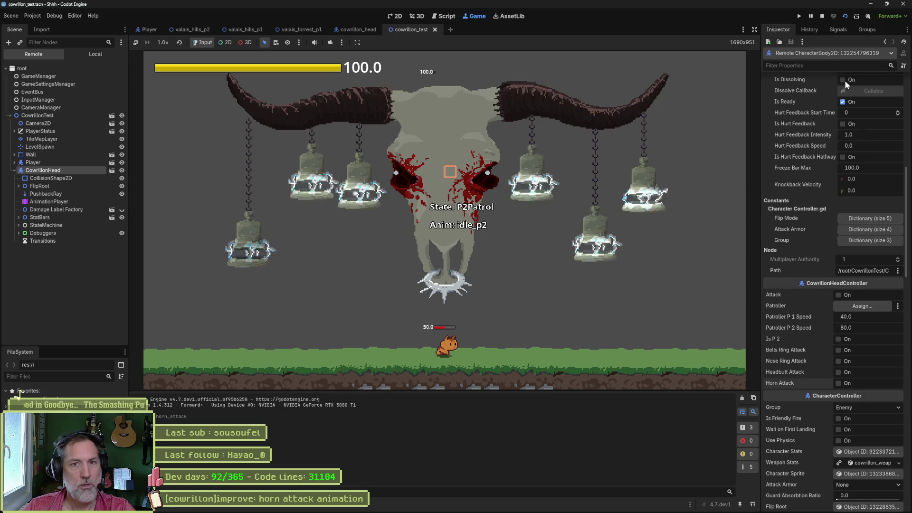
left_click(822, 16)
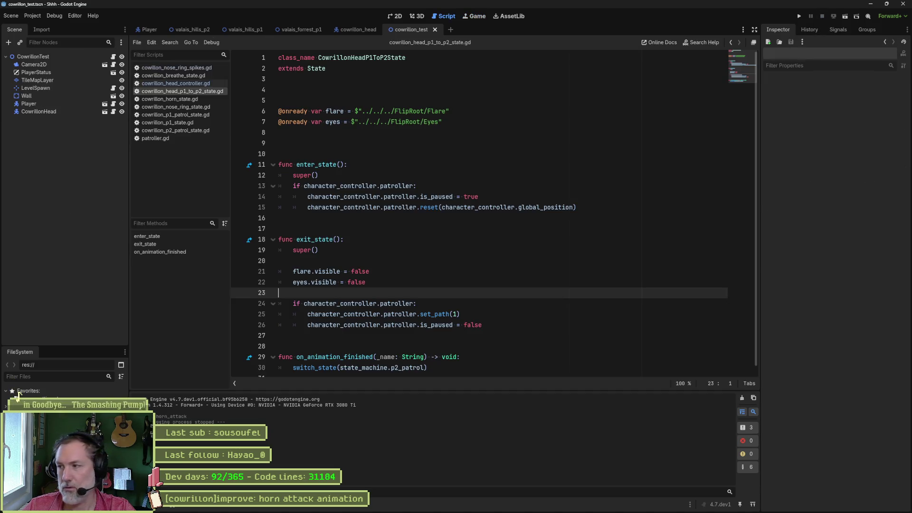
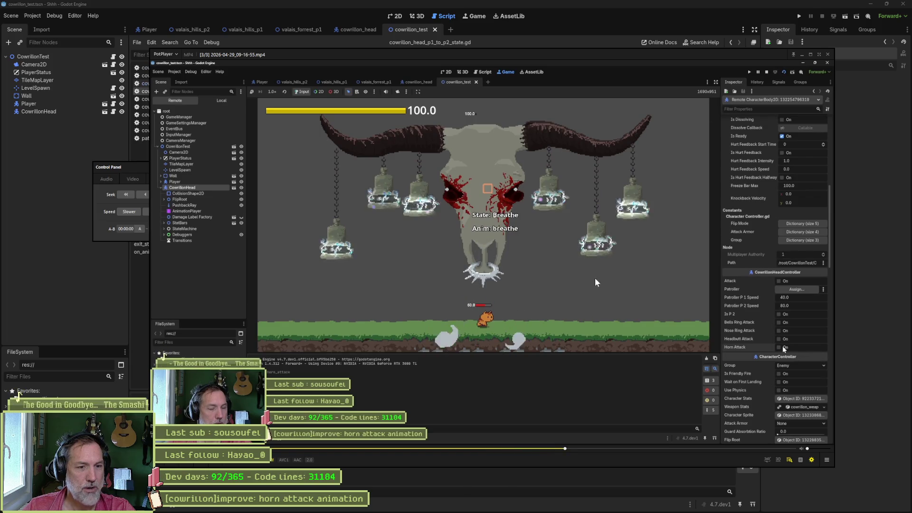
- Pause the recorded clip and rewind to just before the boss's horn attack
key("space")
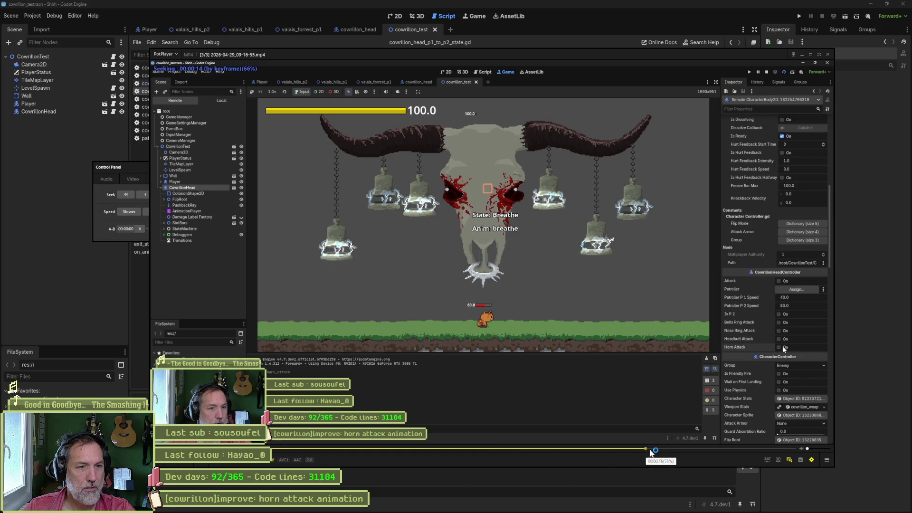
left_click(341, 449)
mouse_move(334, 437)
left_mouse_down()
mouse_move(322, 444)
mouse_move(369, 445)
mouse_move(305, 440)
left_mouse_up()
- Step forward and back frame by frame through the horn lunge to about 6.77 s
key("space")
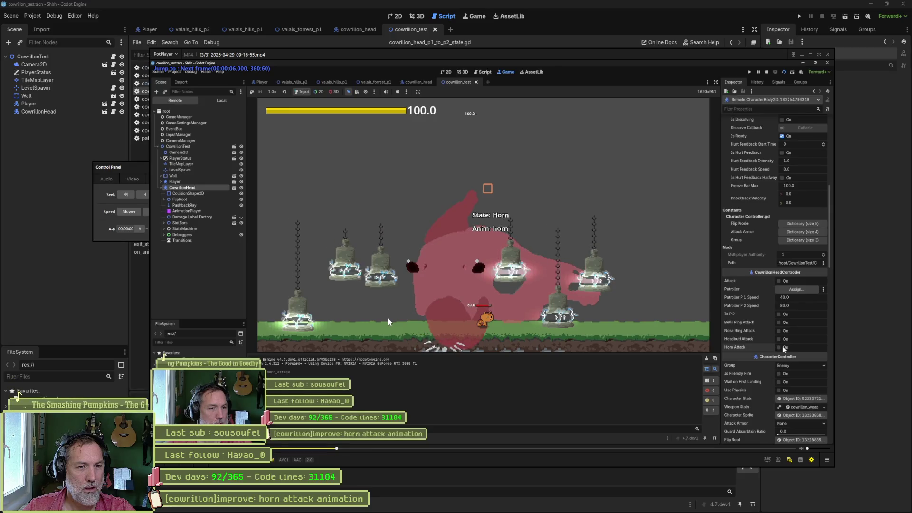
key("f")
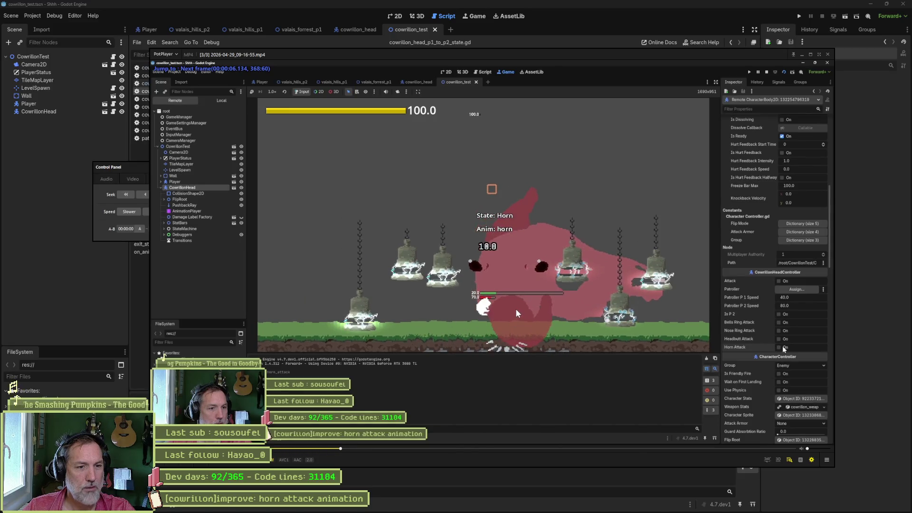
key("f")
key("f")
key("f")
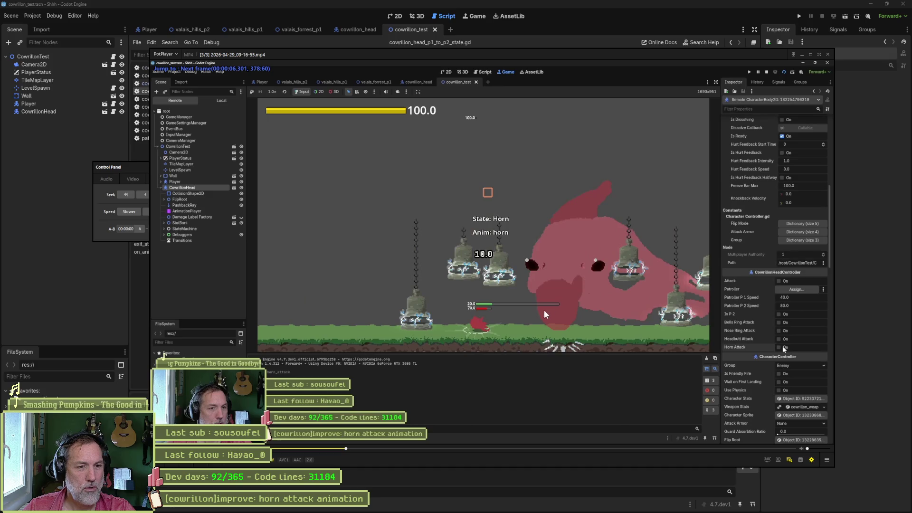
key("f")
key("f")
key("f")
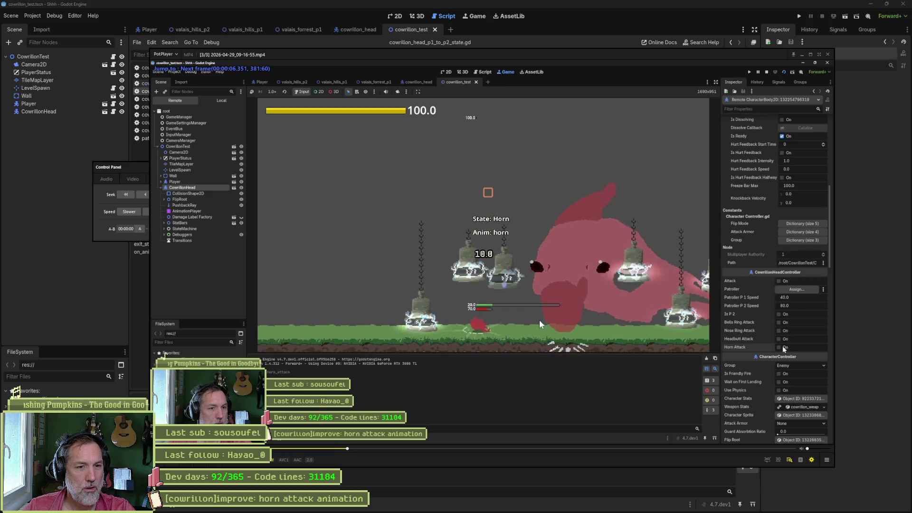
key("f")
key("f")
key("f")
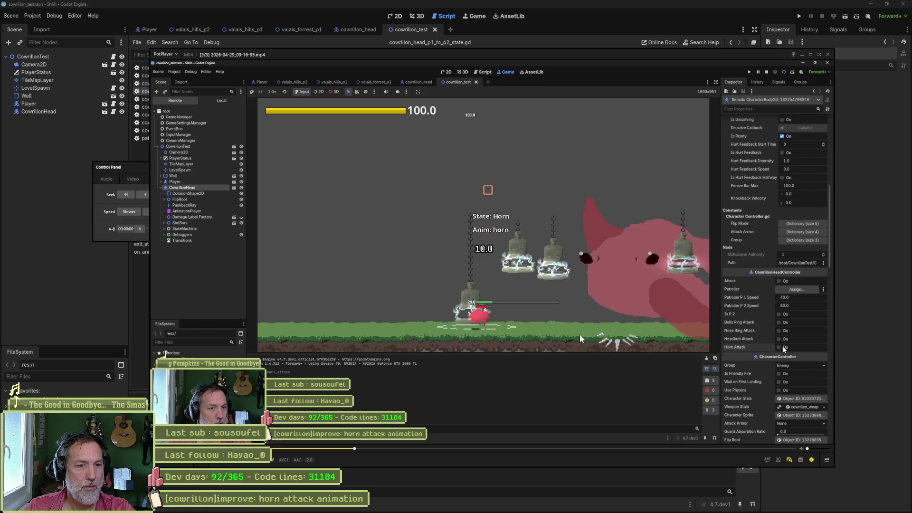
key("f")
key("f")
key("f")
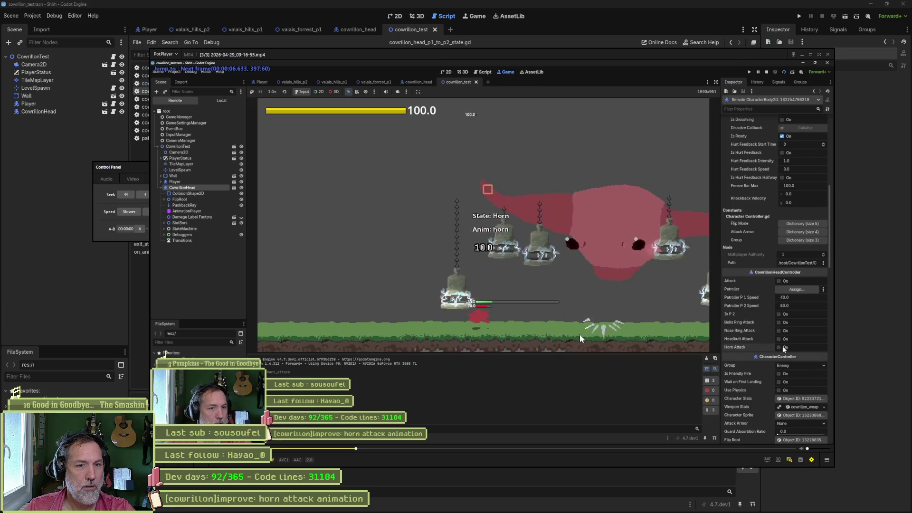
key("f")
key("f")
key("f")
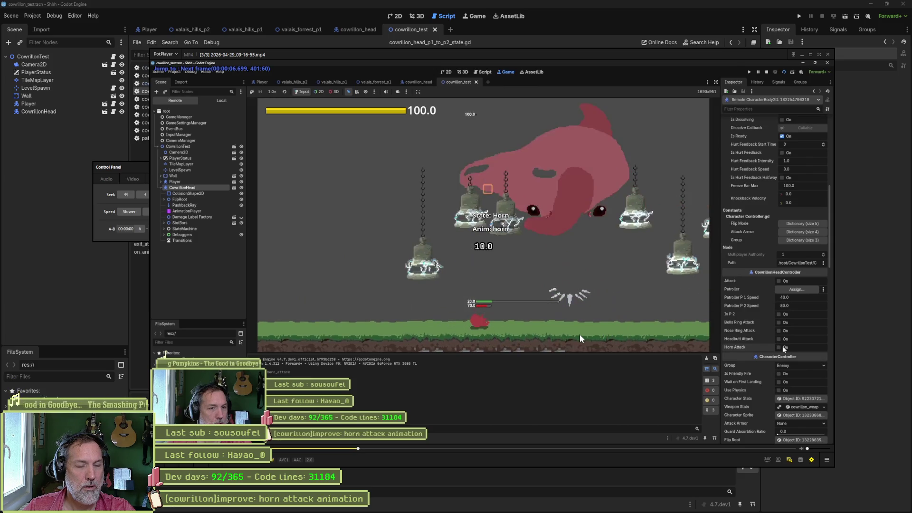
key("d")
key("d")
key("d")
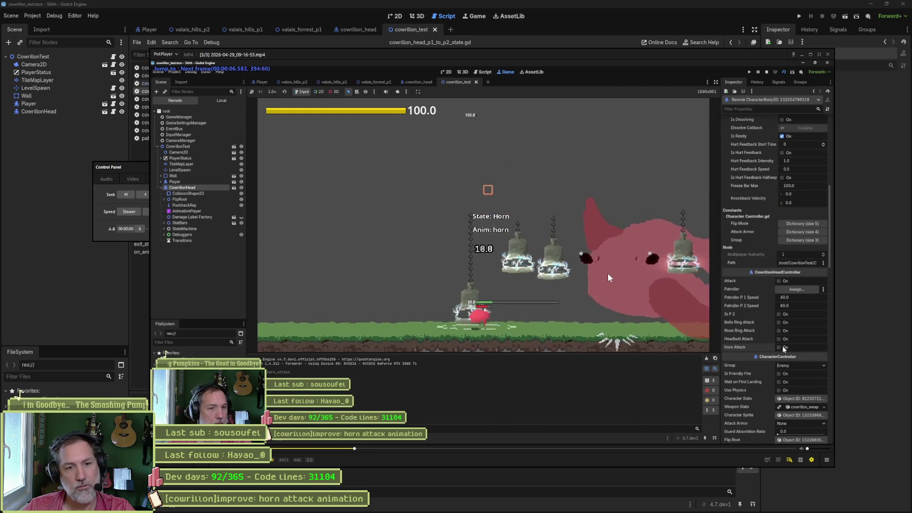
key("f")
key("f")
key("f")
key("d")
key("d")
key("d")
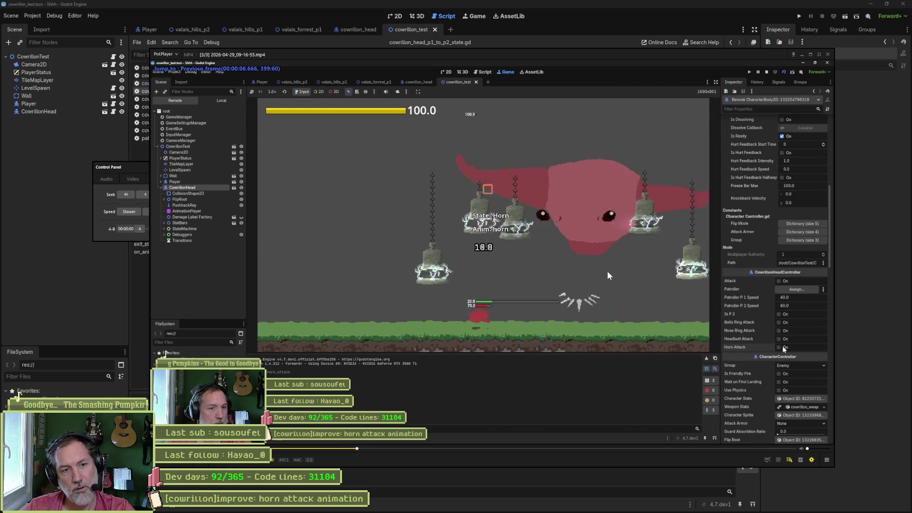
key("d")
key("d")
key("d")
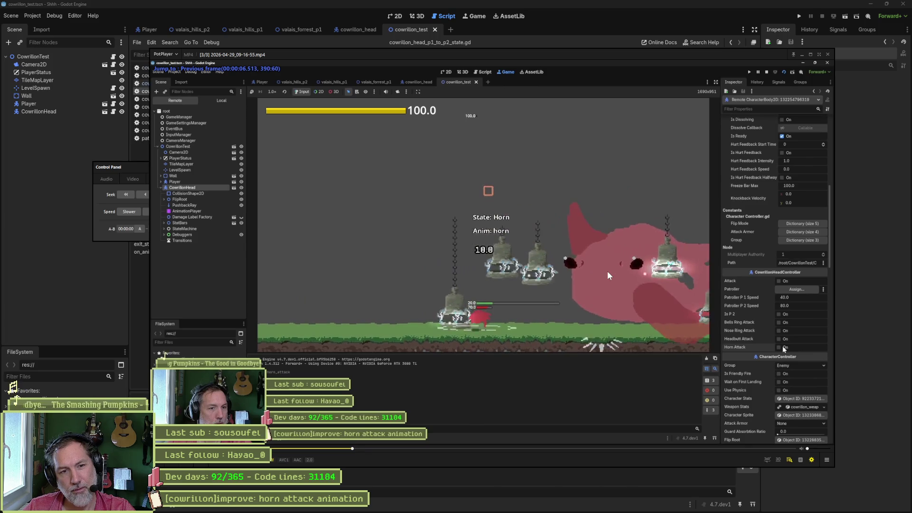
key("f")
key("f")
key("f")
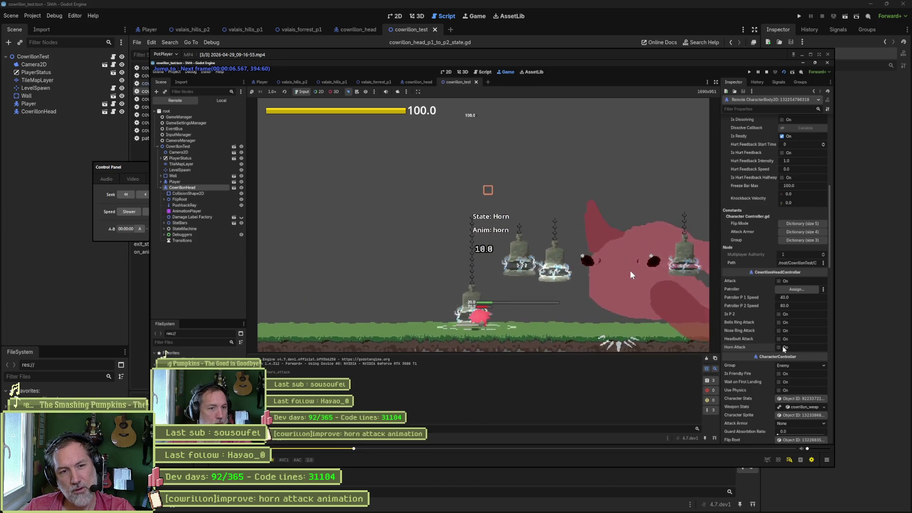
key("f")
key("f")
key("f")
key("f")
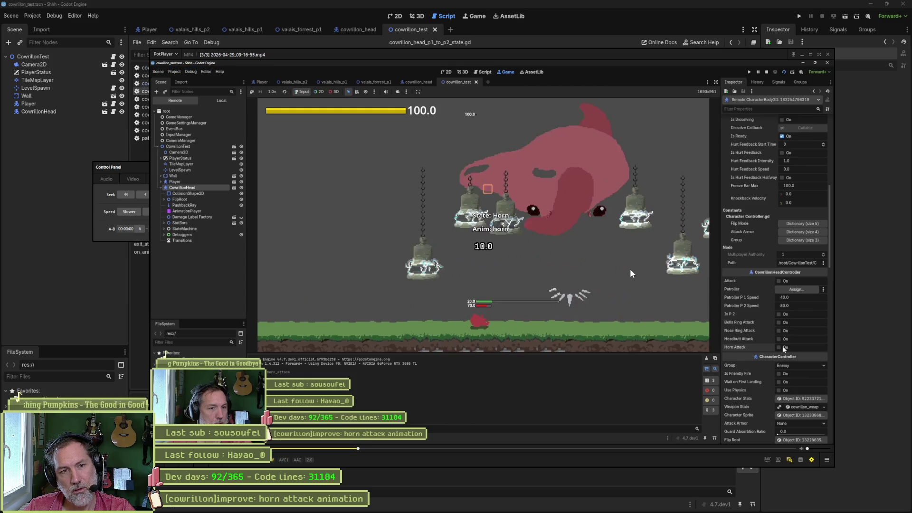
- Close PotPlayer and switch to the cowrillon_head scene in Godot
left_click(104, 270)
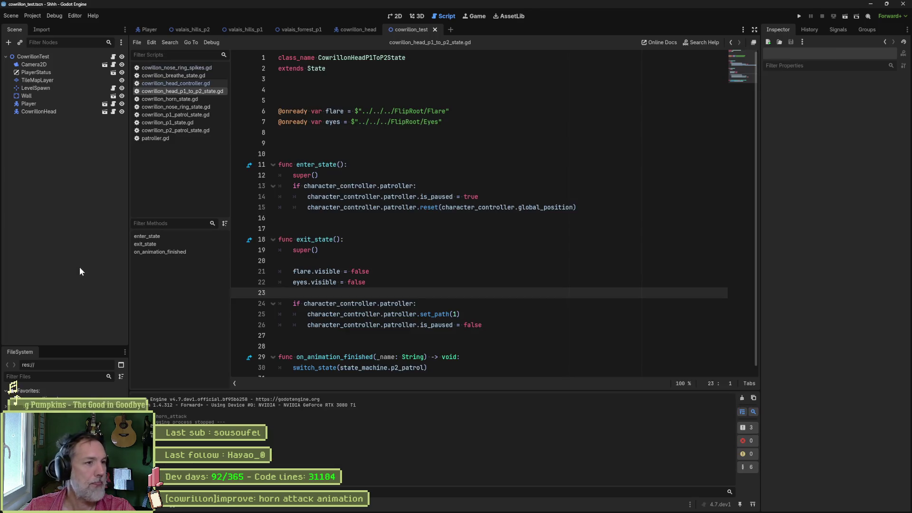
left_click(395, 17)
left_click(354, 29)
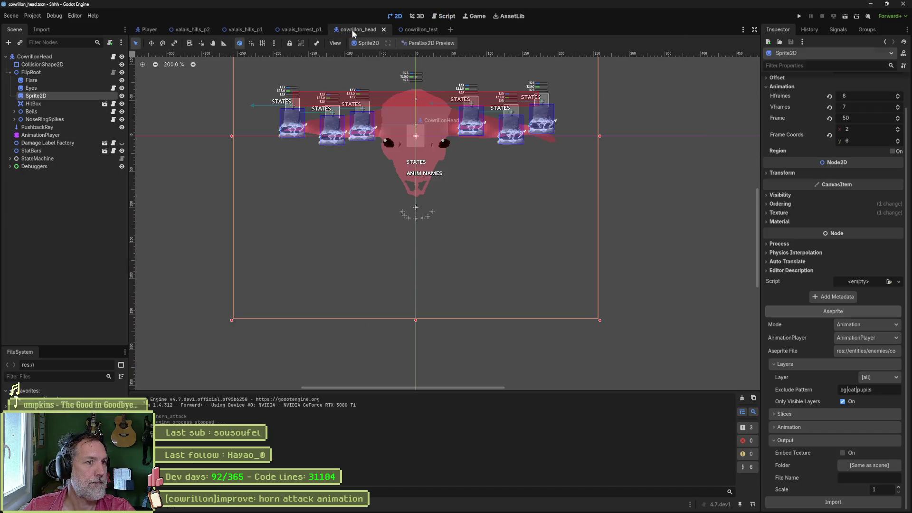
- Load the 'horn' animation in AnimationPlayer, fit it to the timeline, and scrub to about 1 s
left_click(52, 136)
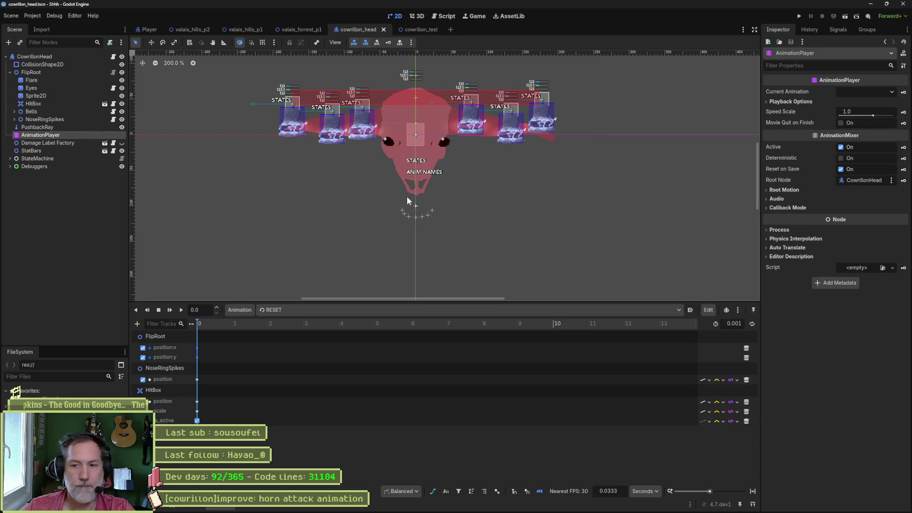
left_click(369, 310)
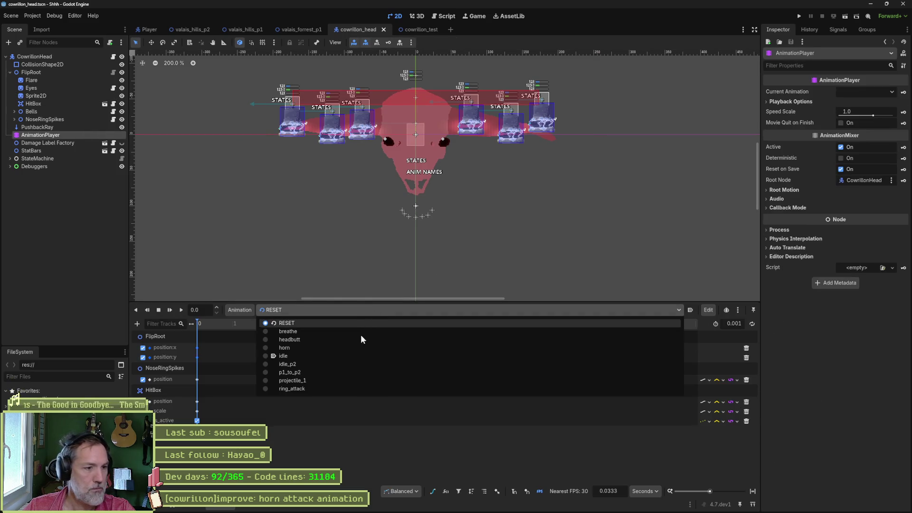
left_click(334, 348)
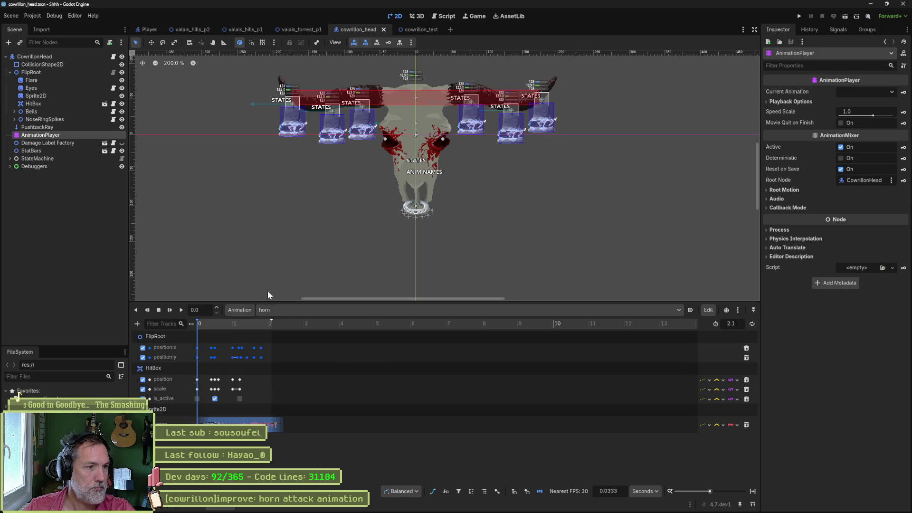
left_click(752, 491)
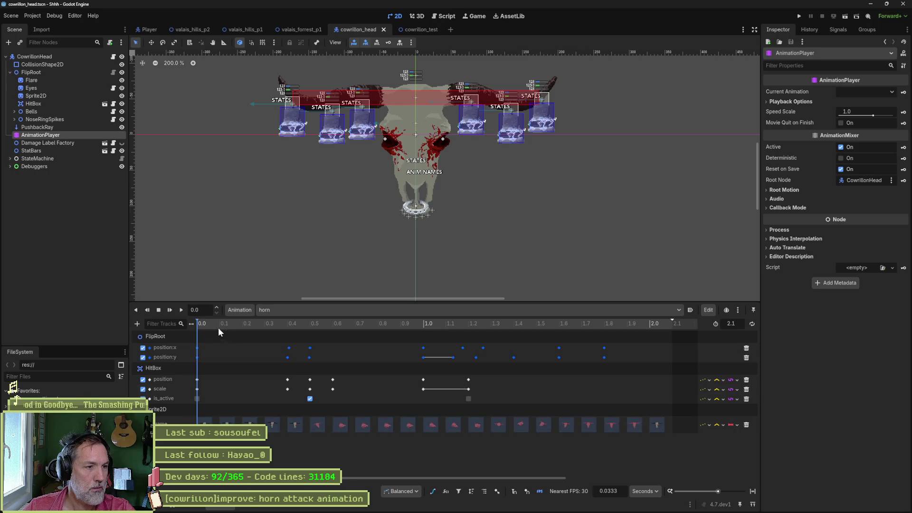
left_click_drag(218, 327, 288, 326)
mouse_move(326, 336)
left_mouse_down()
mouse_move(477, 356)
mouse_move(441, 360)
left_mouse_up()
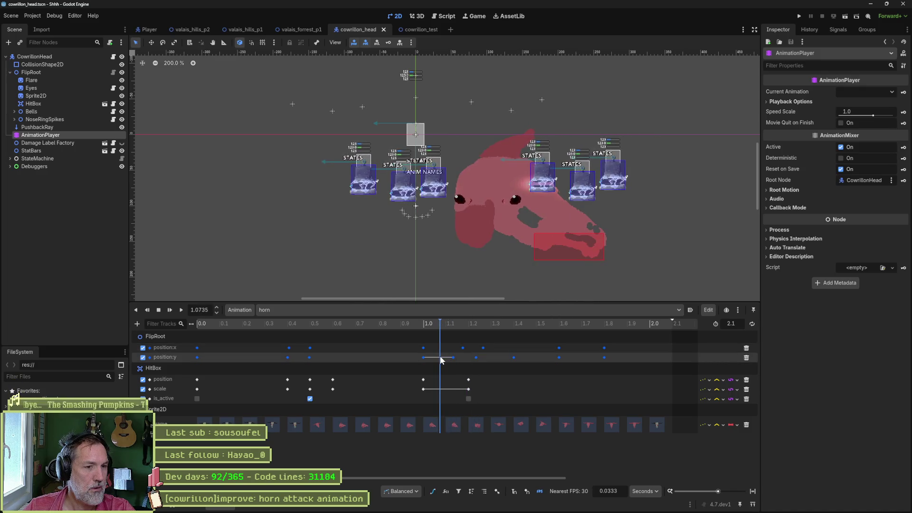
- Inspect the FlipRoot position:y track path, then select the FlipRoot node
double_click(186, 357)
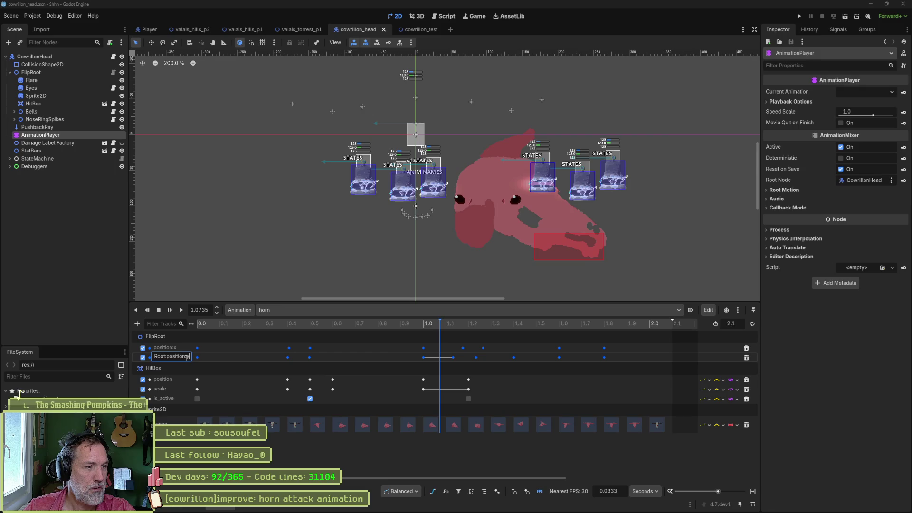
key("Escape")
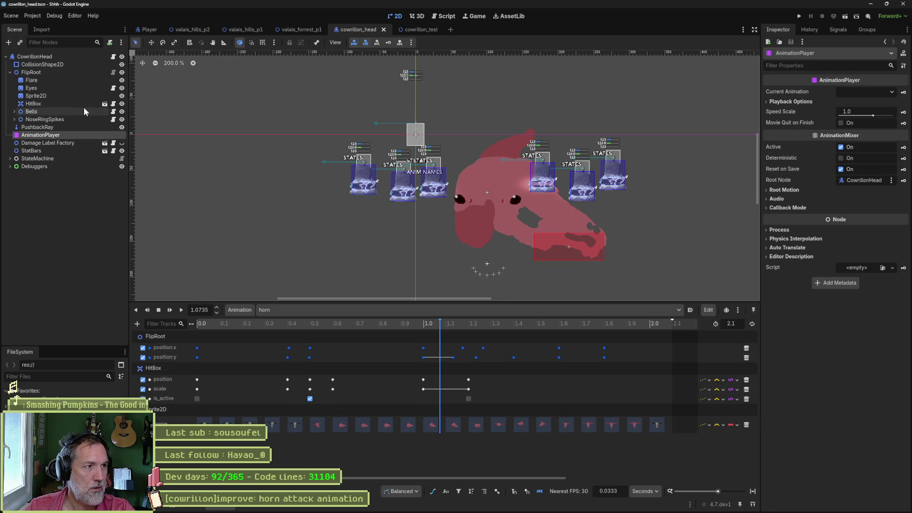
left_click(45, 73)
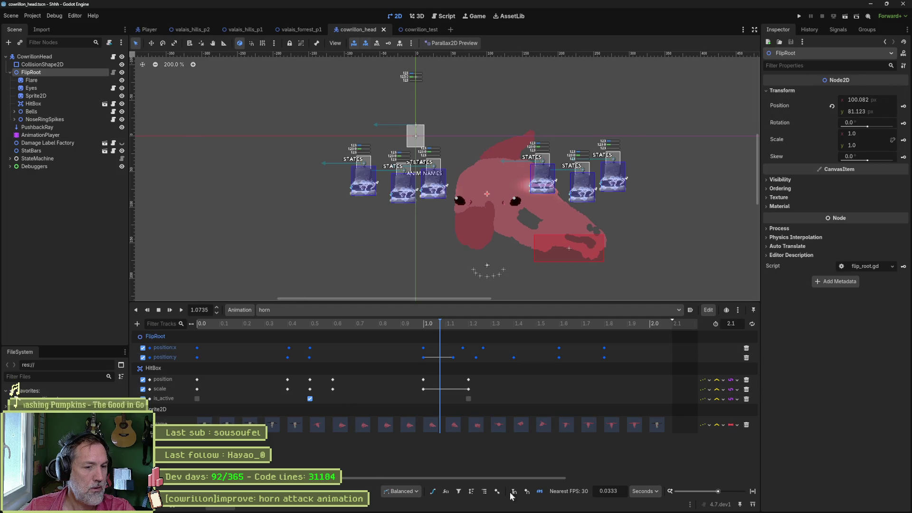
- In the Bezier curve view, lower a FlipRoot position keyframe to 89.5 and preview the lunge
left_click(433, 493)
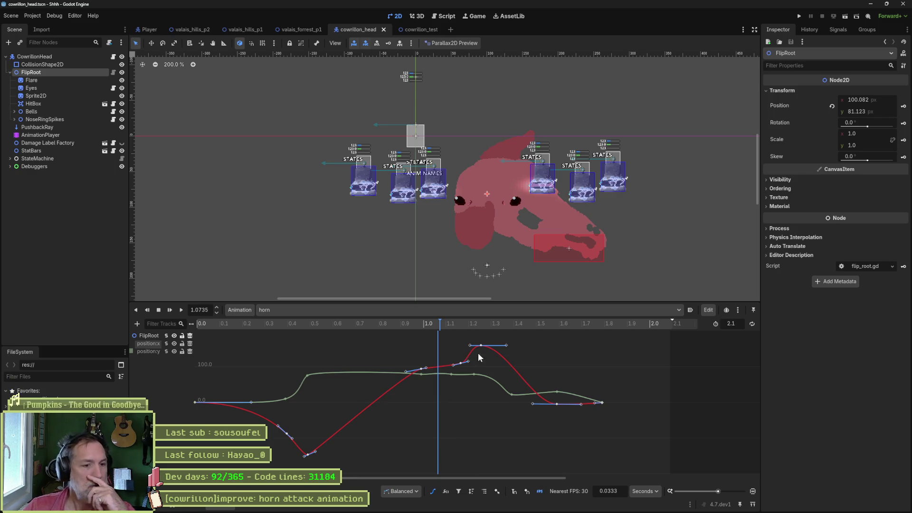
left_click_drag(460, 361, 458, 366)
mouse_move(437, 324)
left_mouse_down()
mouse_move(392, 322)
mouse_move(475, 332)
mouse_move(459, 335)
left_mouse_up()
left_click_drag(457, 372, 457, 374)
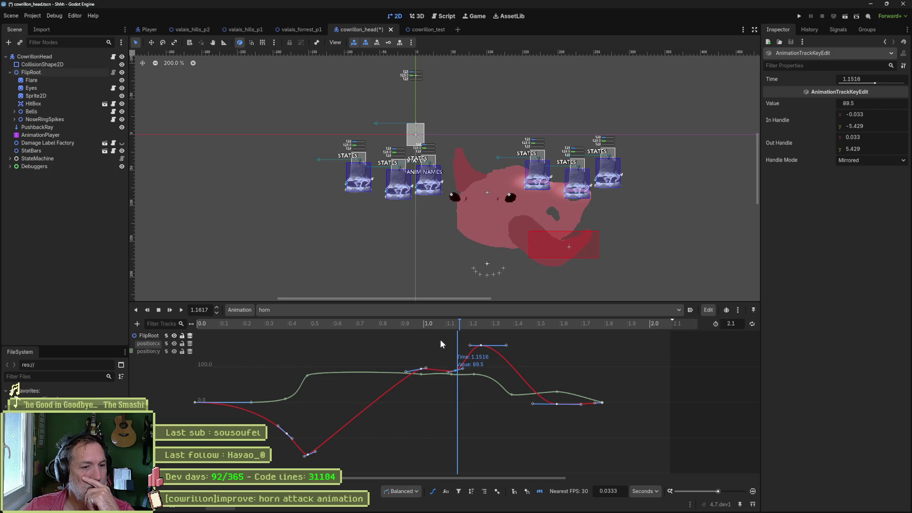
mouse_move(435, 325)
left_mouse_down()
mouse_move(397, 324)
mouse_move(485, 338)
left_mouse_up()
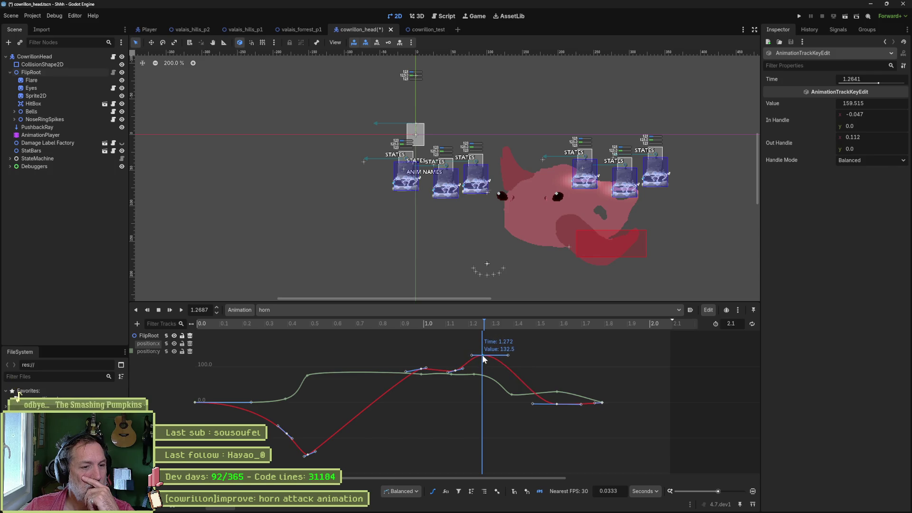
- Insert a new red-curve key at about 1.418 s (120.5), check the pose, and save the scene
left_click(482, 355)
mouse_move(480, 332)
left_mouse_down()
mouse_move(398, 324)
mouse_move(505, 332)
left_mouse_up()
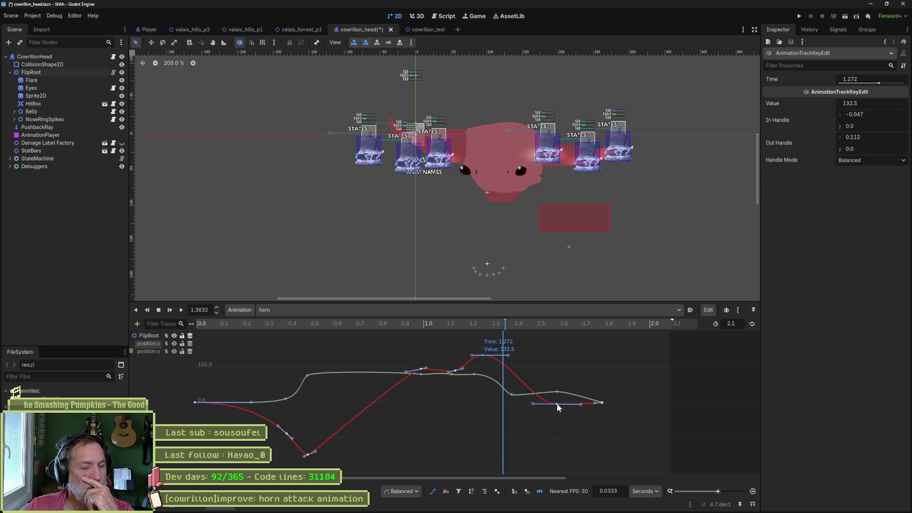
left_click_drag(506, 326, 518, 326)
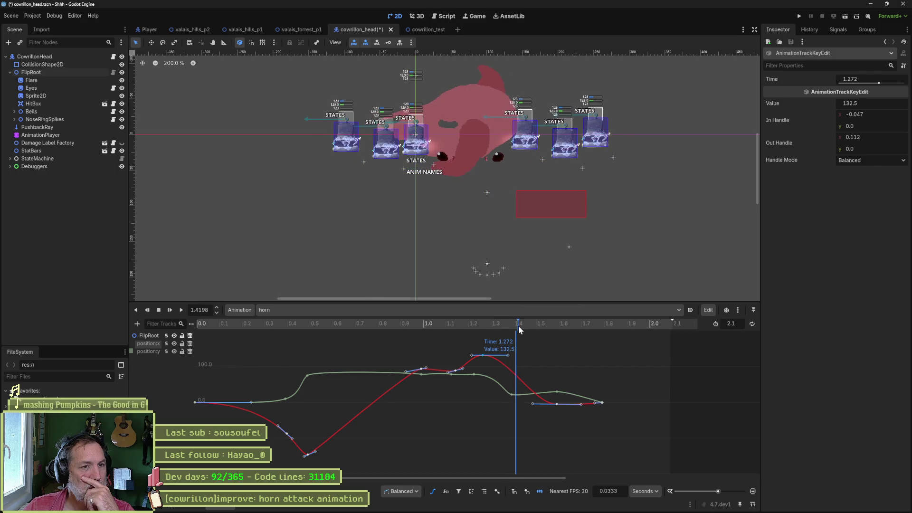
left_click(517, 376)
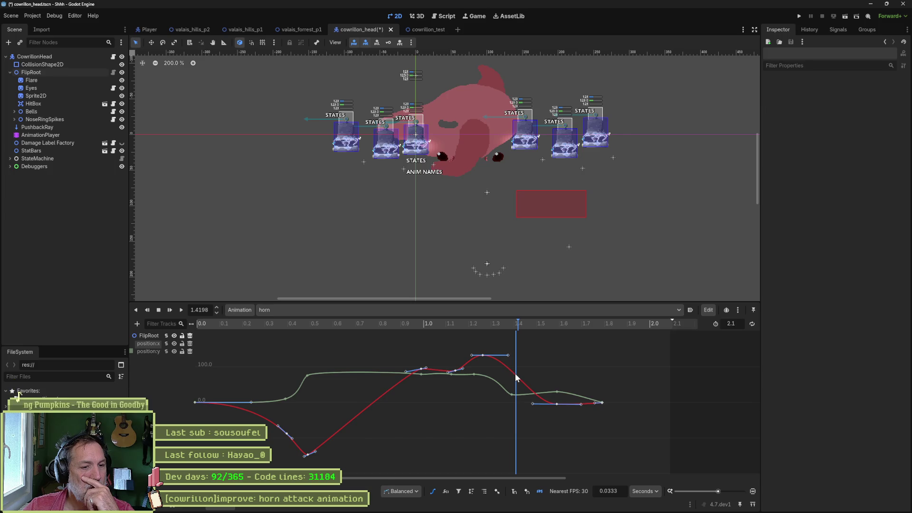
right_click(516, 377)
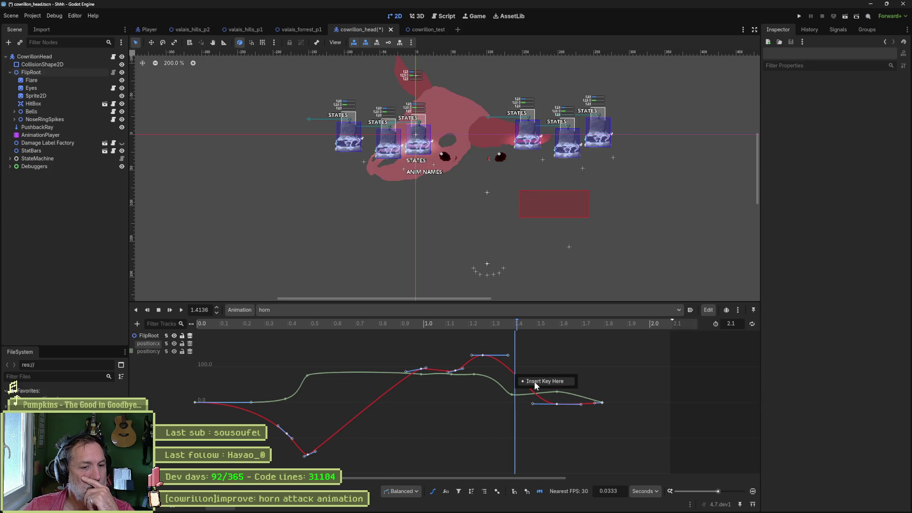
left_click(537, 381)
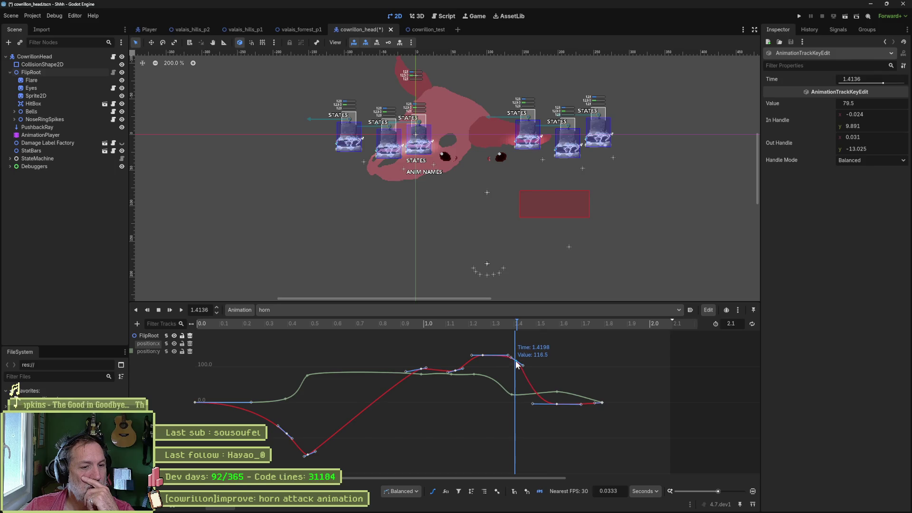
mouse_move(509, 327)
left_mouse_down()
mouse_move(424, 326)
mouse_move(531, 327)
mouse_move(602, 342)
left_mouse_up()
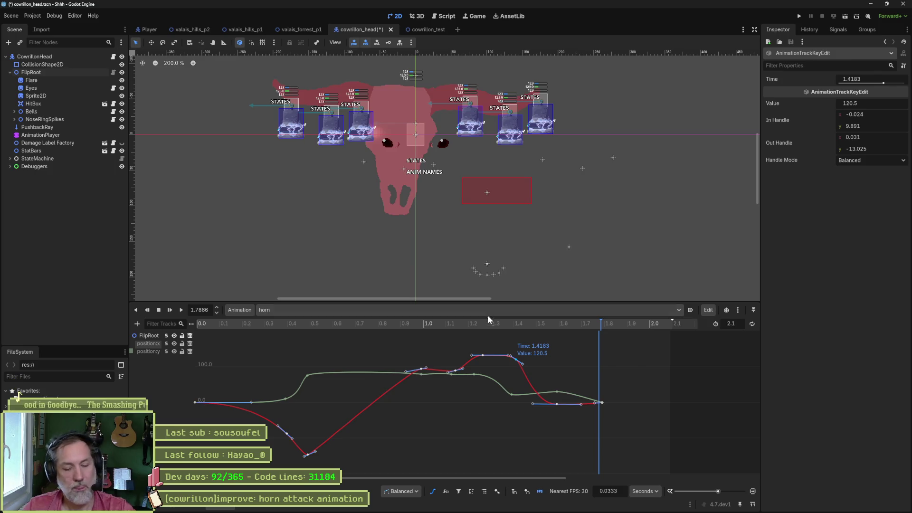
key("ctrl+s")
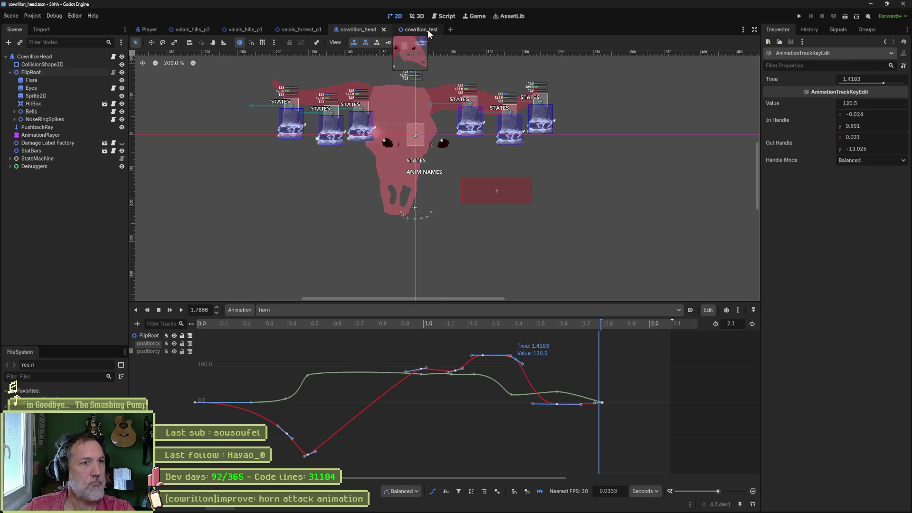
- Run cowrillon_test and trigger the remote CowrillonHead's Horn Attack three times
left_click(428, 29)
key("F6")
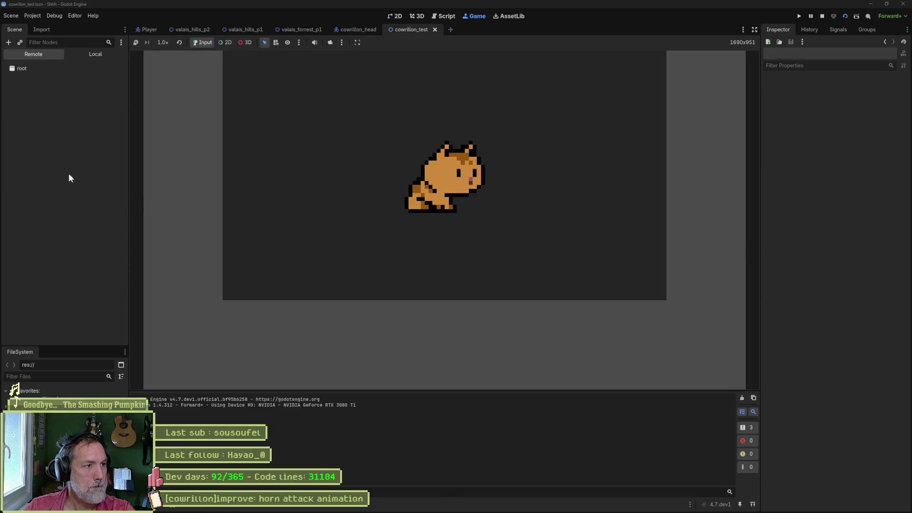
left_click(55, 169)
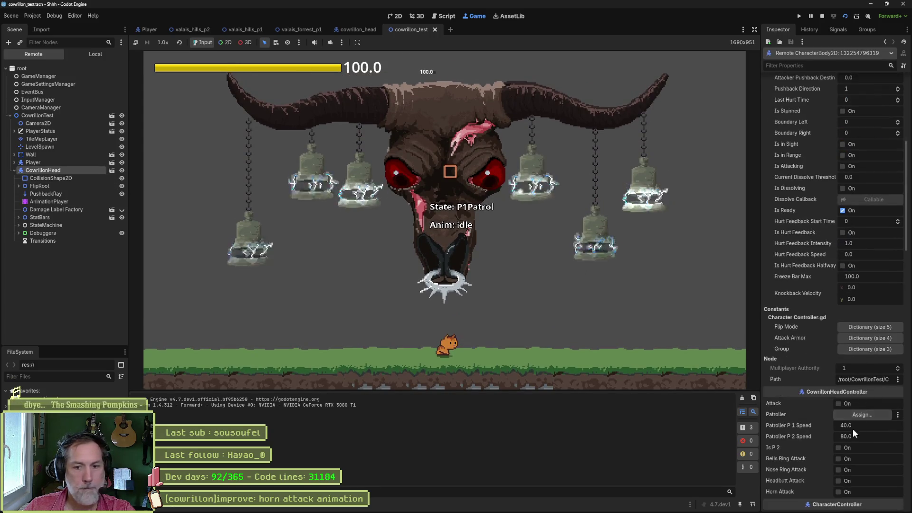
left_click(845, 489)
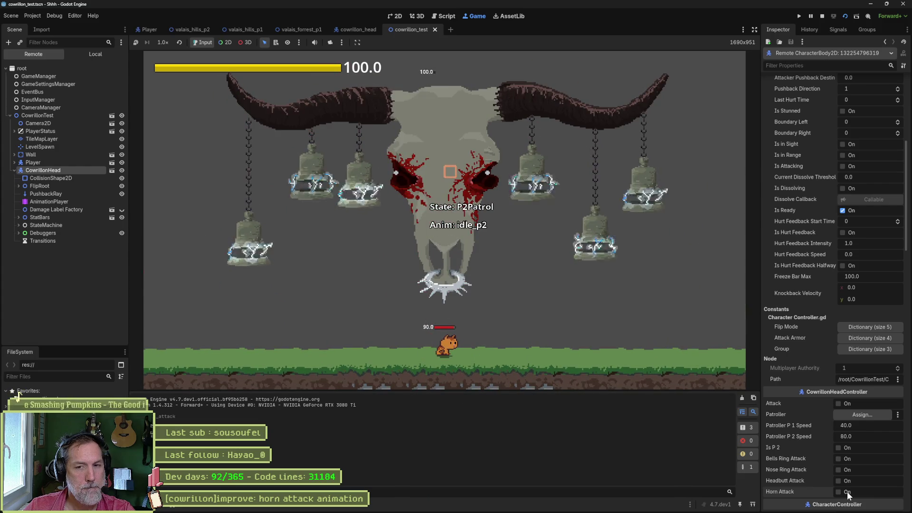
left_click(847, 492)
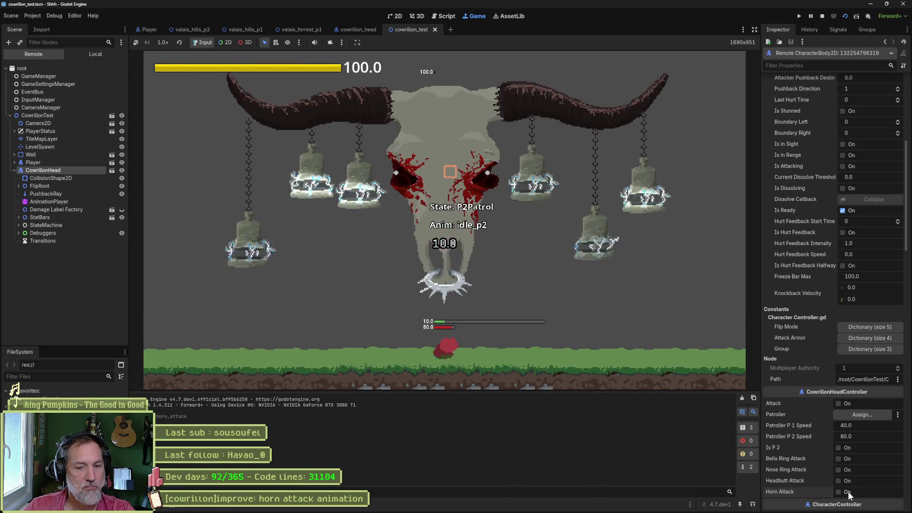
left_click(848, 492)
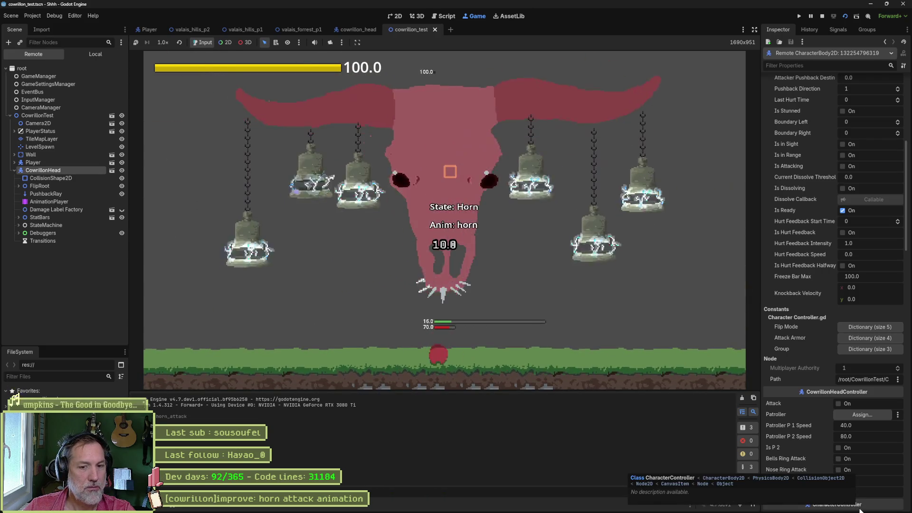
- Stop the game and reopen the horn animation in the cowrillon_head scene
left_click(822, 16)
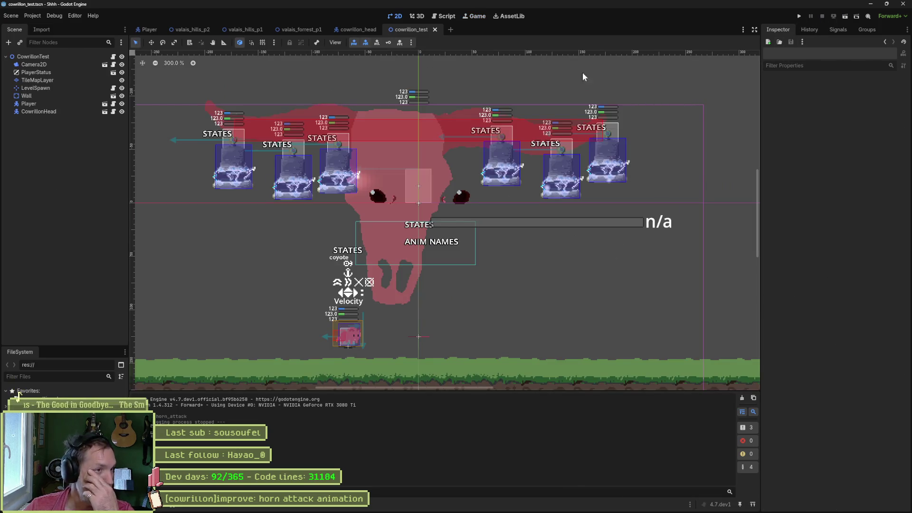
left_click(360, 29)
left_click(40, 135)
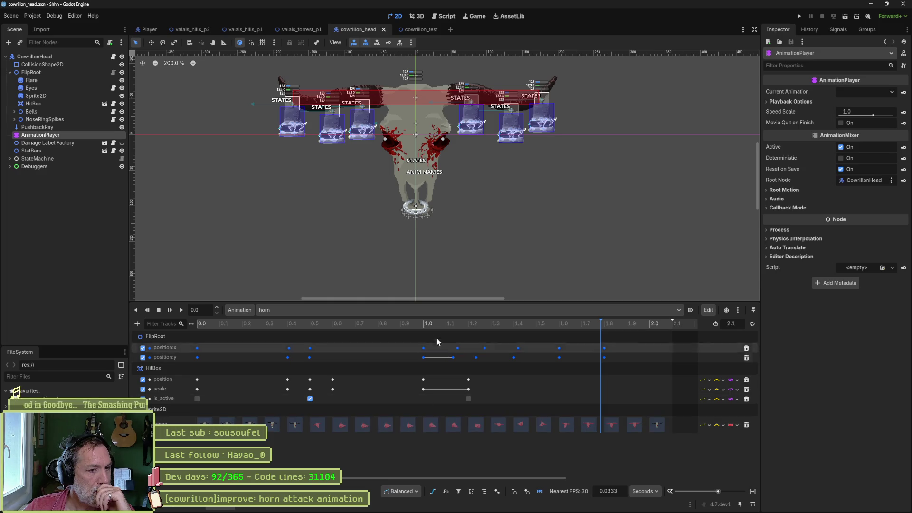
- Box-select and delete the two Sprite2D frame keys near 1.0–1.1 s, then preview the pose
mouse_move(428, 324)
left_mouse_down()
mouse_move(495, 325)
mouse_move(401, 324)
mouse_move(477, 324)
left_mouse_up()
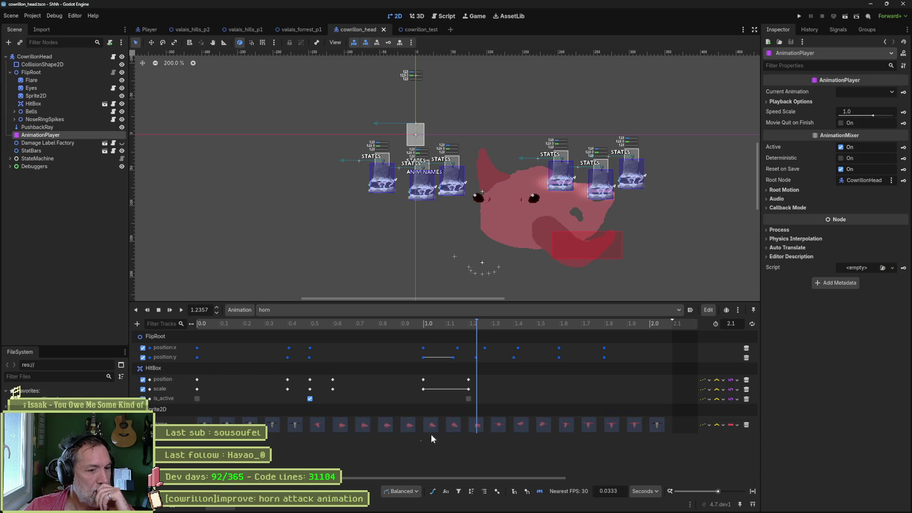
left_click_drag(431, 439, 469, 418)
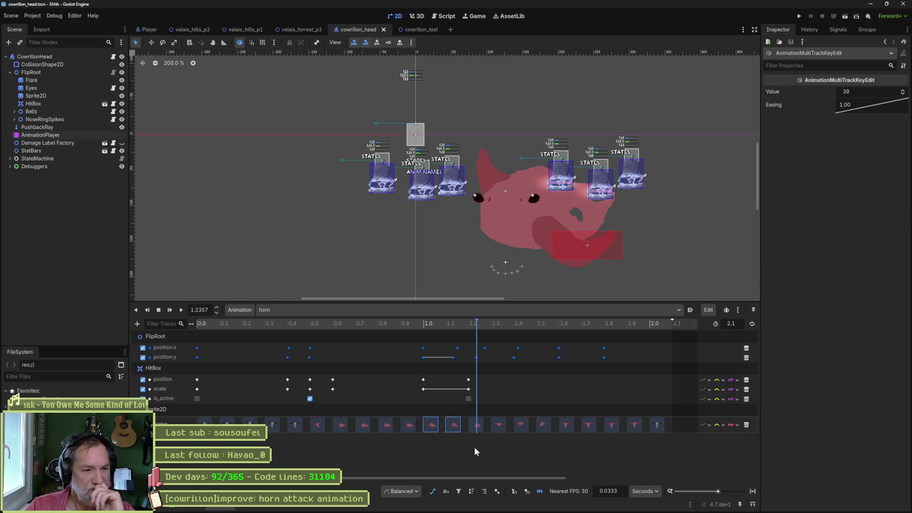
key("Delete")
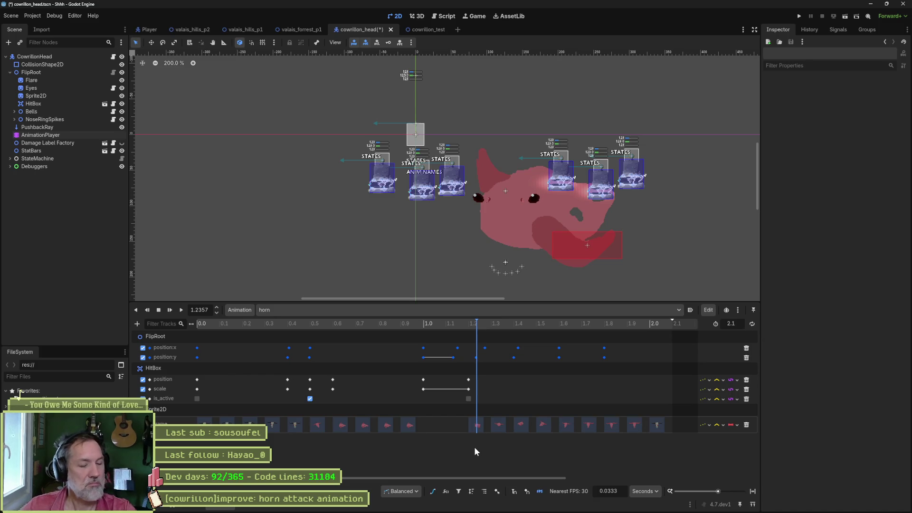
mouse_move(399, 324)
left_mouse_down()
mouse_move(392, 324)
mouse_move(489, 337)
mouse_move(404, 328)
left_mouse_up()
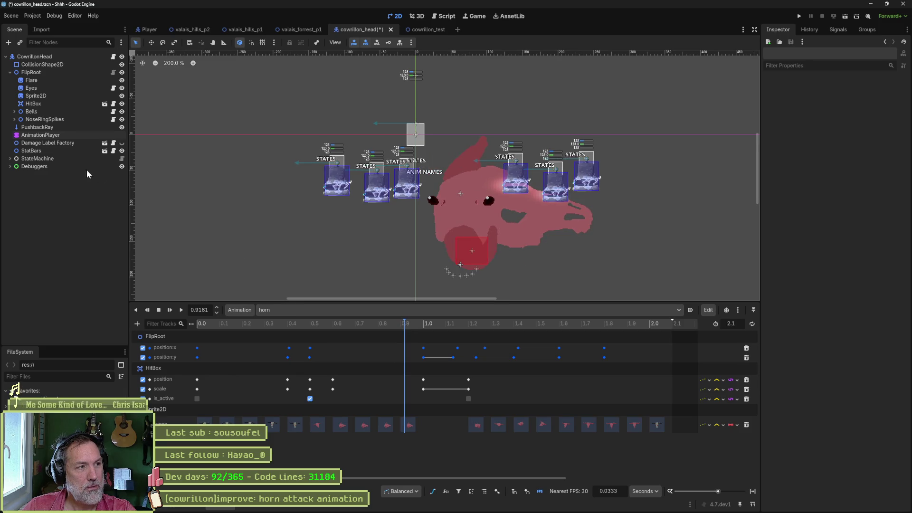
- In FlipRoot's Bezier view, delete the red-curve keys at 1.1516 s and 1.0 s, reviewing the swing
left_click(38, 73)
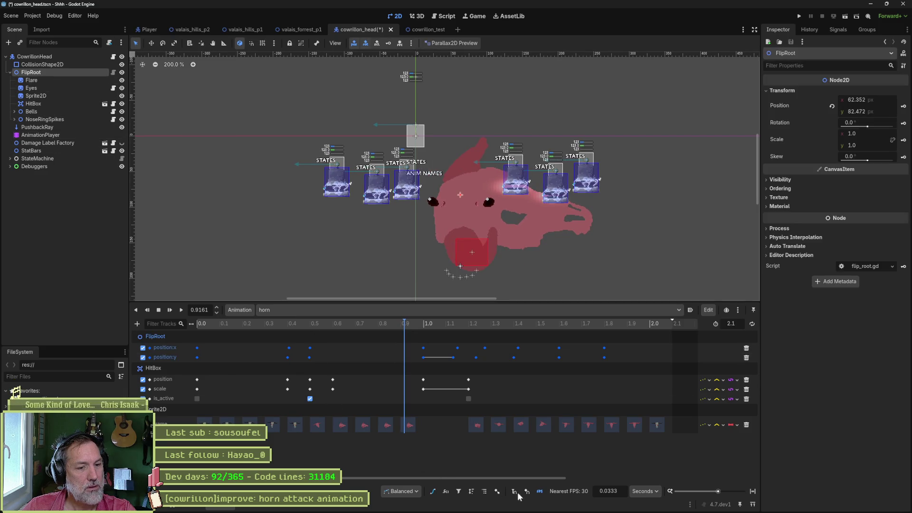
left_click(433, 492)
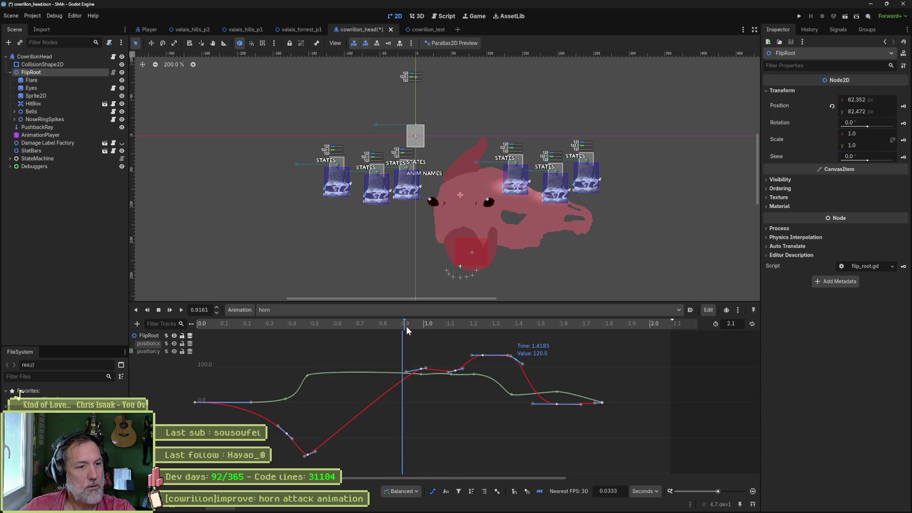
right_click(456, 371)
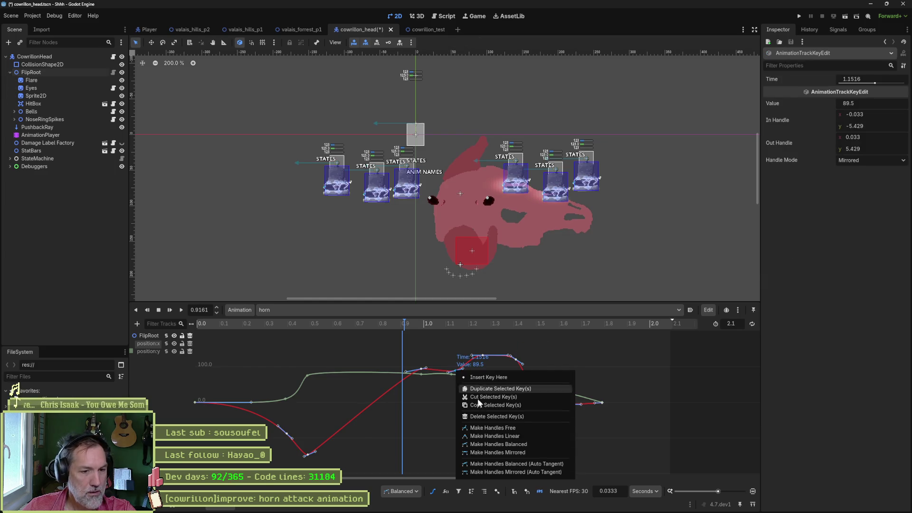
left_click(490, 417)
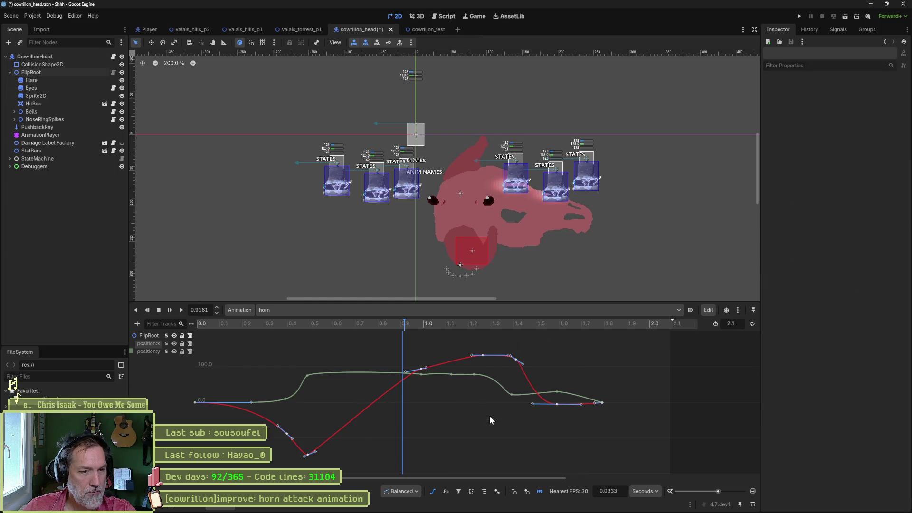
mouse_move(425, 324)
left_mouse_down()
mouse_move(369, 322)
mouse_move(507, 325)
mouse_move(360, 331)
mouse_move(469, 335)
mouse_move(316, 349)
mouse_move(461, 338)
mouse_move(446, 343)
left_mouse_up()
right_click(422, 369)
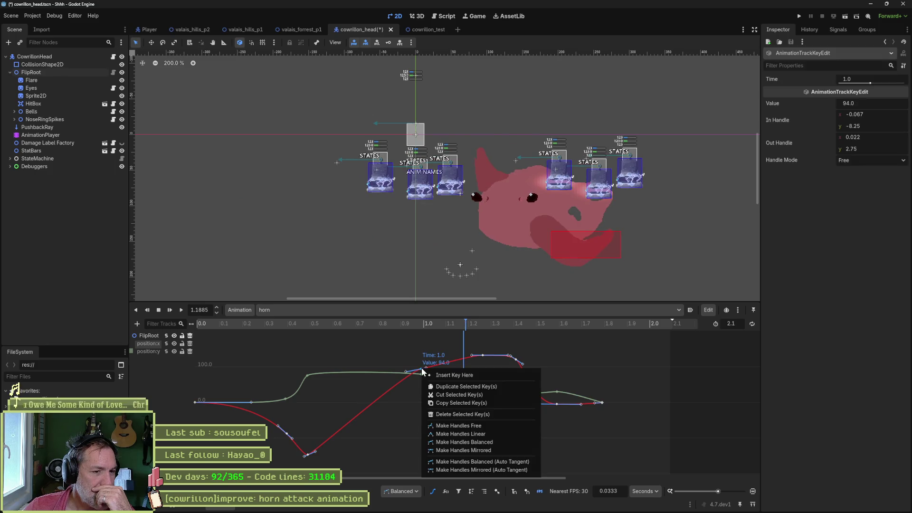
left_click(457, 415)
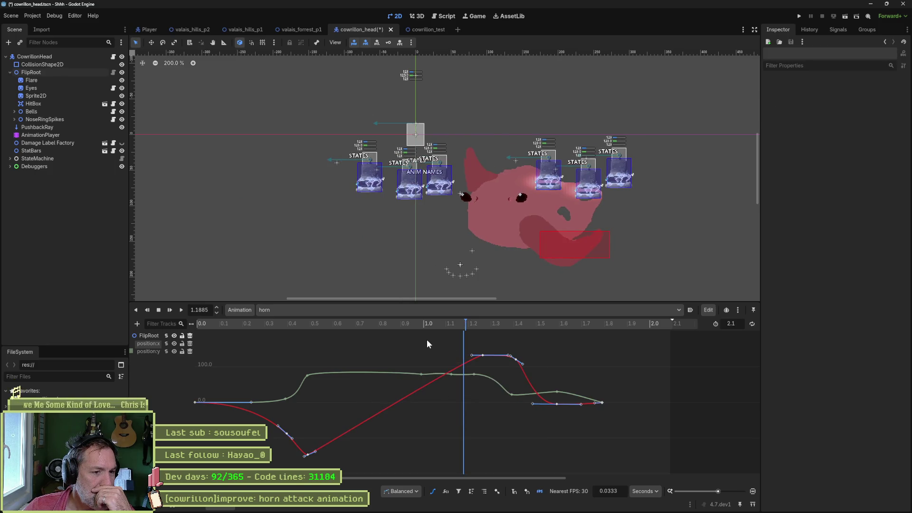
mouse_move(427, 339)
left_mouse_down()
mouse_move(371, 326)
mouse_move(278, 338)
mouse_move(532, 346)
mouse_move(296, 350)
mouse_move(580, 362)
mouse_move(364, 356)
mouse_move(608, 358)
mouse_move(358, 364)
mouse_move(290, 356)
mouse_move(562, 367)
mouse_move(437, 359)
mouse_move(528, 360)
left_mouse_up()
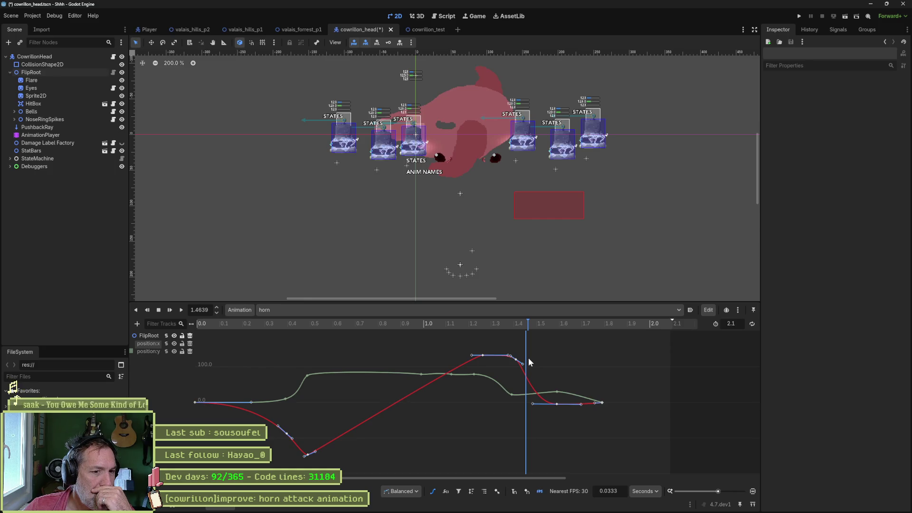
mouse_move(529, 360)
left_mouse_down()
mouse_move(452, 355)
mouse_move(531, 355)
left_mouse_up()
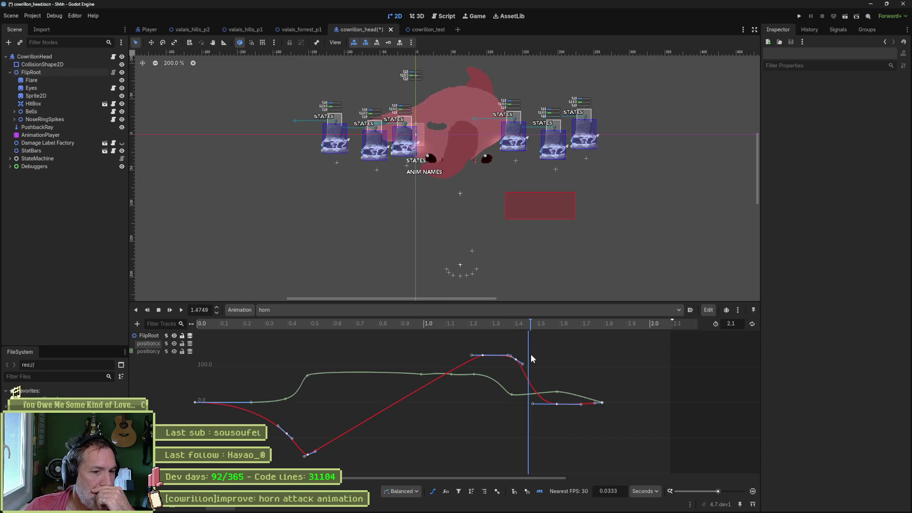
- Lower the position:y key at 1.4 s to -8.5 and make its handles mirrored and flat
left_click(511, 395)
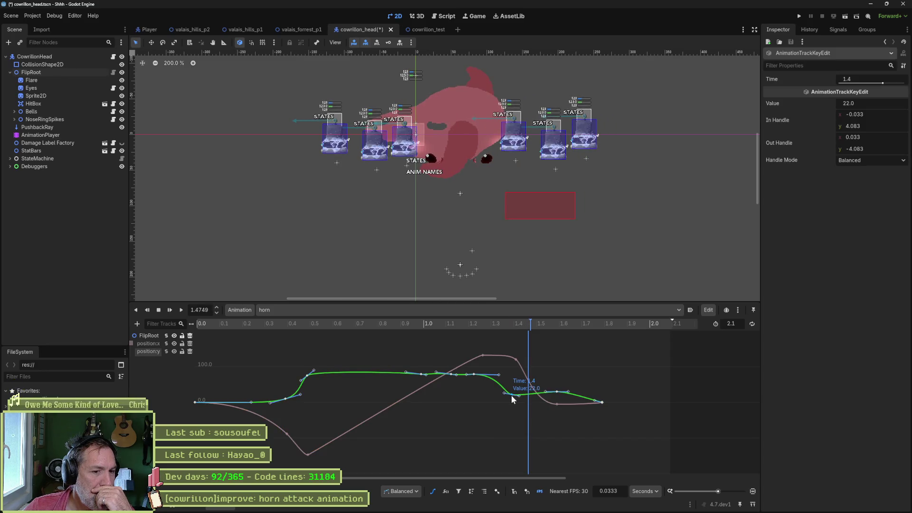
left_click_drag(512, 395, 513, 404)
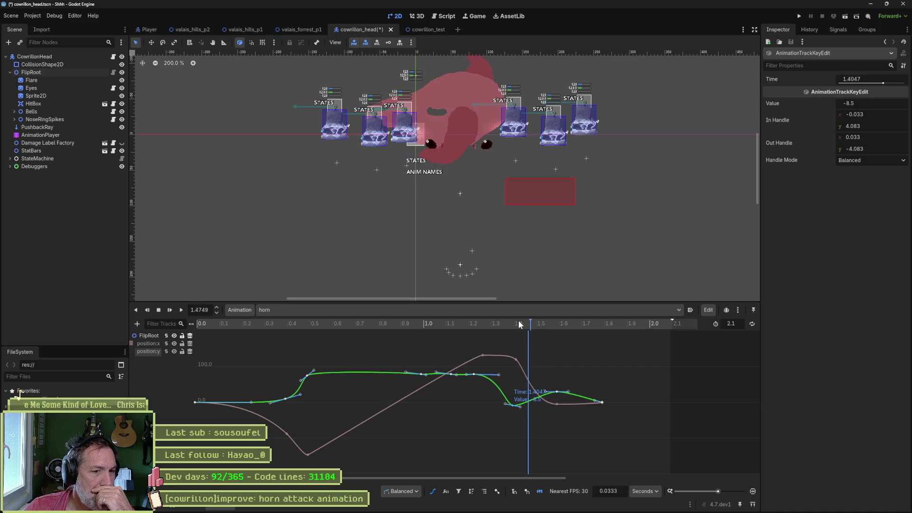
mouse_move(518, 320)
left_mouse_down()
mouse_move(446, 323)
mouse_move(552, 324)
left_mouse_up()
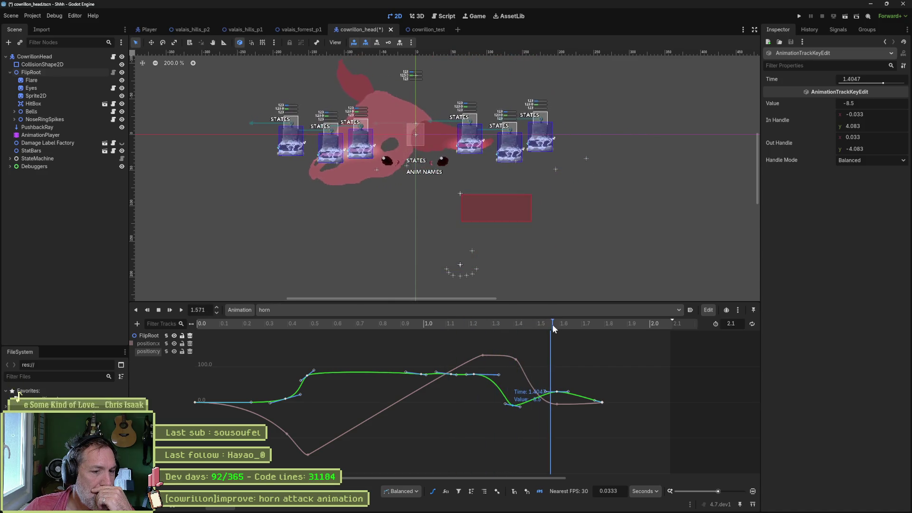
left_click_drag(525, 405, 525, 405)
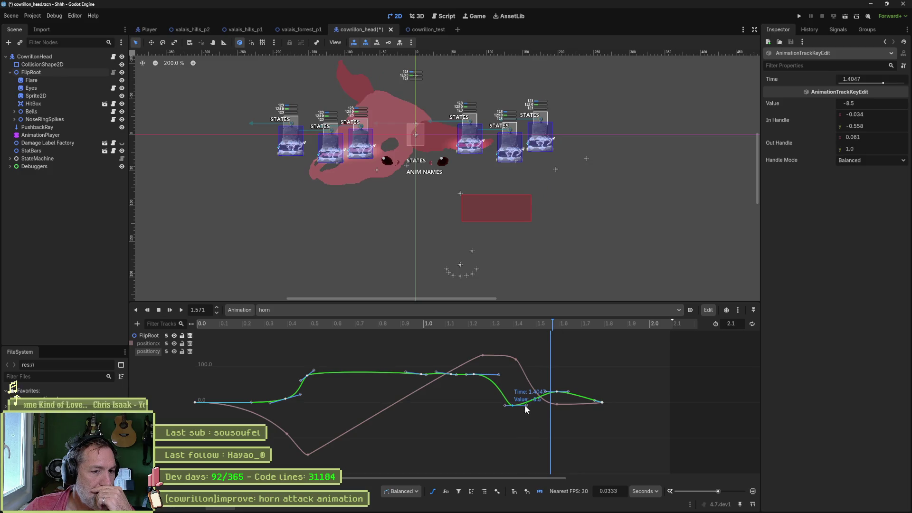
right_click(511, 404)
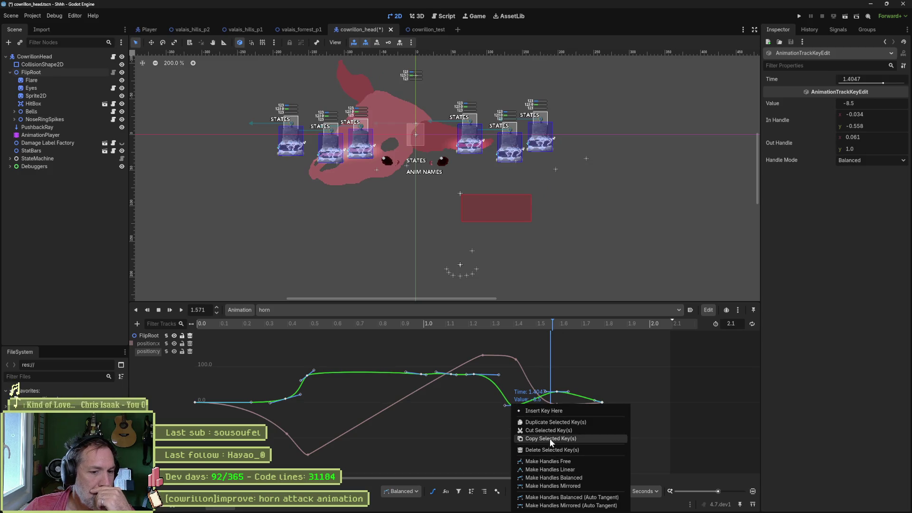
left_click(572, 485)
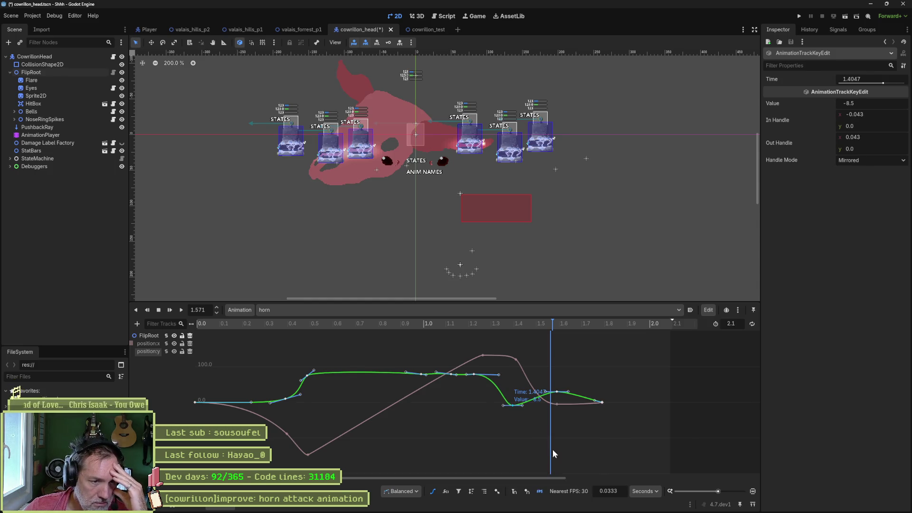
left_click_drag(503, 406, 493, 406)
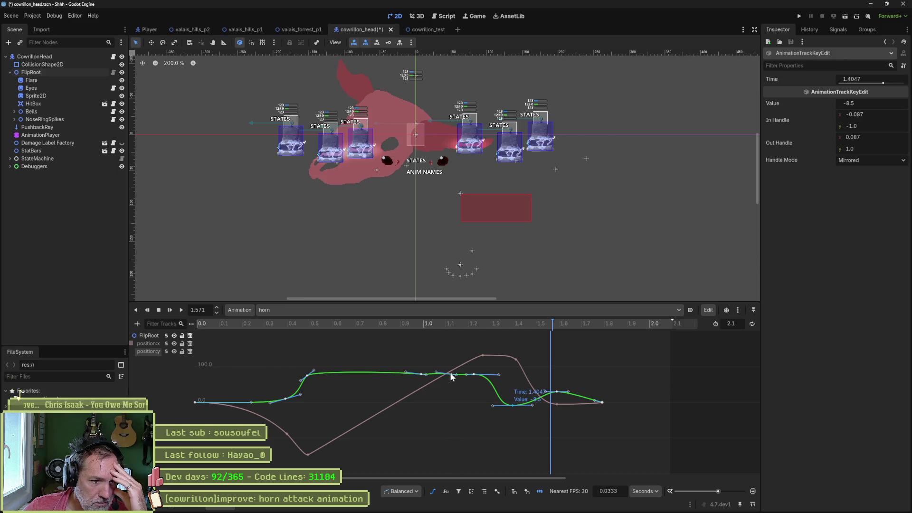
- Delete the green-curve keys at 1.0 s and 1.1333 s, then select the 1.272 key
right_click(420, 374)
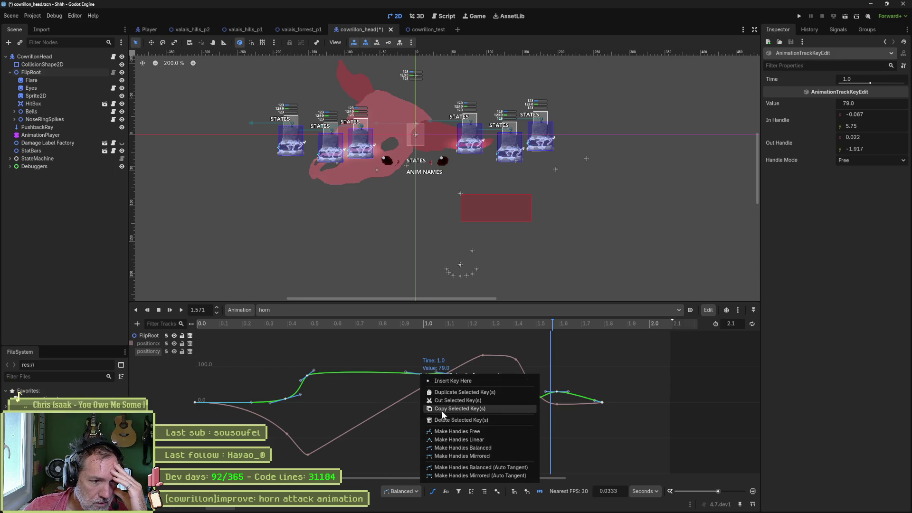
left_click(441, 420)
right_click(450, 374)
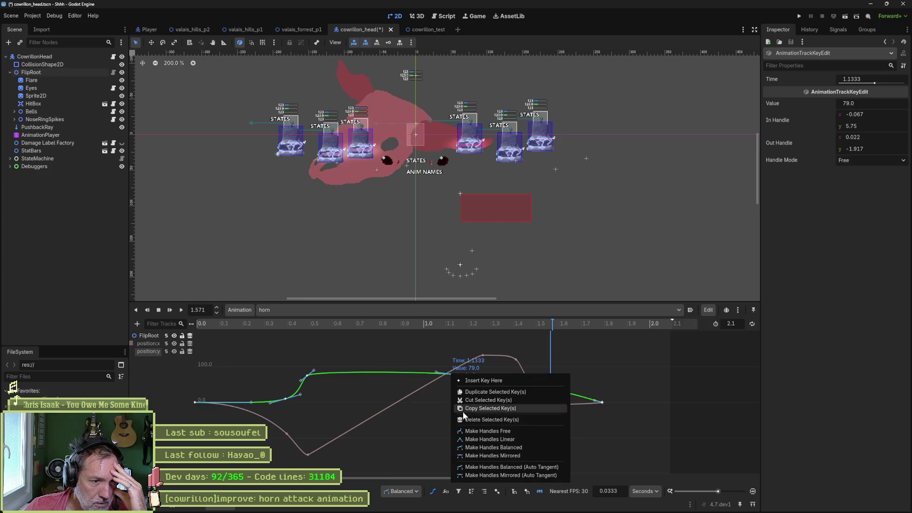
left_click(467, 419)
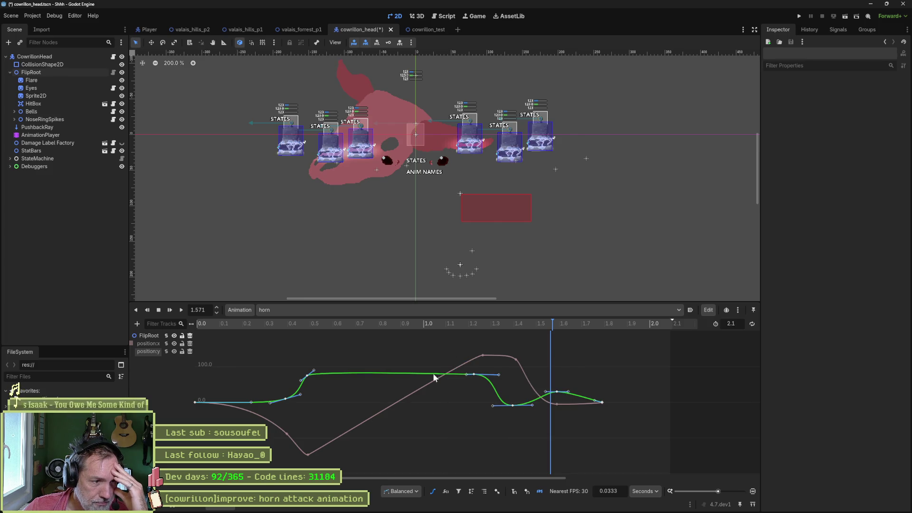
mouse_move(316, 331)
left_mouse_down()
mouse_move(273, 324)
mouse_move(546, 350)
mouse_move(604, 365)
left_mouse_up()
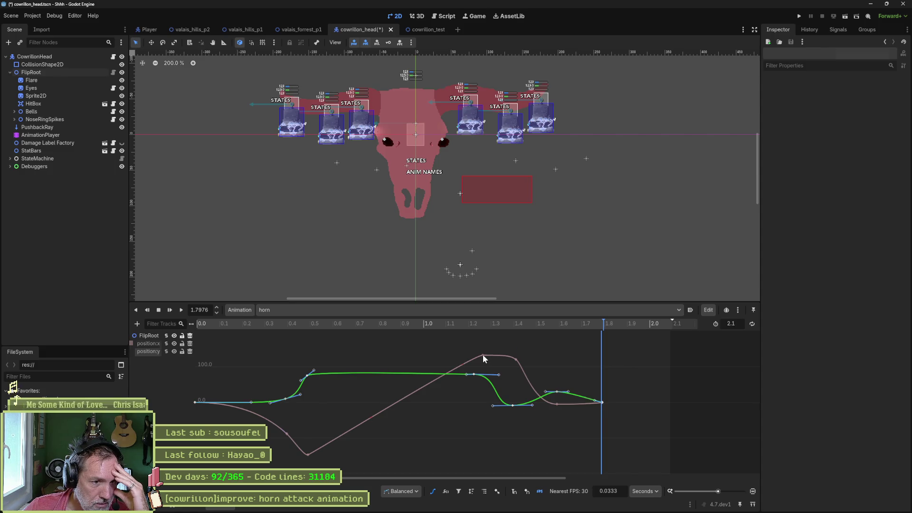
left_click(483, 355)
- Balance the 1.272 key's handles and reshape the curve around the 1.1263 key
right_click(482, 356)
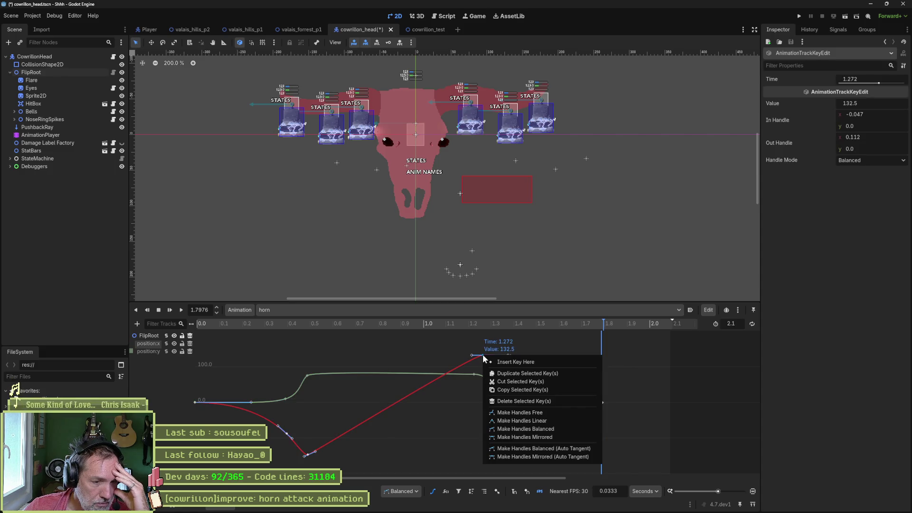
left_click(525, 429)
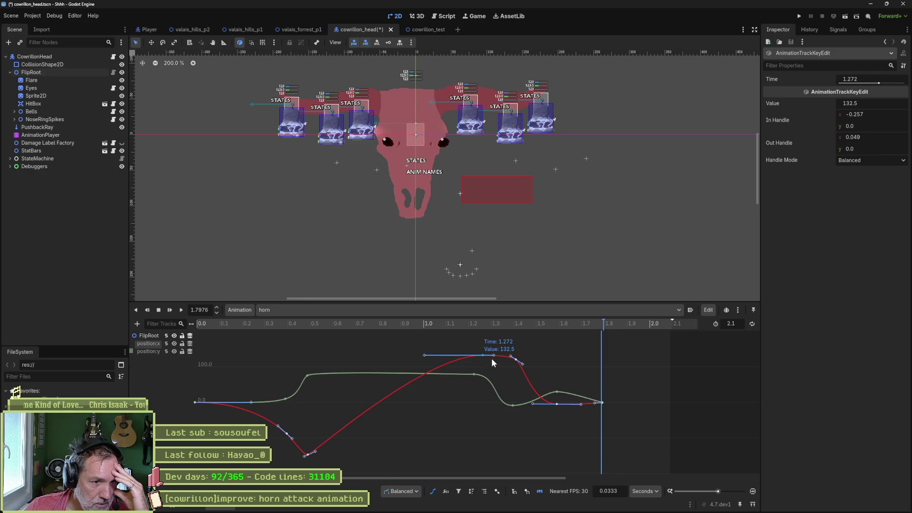
left_click(258, 325)
mouse_move(257, 326)
left_mouse_down()
mouse_move(531, 341)
mouse_move(301, 345)
mouse_move(502, 354)
left_mouse_up()
mouse_move(538, 357)
left_mouse_down()
mouse_move(546, 359)
mouse_move(359, 358)
mouse_move(595, 367)
mouse_move(333, 373)
mouse_move(548, 374)
mouse_move(406, 370)
mouse_move(540, 370)
mouse_move(412, 362)
mouse_move(509, 361)
mouse_move(479, 367)
mouse_move(347, 344)
mouse_move(483, 354)
mouse_move(473, 373)
mouse_move(450, 374)
left_mouse_up()
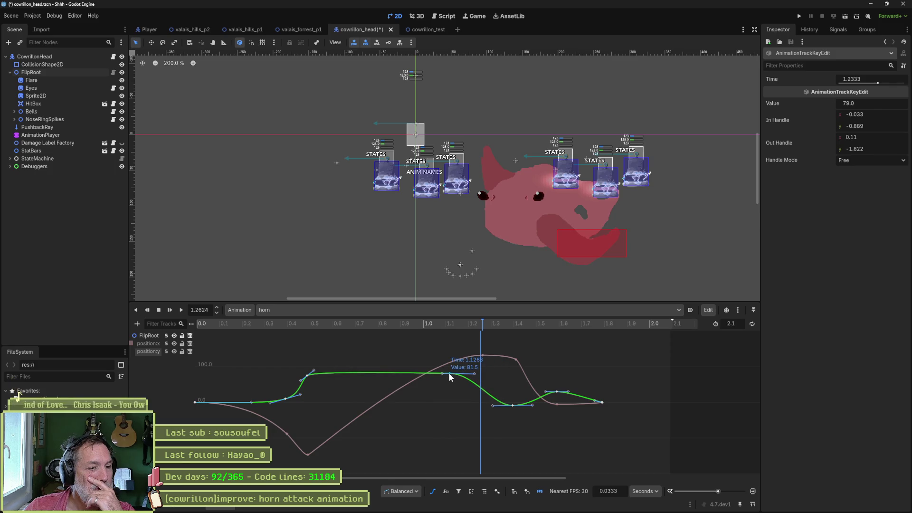
mouse_move(415, 323)
left_mouse_down()
mouse_move(376, 322)
mouse_move(620, 349)
mouse_move(527, 352)
left_mouse_up()
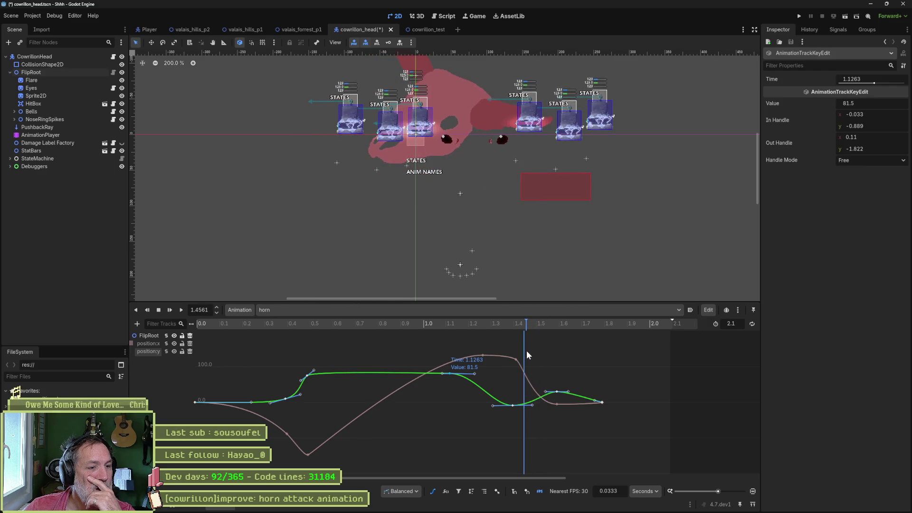
left_click_drag(526, 355, 557, 359)
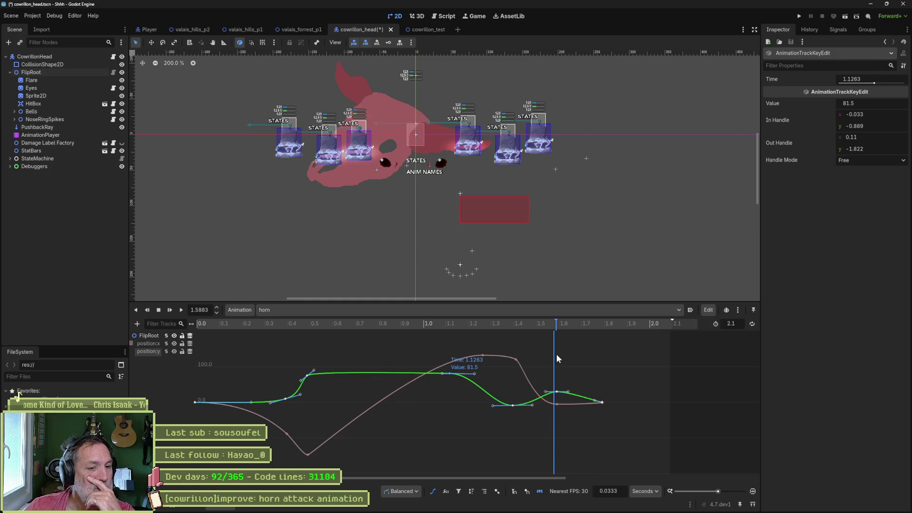
- Raise the position:x key at 1.6 s to 17.5 and return to the regular track view
left_click(557, 404)
left_click_drag(559, 396, 559, 396)
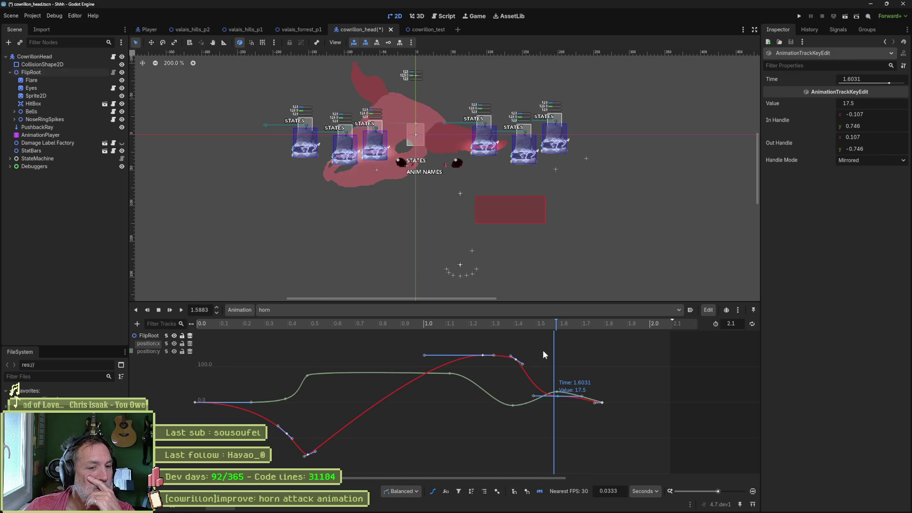
mouse_move(555, 325)
left_mouse_down()
mouse_move(535, 325)
mouse_move(618, 338)
mouse_move(587, 341)
mouse_move(614, 341)
mouse_move(603, 340)
left_mouse_up()
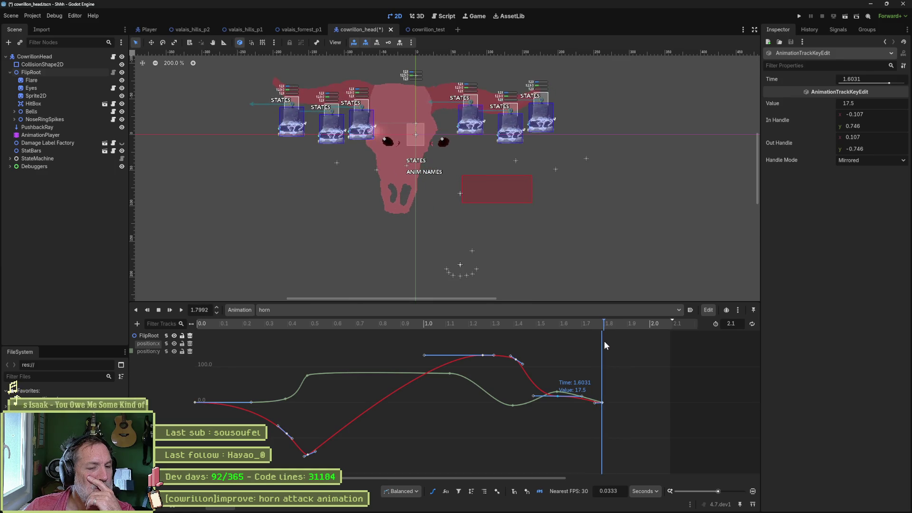
left_click(434, 491)
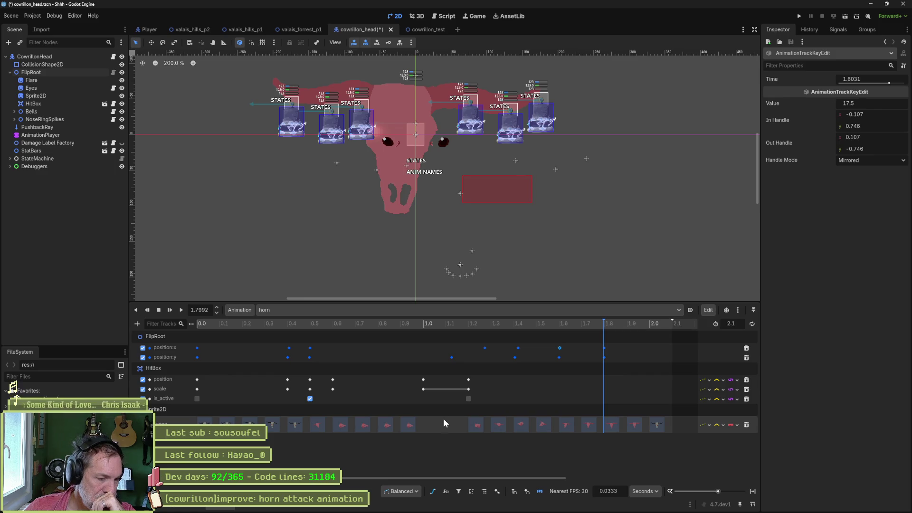
left_click(391, 324)
left_click(247, 323)
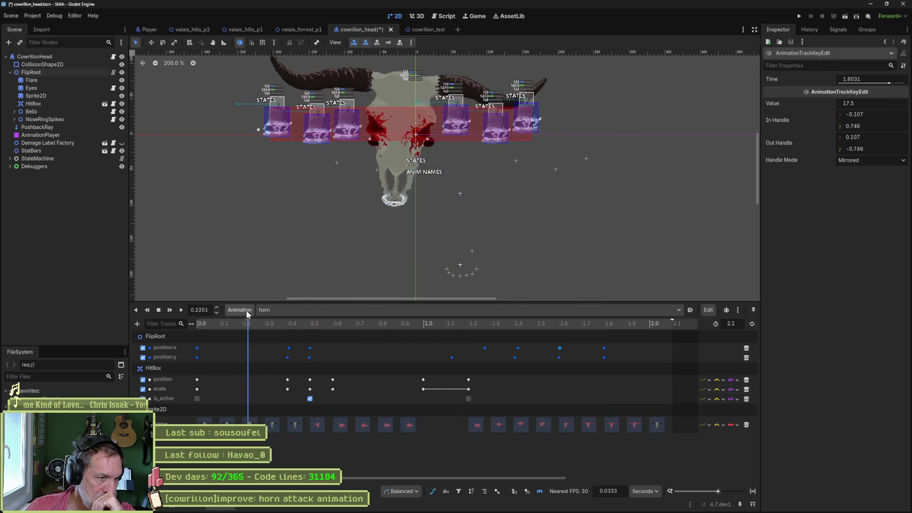
- Save cowrillon_head and run the cowrillon_test scene with F6
key("ctrl+s")
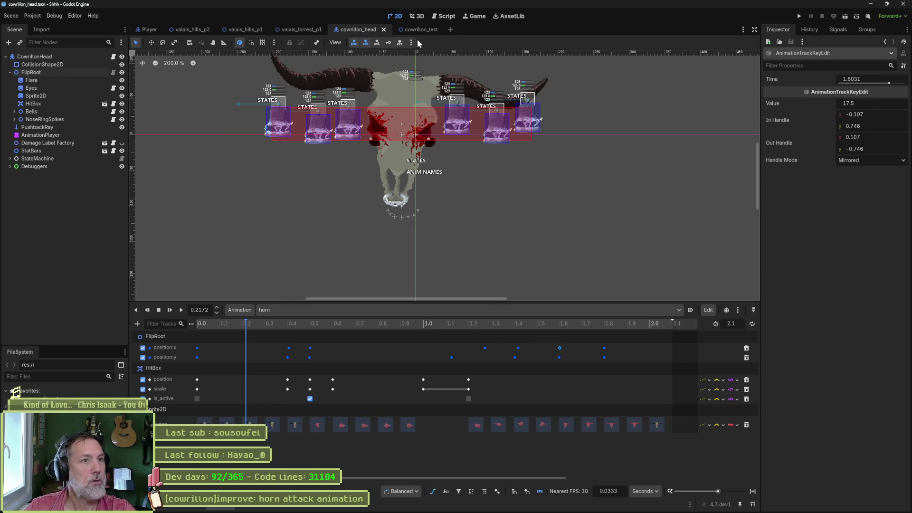
left_click(417, 30)
key("F6")
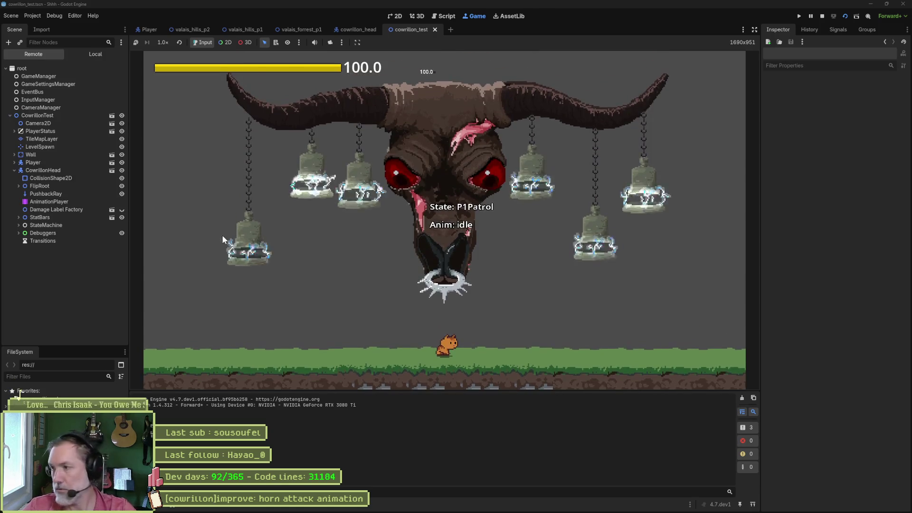
- Trigger the remote CowrillonHead's Horn Attack three times, stop the game, and open the recording
left_click(49, 171)
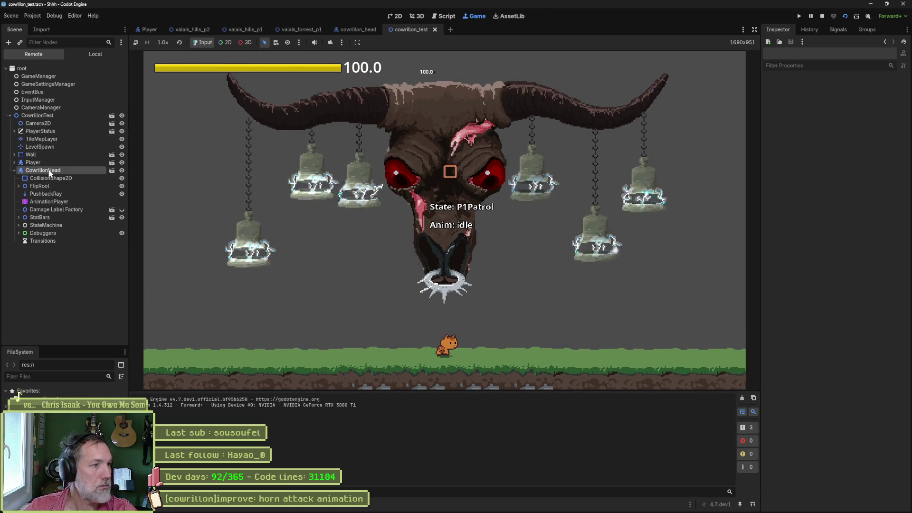
scroll(843, 315, "down", 8)
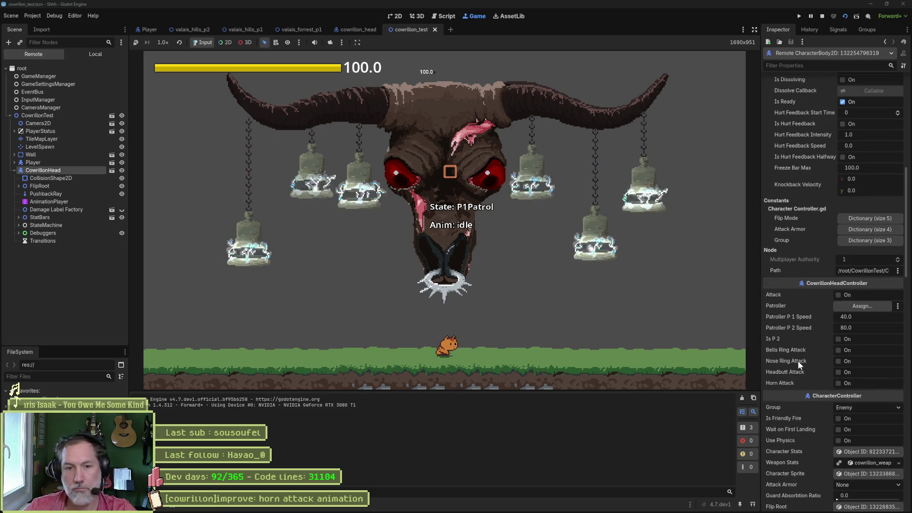
left_click(843, 383)
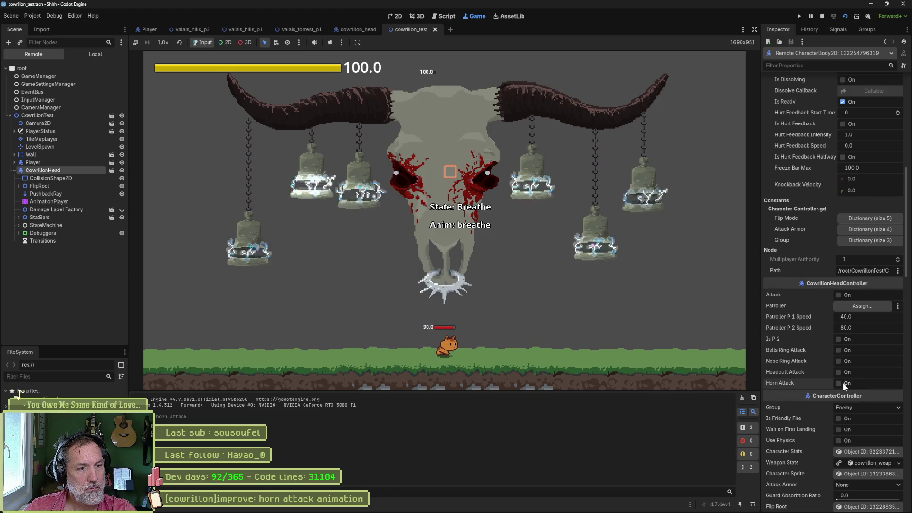
left_click(843, 383)
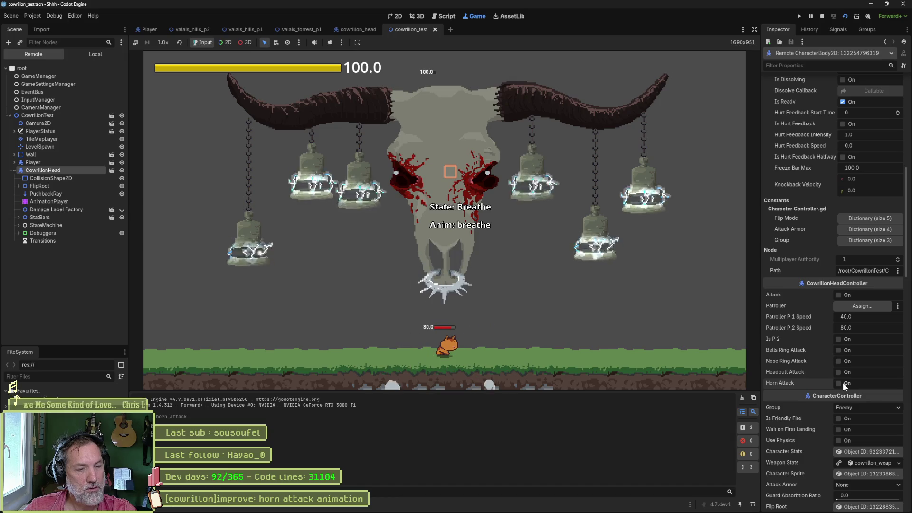
left_click(843, 383)
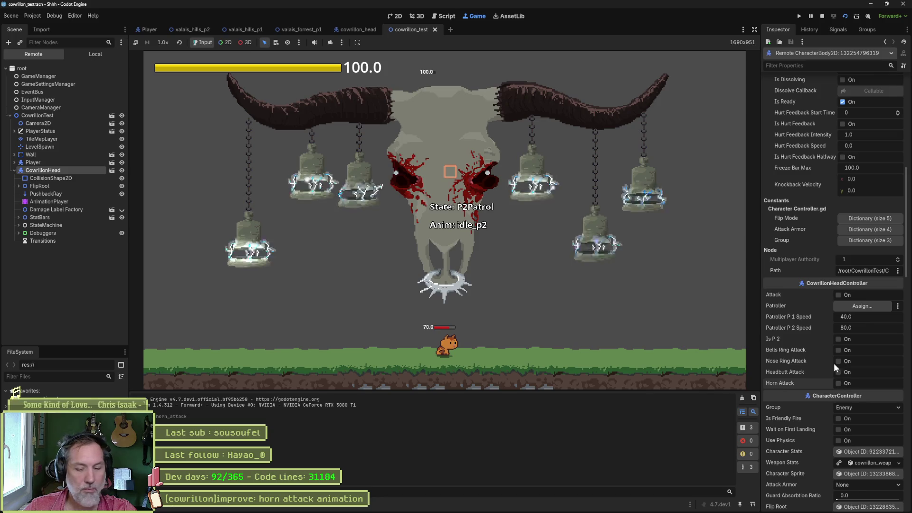
left_click(822, 16)
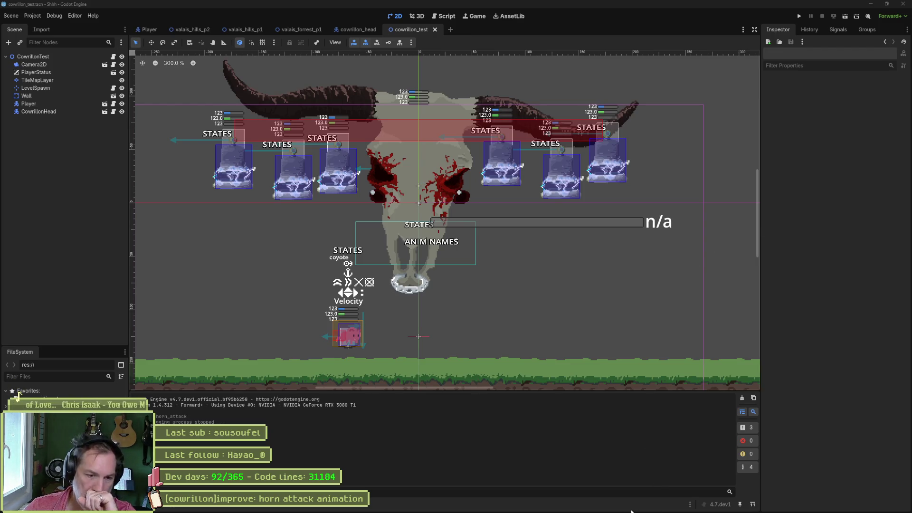
mouse_move(632, 512)
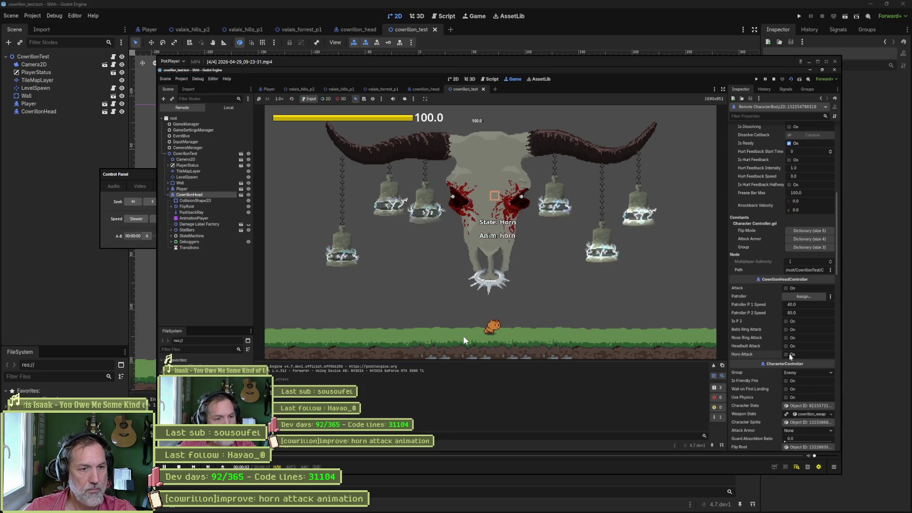
- Pause the clip and step forward frame by frame to the boss's horn pose
key("space")
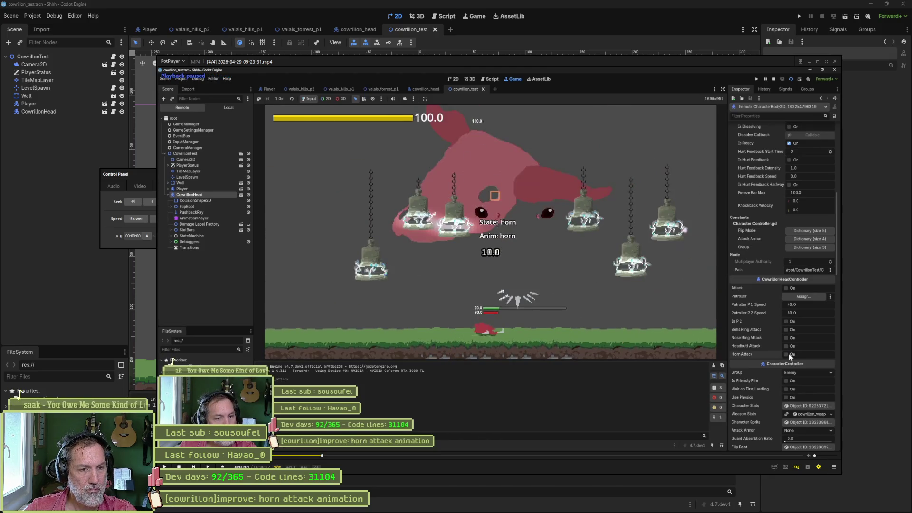
key("d")
key("d")
key("d")
key("d")
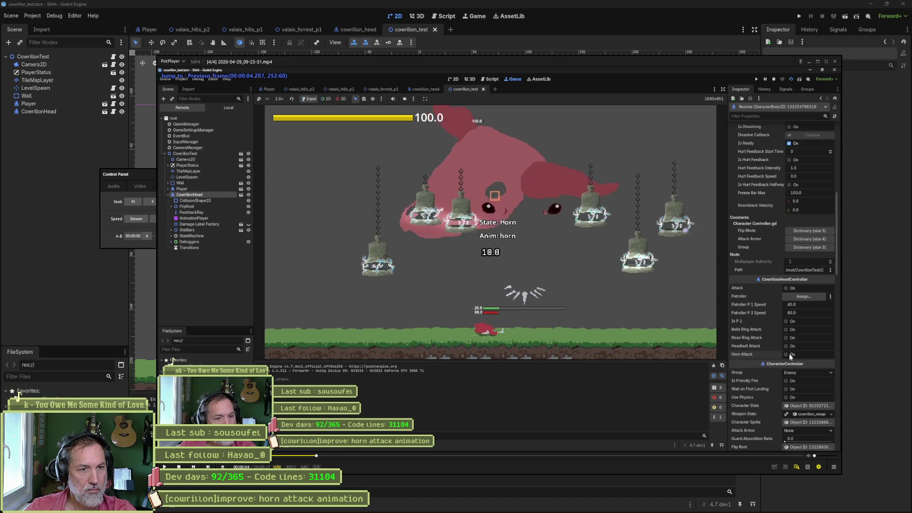
key("f")
key("f")
key("f")
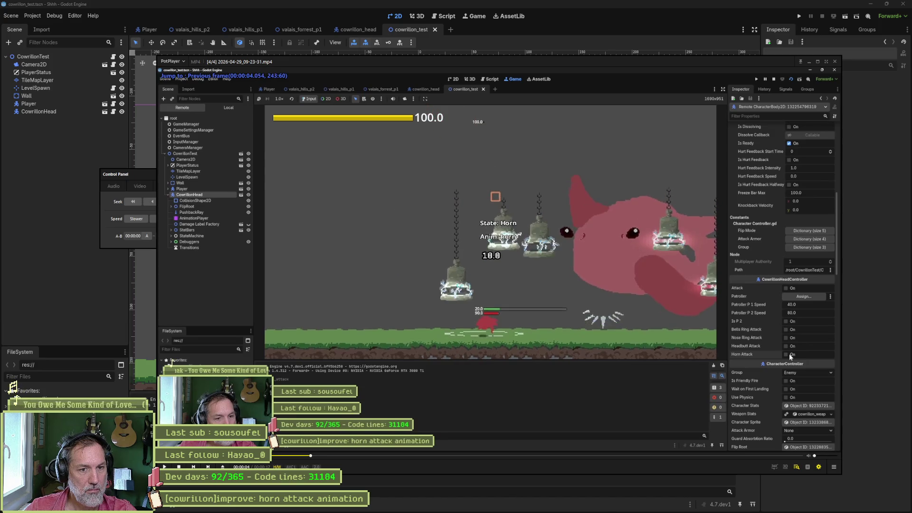
key("f")
key("f")
key("f")
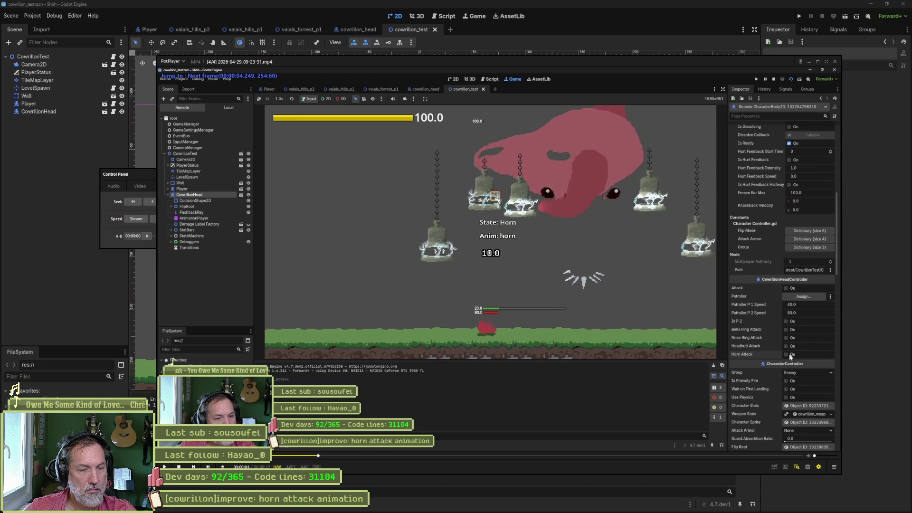
key("f")
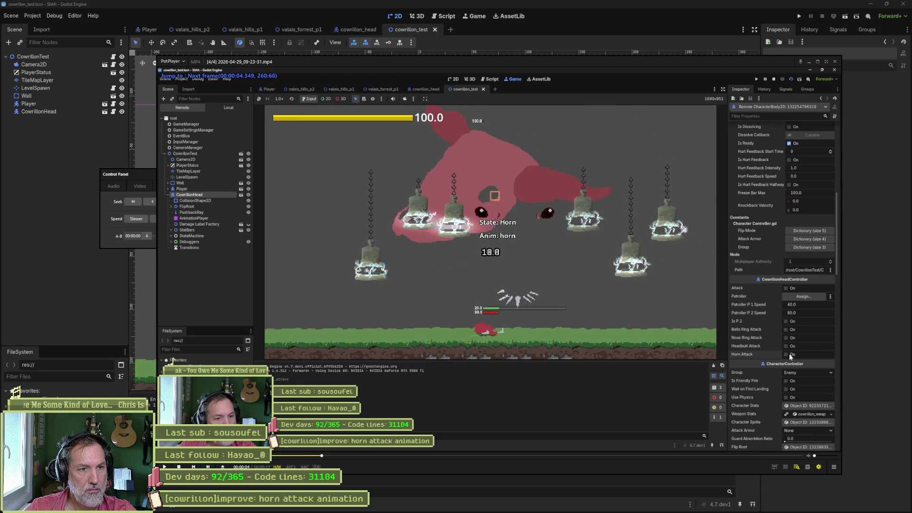
key("f")
key("f")
key("f")
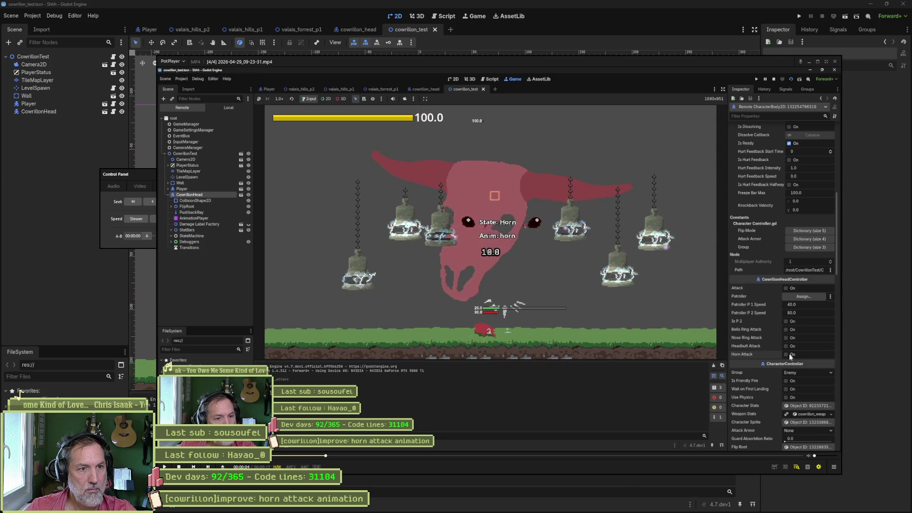
- Step back and forth through the rest of the attack, then close PotPlayer
key("d")
key("d")
key("d")
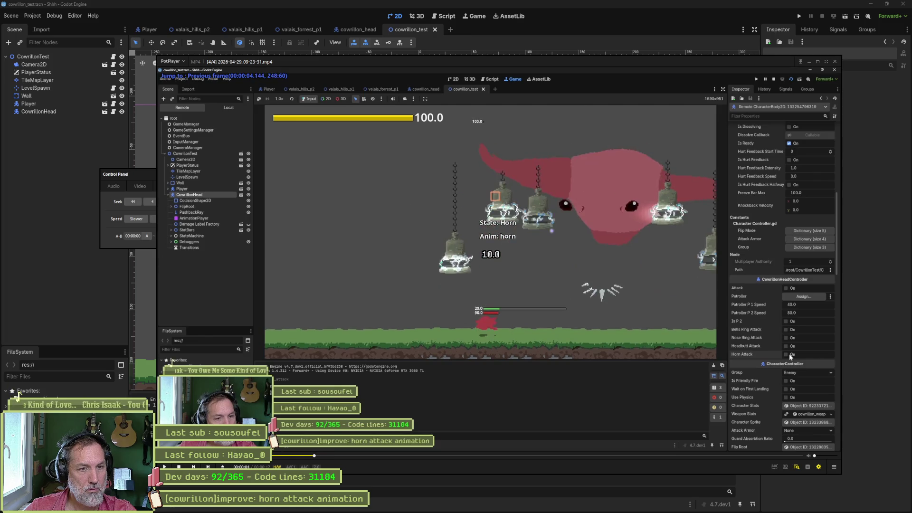
key("d")
key("d")
key("d")
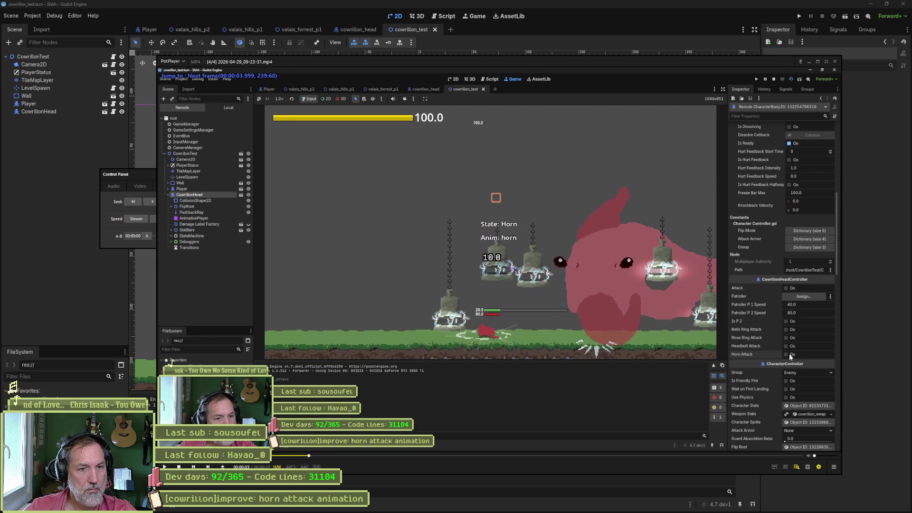
key("f")
key("f")
key("f")
key("f")
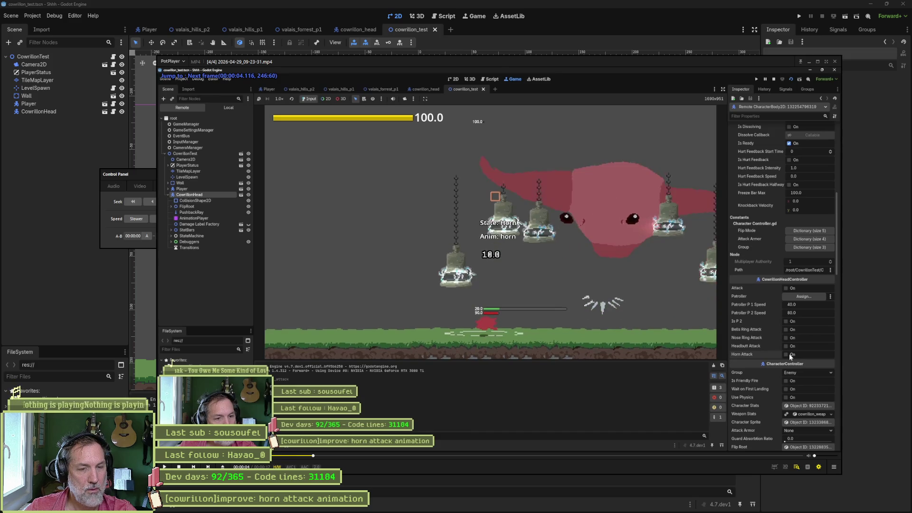
key("f")
key("f")
key("f")
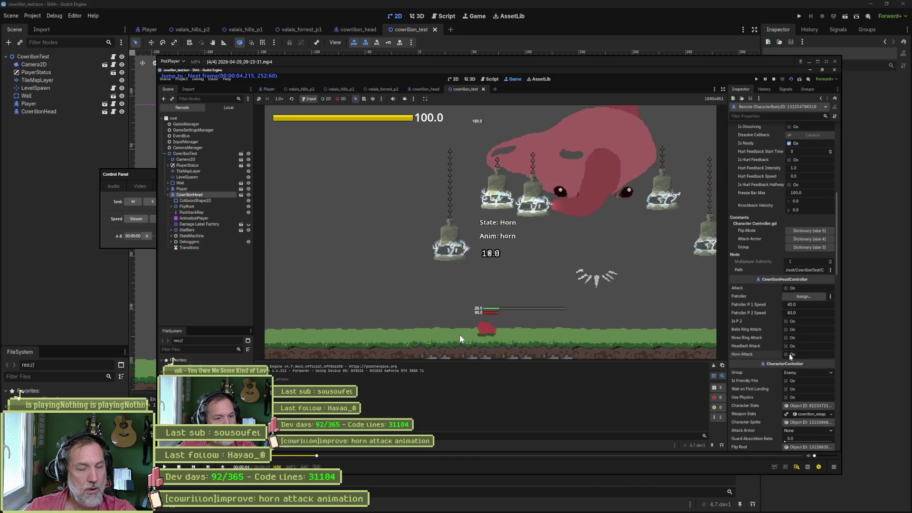
key("f")
key("f")
key("f")
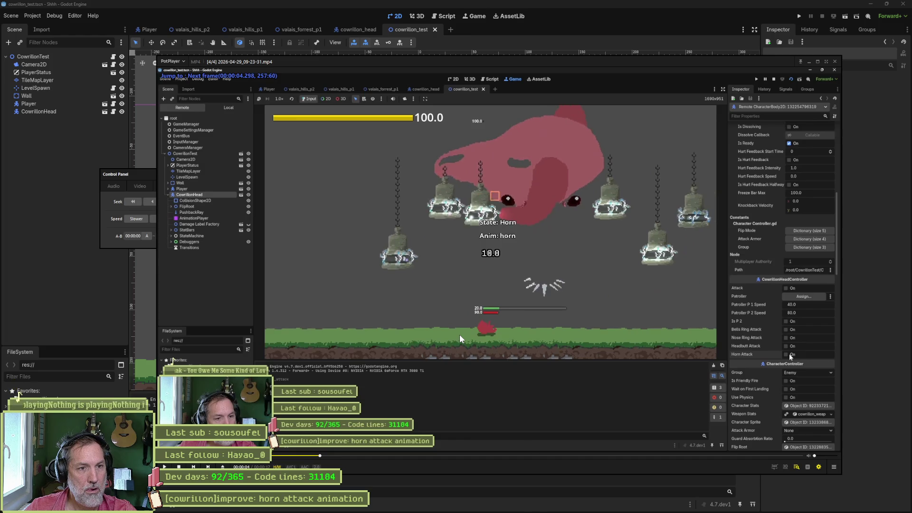
key("f")
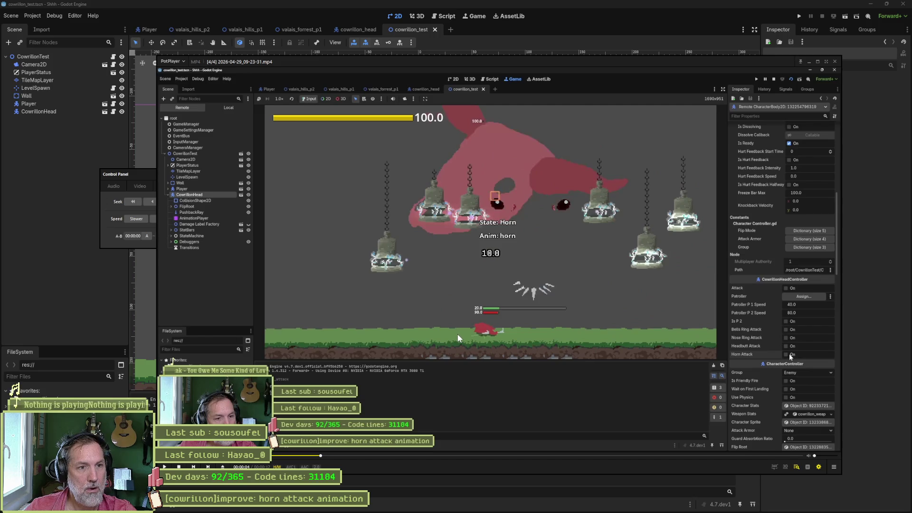
key("d")
key("d")
key("d")
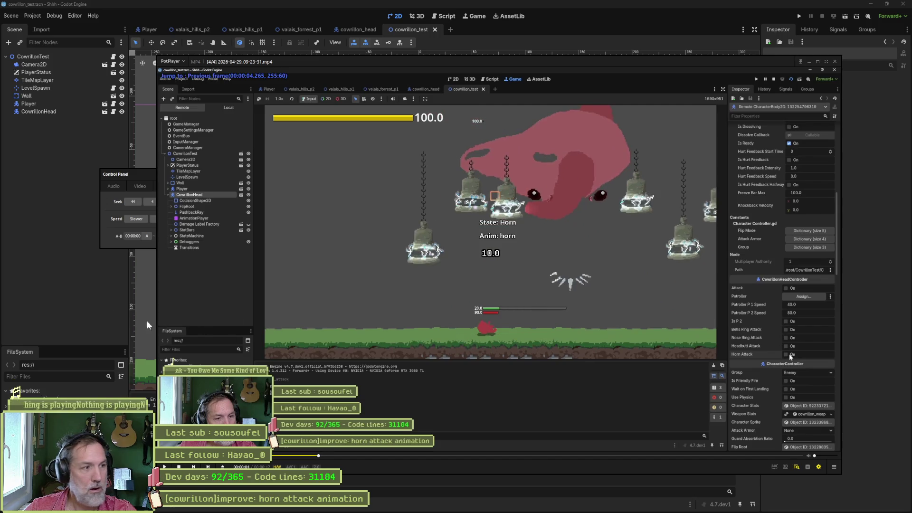
left_click(67, 276)
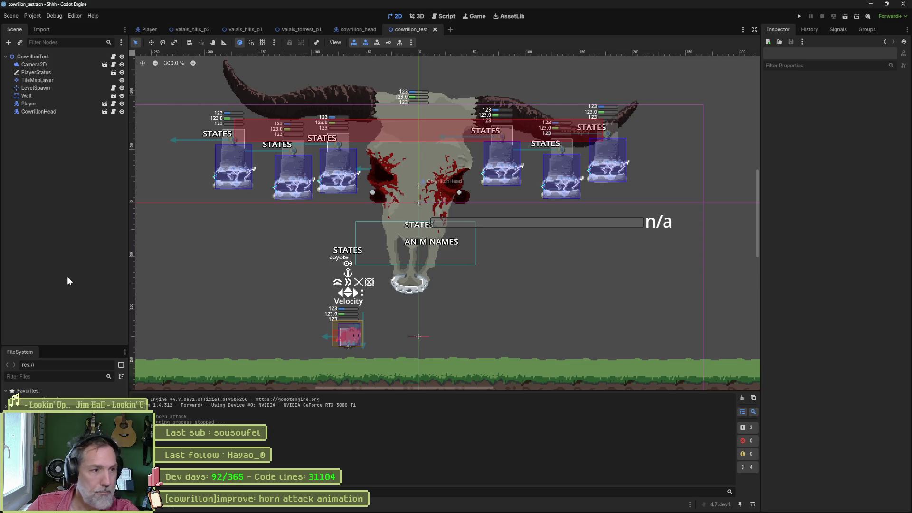
- On the cowrillon_head horn animation, scrub to about 1.4 s and show FlipRoot's position curves in bezier view
left_click(360, 30)
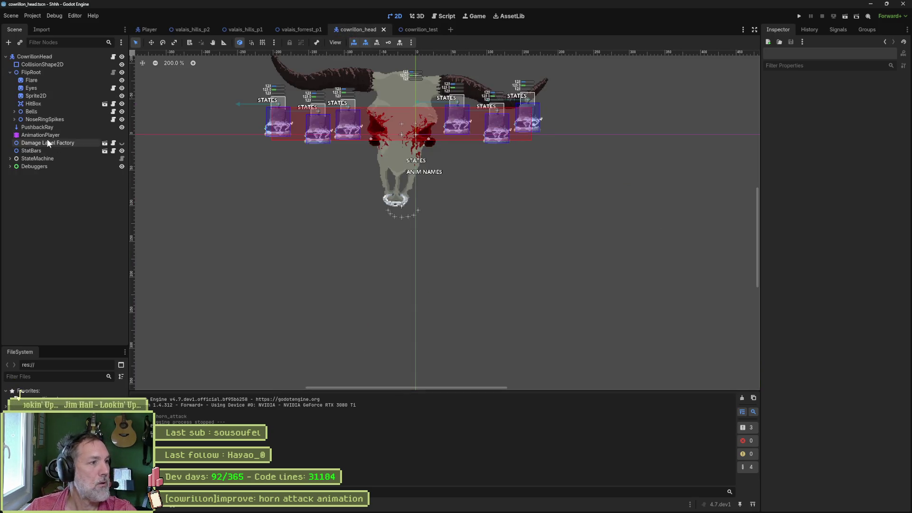
left_click(46, 135)
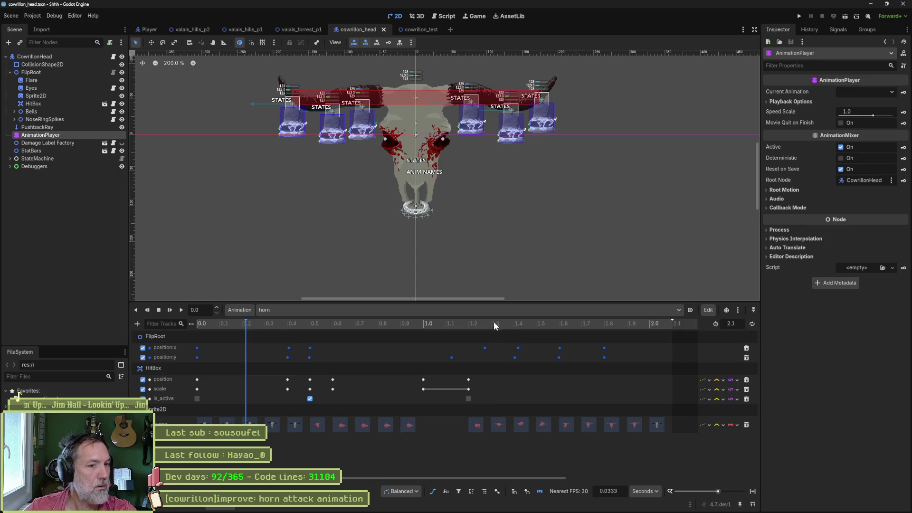
mouse_move(490, 323)
left_mouse_down()
mouse_move(520, 335)
mouse_move(528, 332)
mouse_move(497, 329)
mouse_move(523, 327)
left_mouse_up()
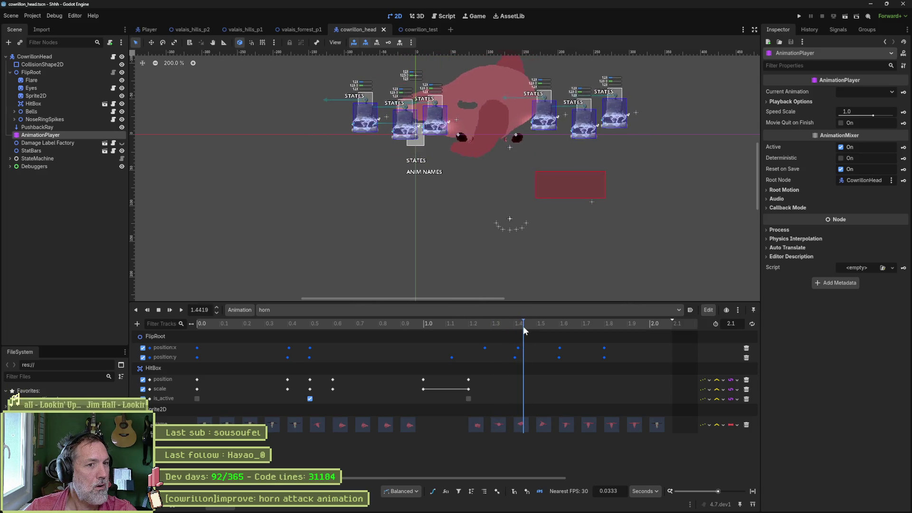
left_click(31, 73)
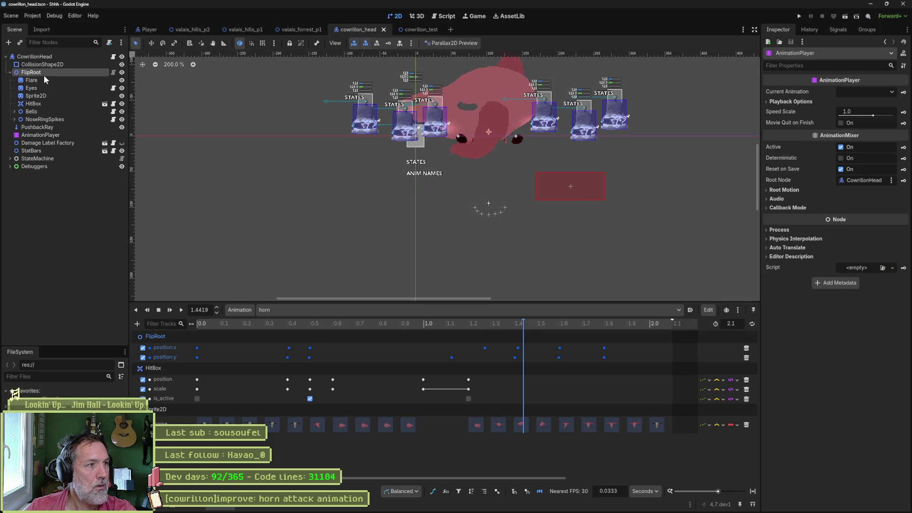
left_click(434, 492)
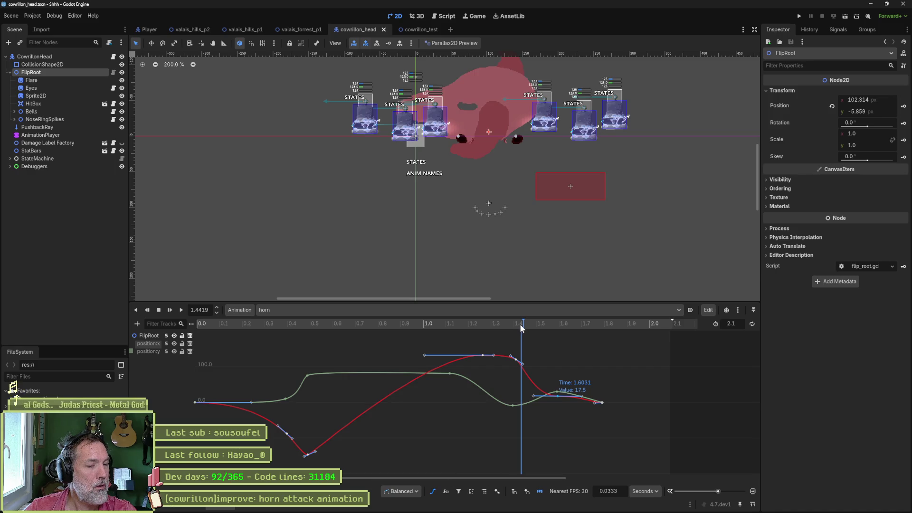
- Raise FlipRoot's position x key near 1.41 s to 127.5 and preview the reshaped motion
mouse_move(521, 324)
left_mouse_down()
mouse_move(451, 324)
mouse_move(495, 328)
left_mouse_up()
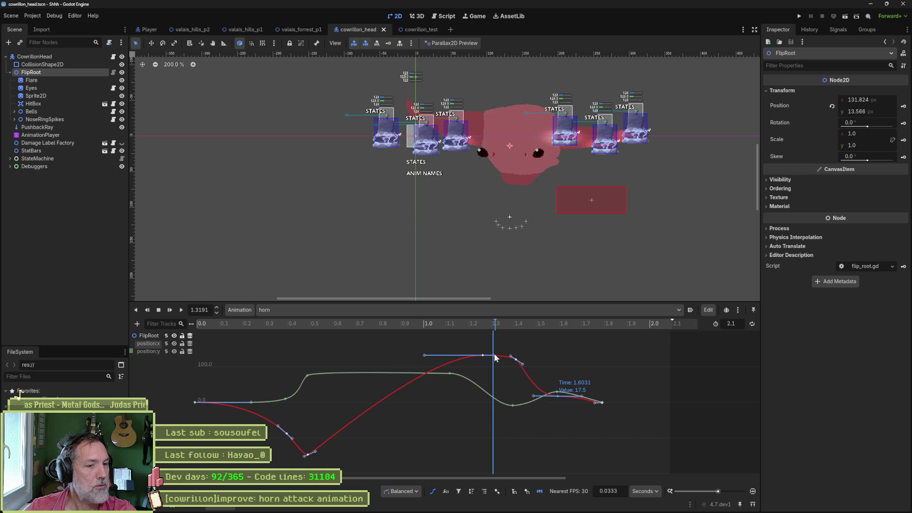
mouse_move(495, 358)
left_mouse_down()
mouse_move(466, 326)
mouse_move(515, 333)
left_mouse_up()
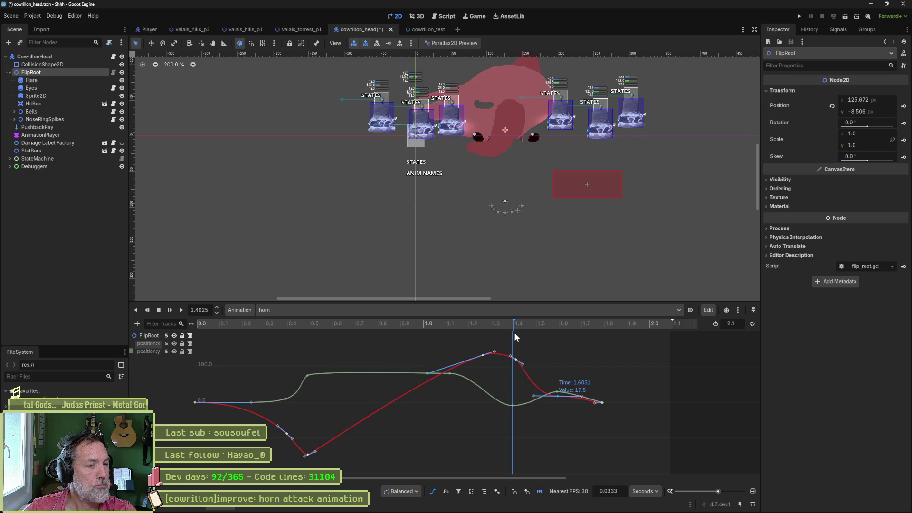
left_click(516, 360)
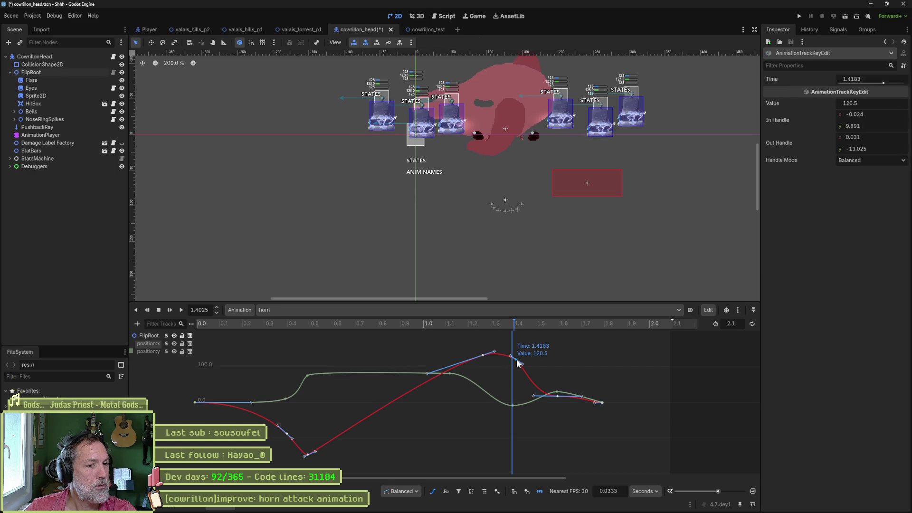
left_click_drag(517, 360, 517, 357)
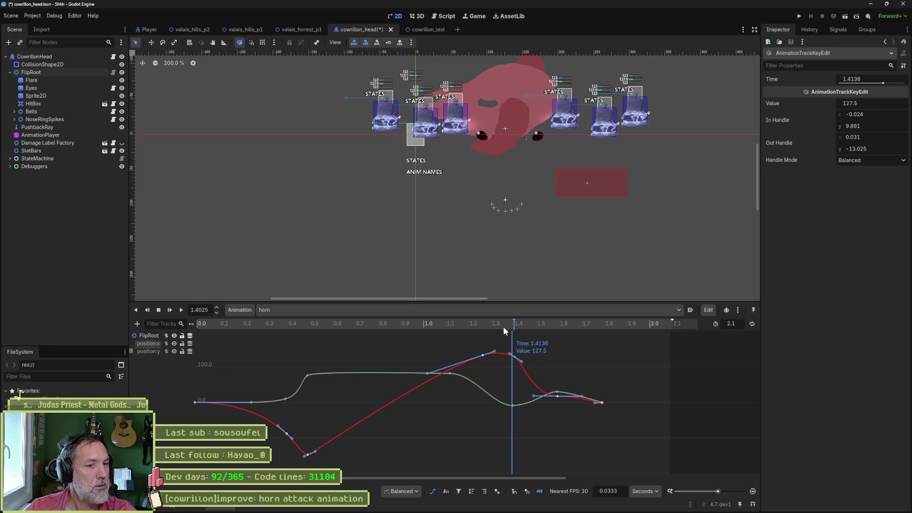
mouse_move(504, 325)
left_mouse_down()
mouse_move(486, 323)
mouse_move(519, 324)
left_mouse_up()
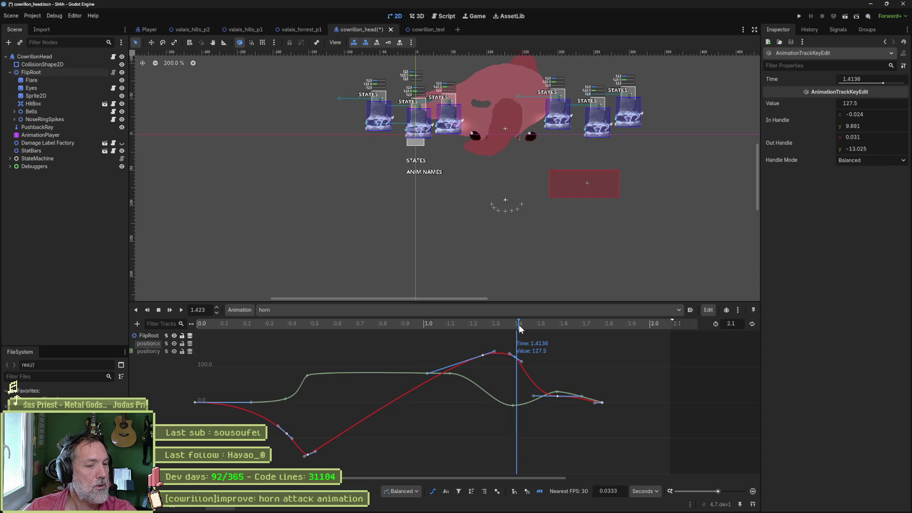
- Lower the position y key near 1.40 s to -44.5, previewing the pose through 1.50 s
left_click(513, 405)
left_click_drag(514, 407, 514, 408)
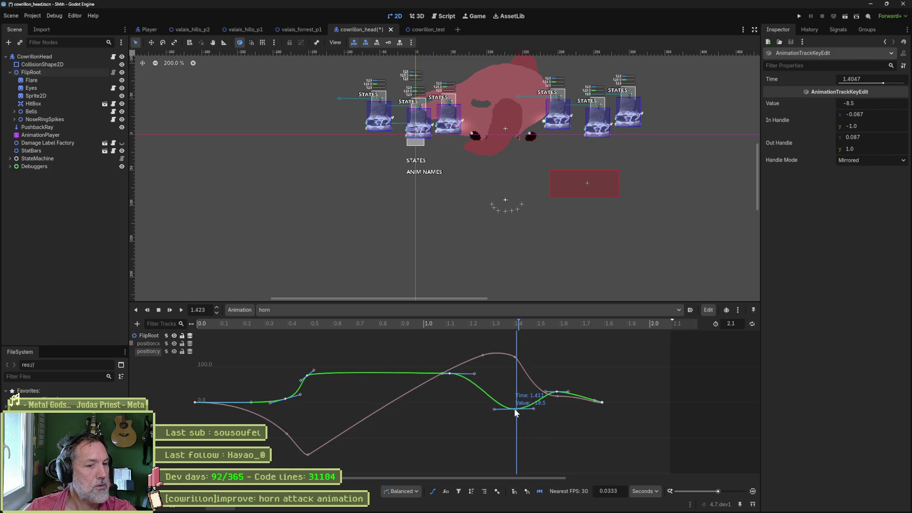
left_click(494, 325)
left_click_drag(495, 325, 524, 326)
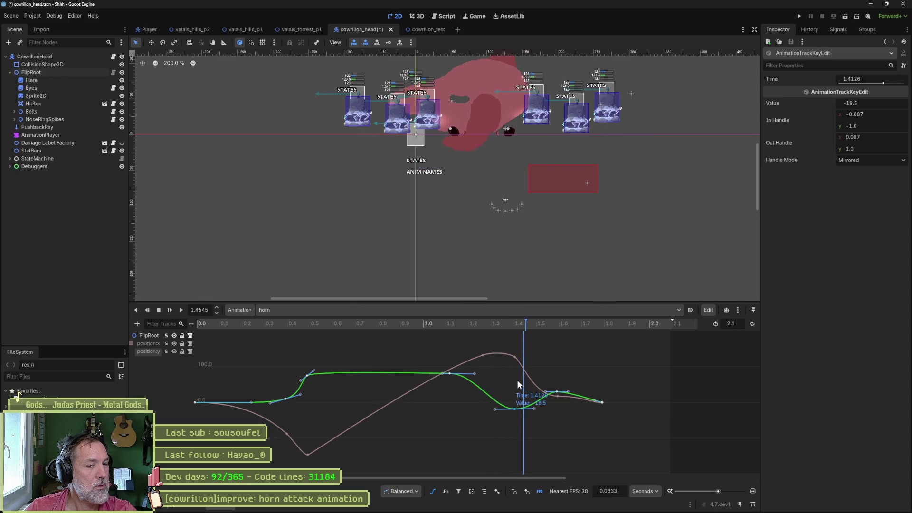
left_click_drag(515, 408, 515, 418)
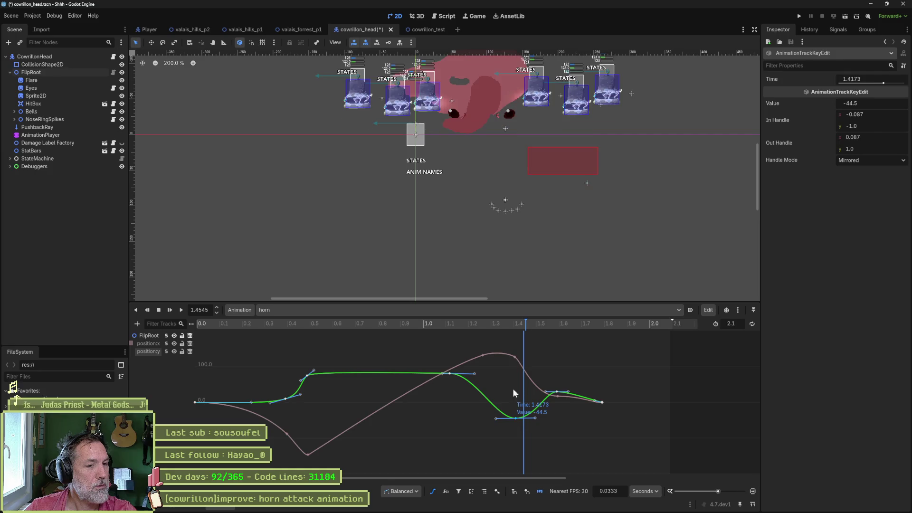
mouse_move(521, 327)
left_mouse_down()
mouse_move(497, 325)
mouse_move(540, 324)
left_mouse_up()
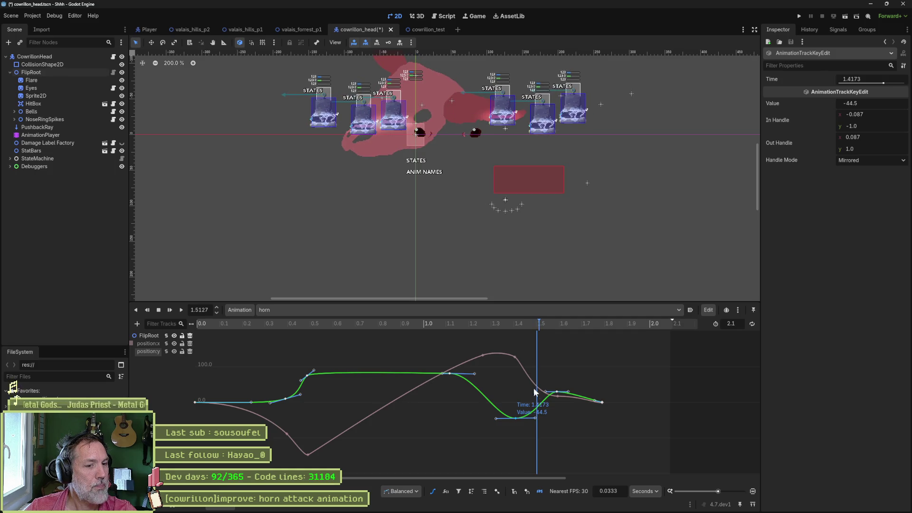
- Flatten the curve handles of the low position y key
left_click_drag(534, 417, 538, 418)
right_click(534, 411)
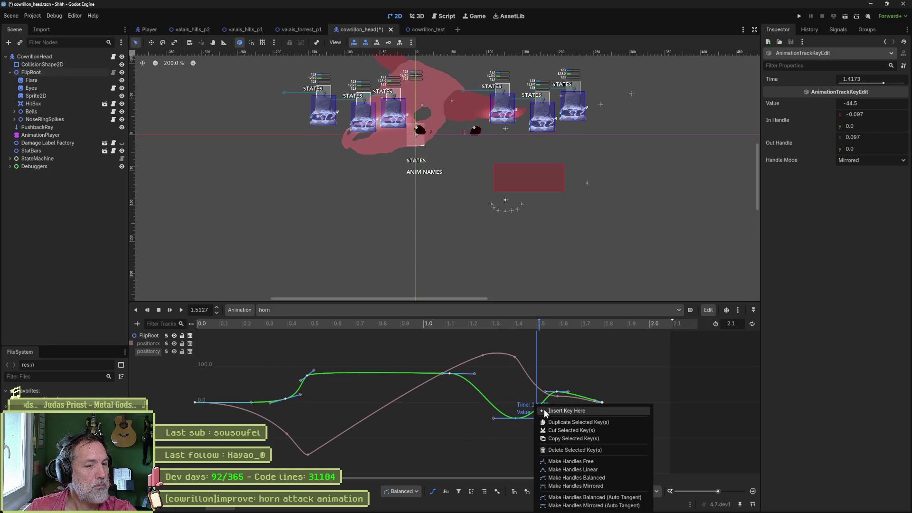
left_click(534, 412)
- Move the next position y key to 1.5111 s, value -42.5, and preview 1.47–1.53 s
left_click(536, 416)
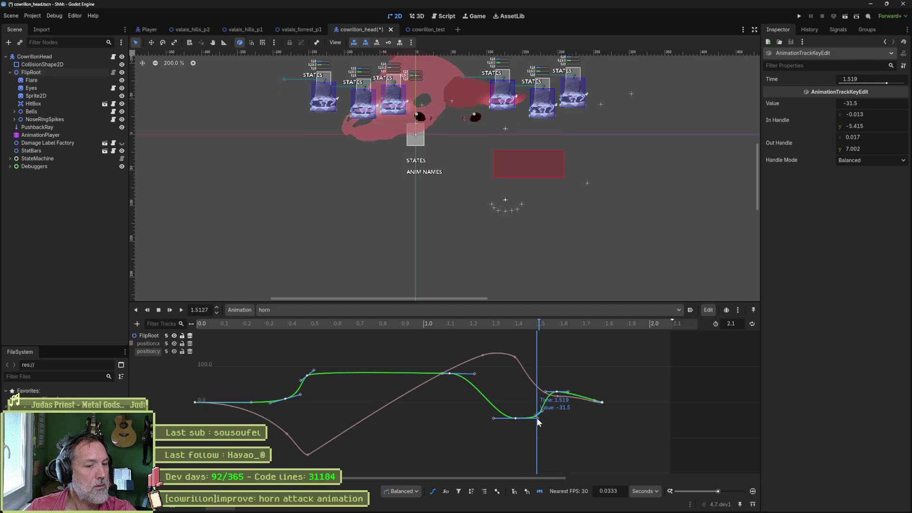
mouse_move(526, 419)
left_mouse_down()
mouse_move(543, 416)
mouse_move(503, 418)
mouse_move(539, 418)
left_mouse_up()
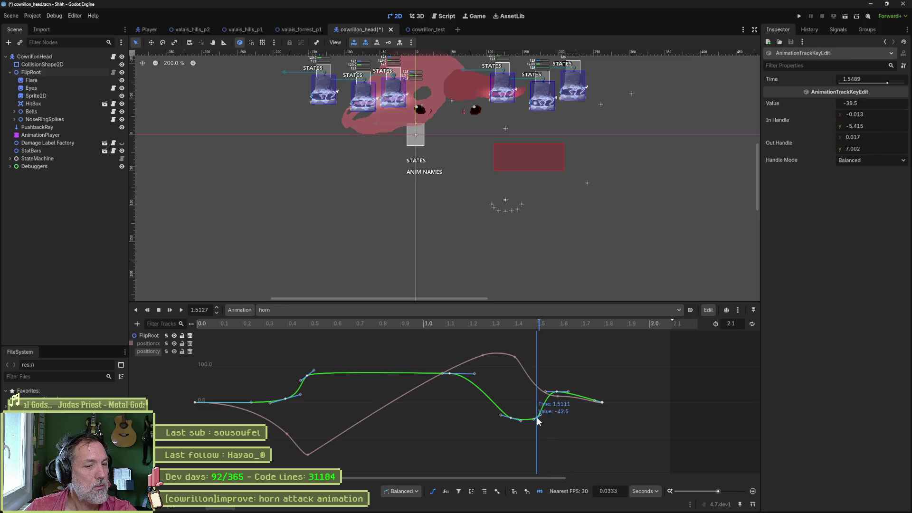
left_click(527, 325)
mouse_move(527, 323)
left_mouse_down()
mouse_move(491, 324)
mouse_move(570, 324)
mouse_move(521, 323)
mouse_move(537, 324)
left_mouse_up()
- Shift the 127.5 x key to 131.5, then move the 1.4765 s key to 1.508 s, value 132.5
left_click(515, 357)
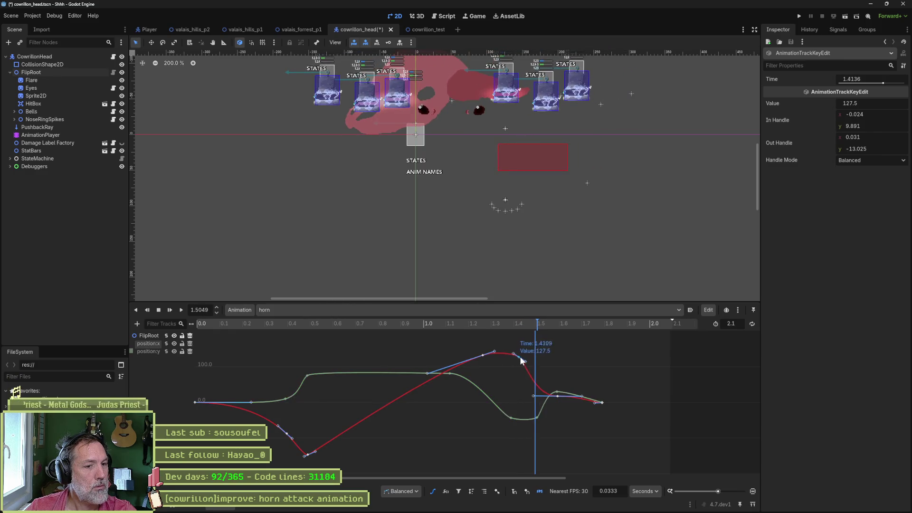
left_click_drag(521, 360, 532, 359)
left_click(511, 323)
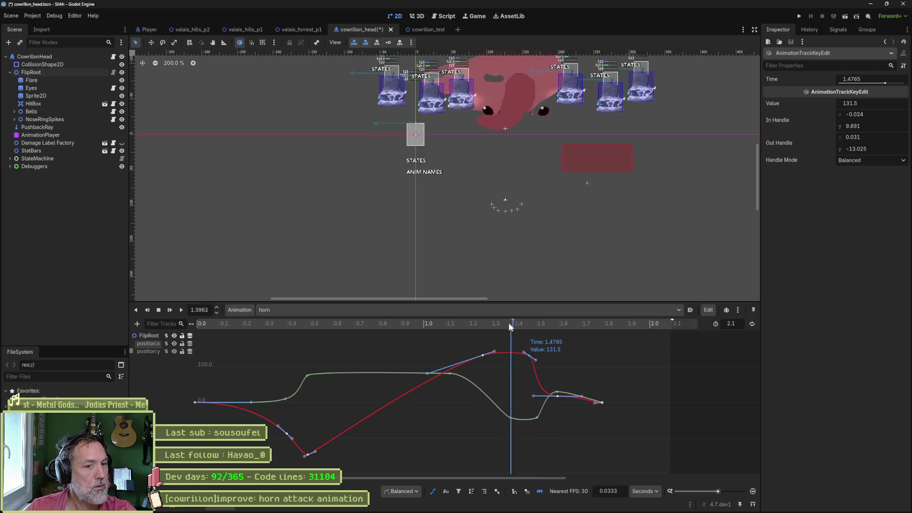
left_click_drag(510, 323, 568, 331)
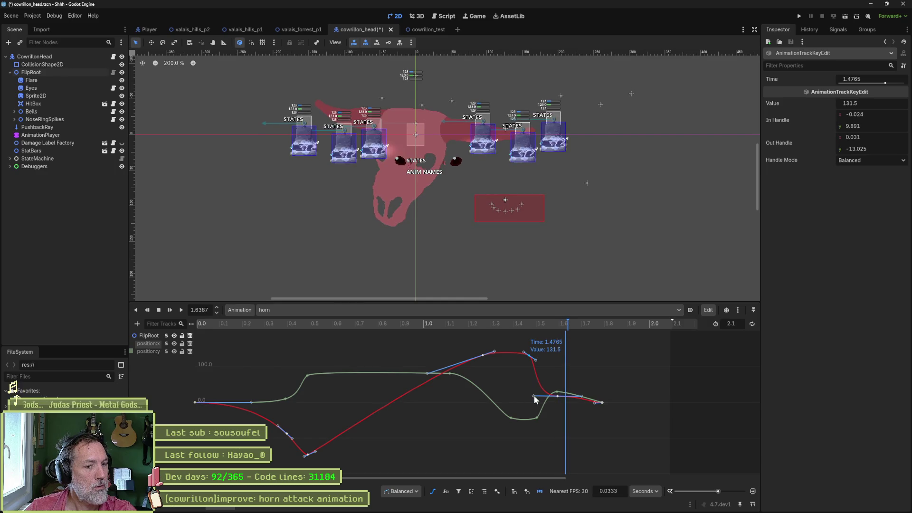
left_click_drag(547, 394, 564, 391)
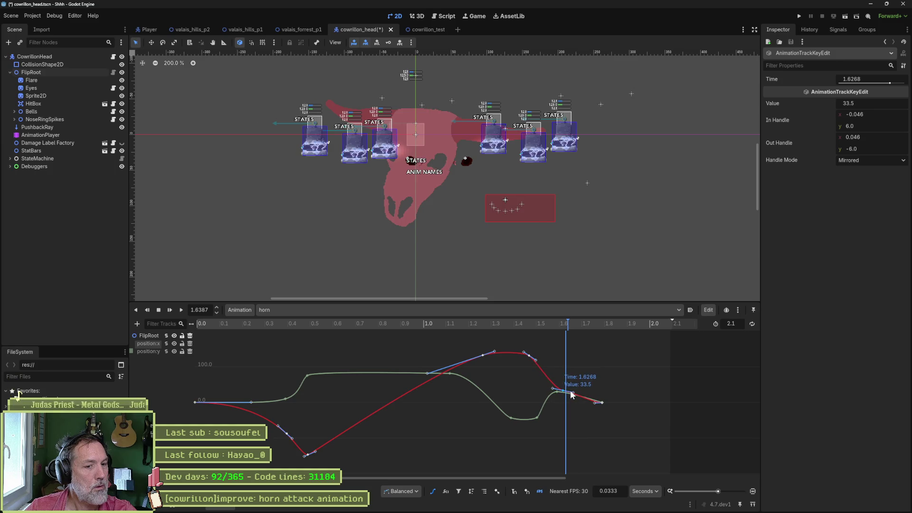
left_click(530, 355)
left_click_drag(539, 357, 540, 356)
mouse_move(542, 327)
left_mouse_down()
mouse_move(499, 326)
mouse_move(566, 324)
mouse_move(473, 325)
mouse_move(532, 321)
mouse_move(524, 322)
left_mouse_up()
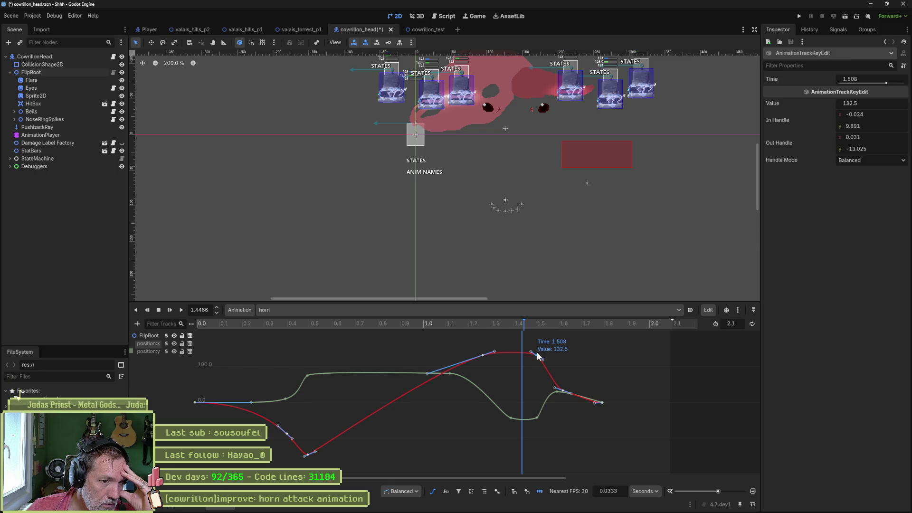
- Lower the x key to 108.5, then 69.5, and pull the later x key down
left_click_drag(538, 359, 535, 368)
mouse_move(524, 324)
left_mouse_down()
mouse_move(502, 325)
mouse_move(543, 324)
left_mouse_up()
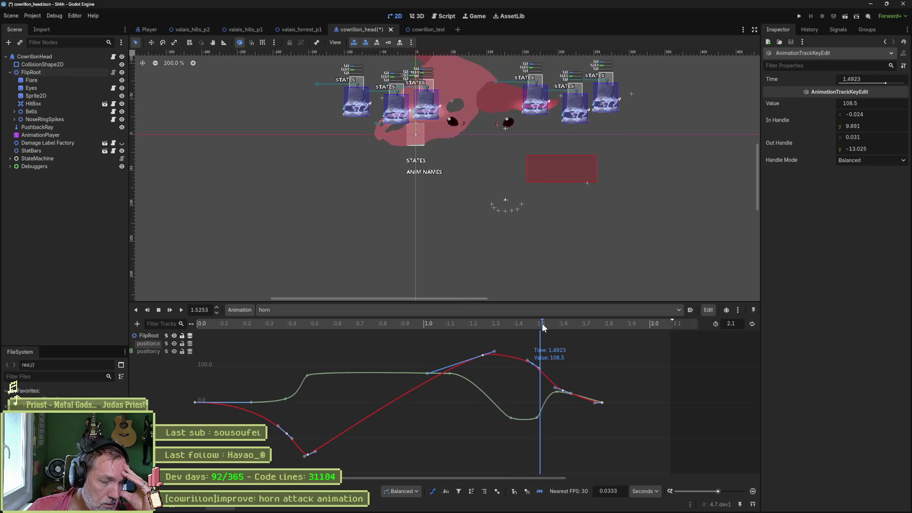
left_click_drag(533, 363, 525, 377)
mouse_move(525, 324)
left_mouse_down()
mouse_move(488, 325)
mouse_move(566, 329)
left_mouse_up()
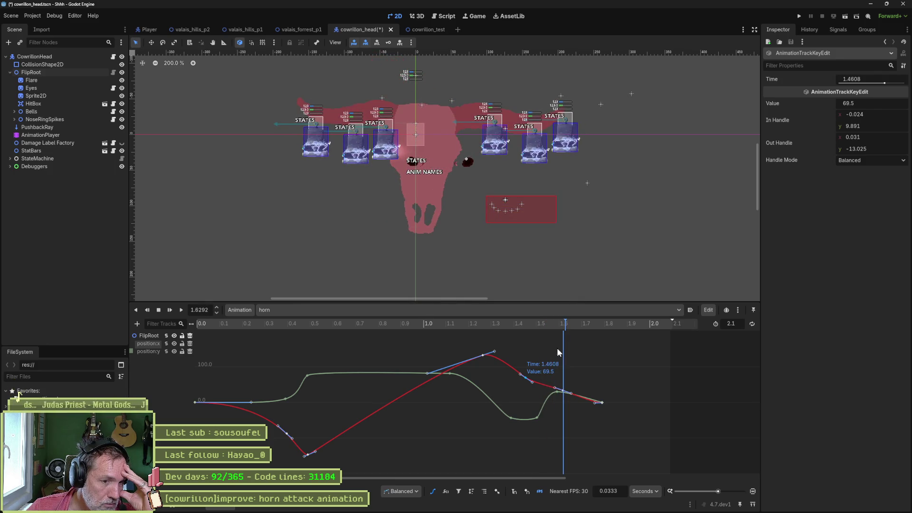
left_click_drag(564, 391, 562, 404)
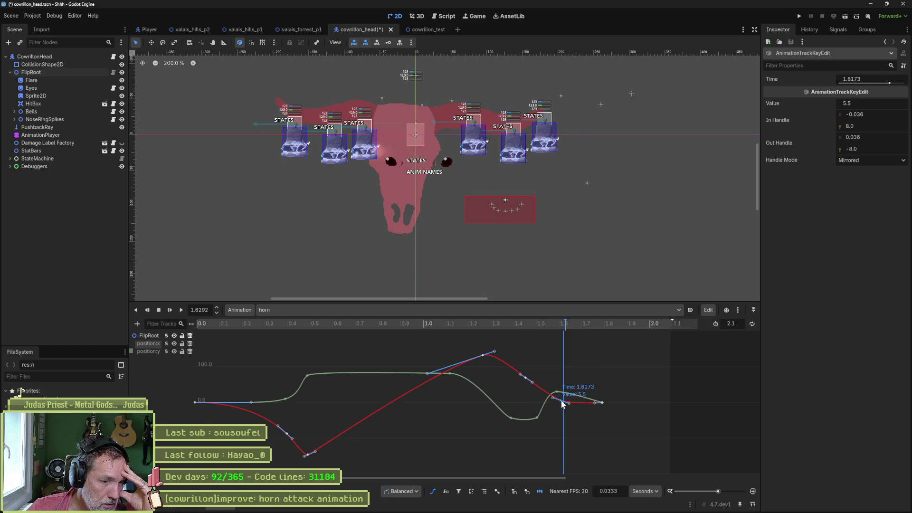
- Make a curve key's handles mirrored and scrub the horn animation to about 1.65 s
right_click(526, 379)
left_click(536, 421)
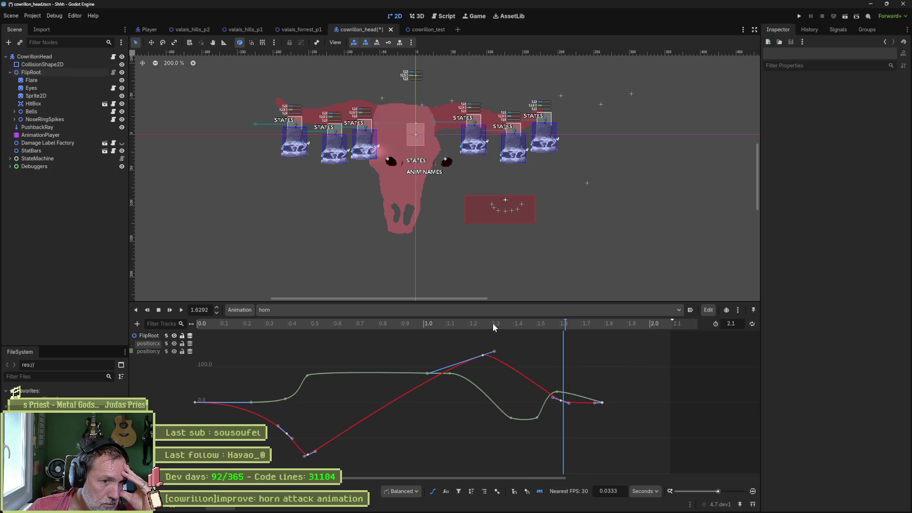
mouse_move(493, 323)
left_mouse_down()
mouse_move(470, 324)
mouse_move(610, 329)
mouse_move(486, 322)
mouse_move(571, 325)
left_mouse_up()
right_click(572, 326)
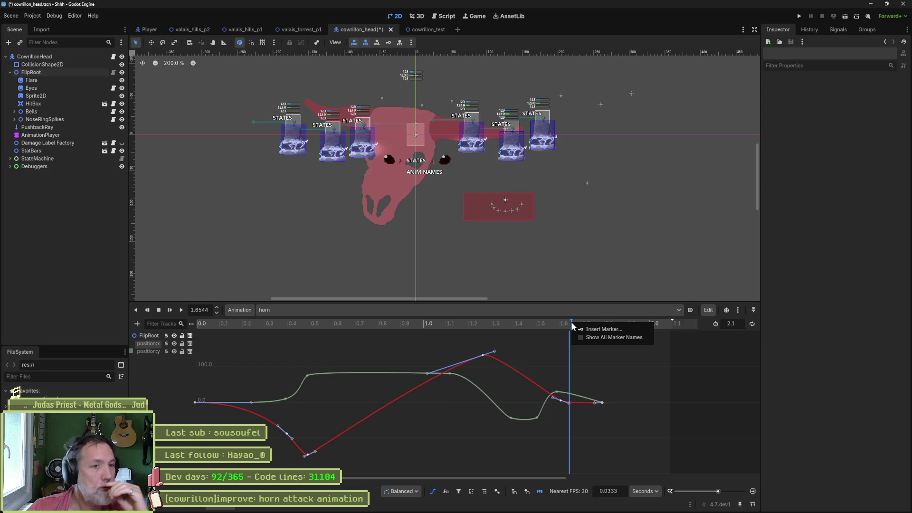
- In Aseprite, scrub through the horn-attack frames and turn on the canvas grid
left_click(519, 505)
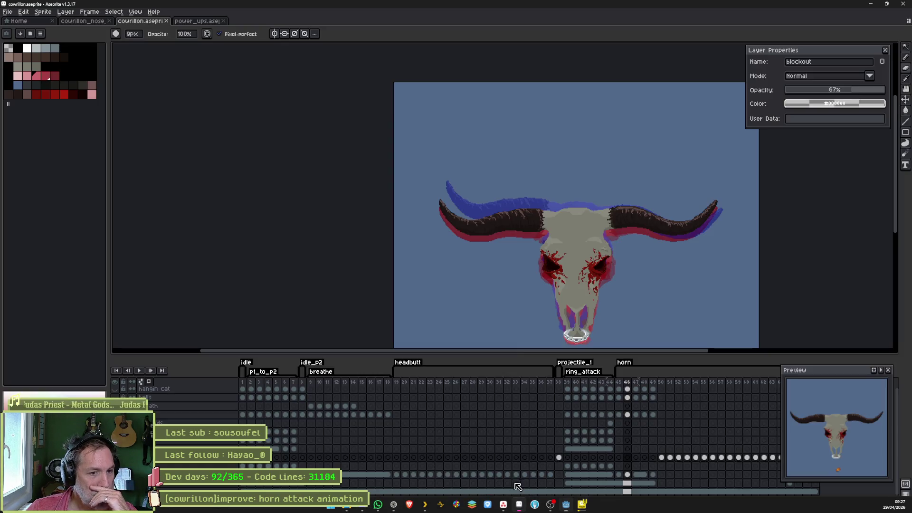
left_click_drag(723, 443, 543, 440)
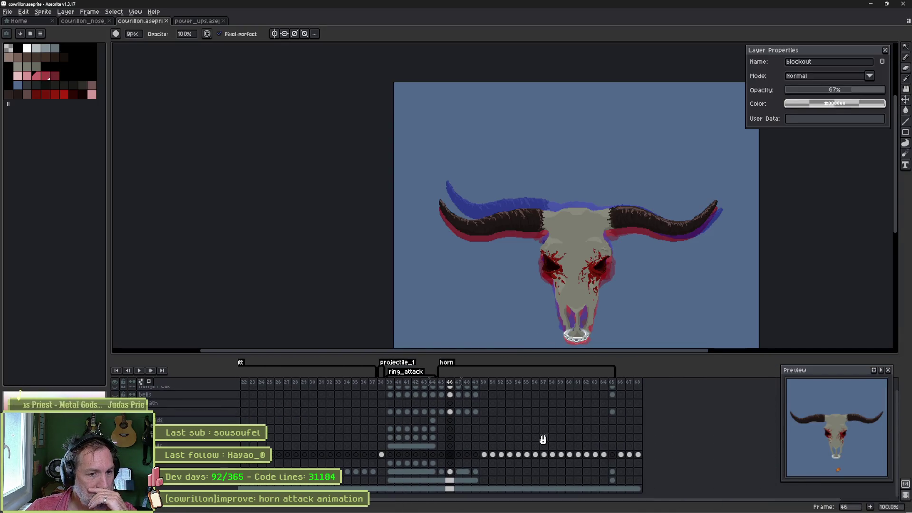
mouse_move(570, 383)
left_mouse_down()
mouse_move(534, 383)
mouse_move(602, 383)
left_mouse_up()
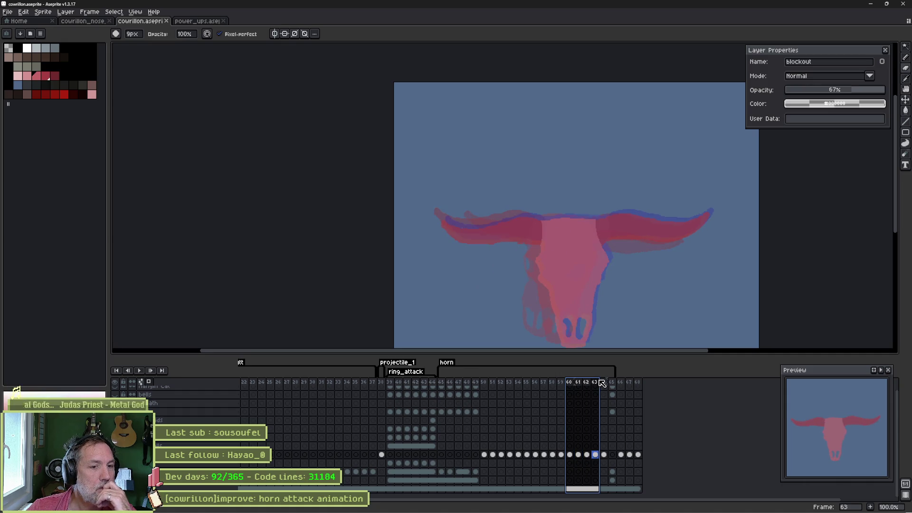
mouse_move(602, 383)
left_mouse_down()
mouse_move(449, 384)
mouse_move(605, 383)
mouse_move(568, 388)
mouse_move(588, 386)
left_mouse_up()
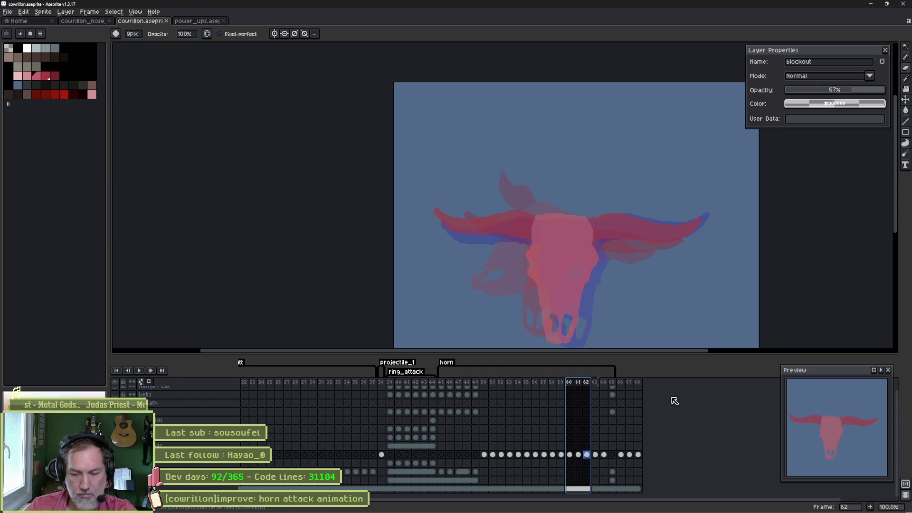
key("ctrl+apostrophe")
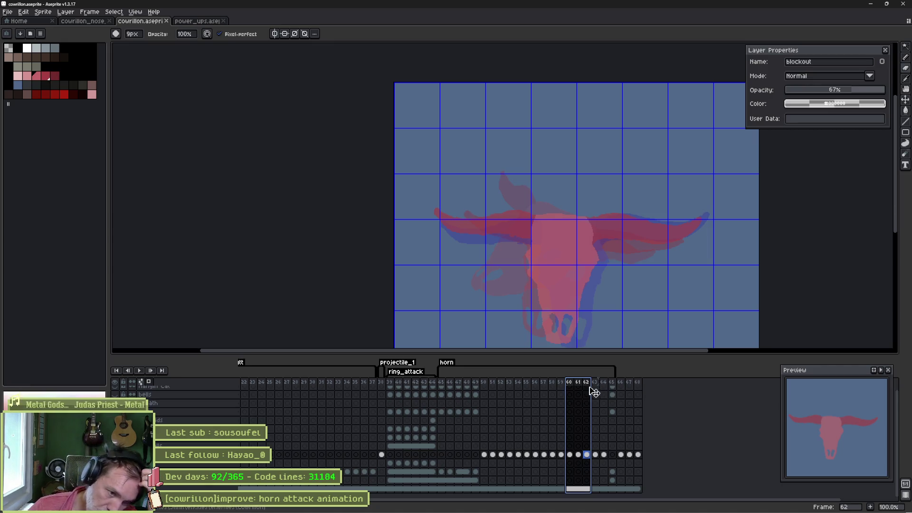
left_click_drag(595, 383, 570, 383)
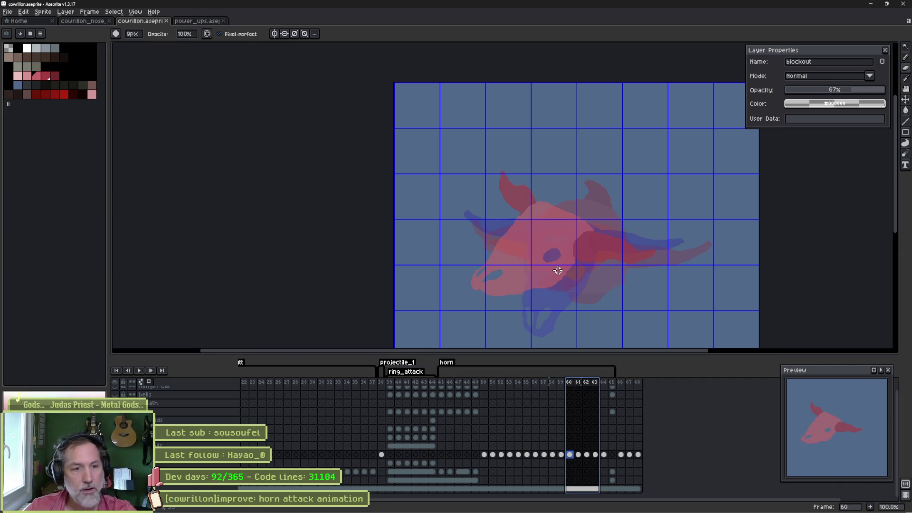
- With the Move tool, shift the skull cel right on frames 60 through 63
key("v")
left_click_drag(549, 255, 568, 251)
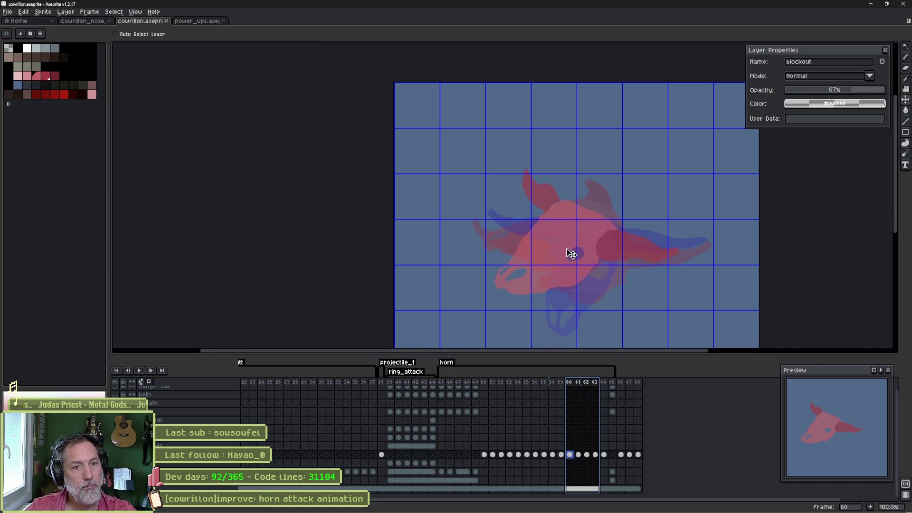
key("ctrl+z")
left_click(572, 456)
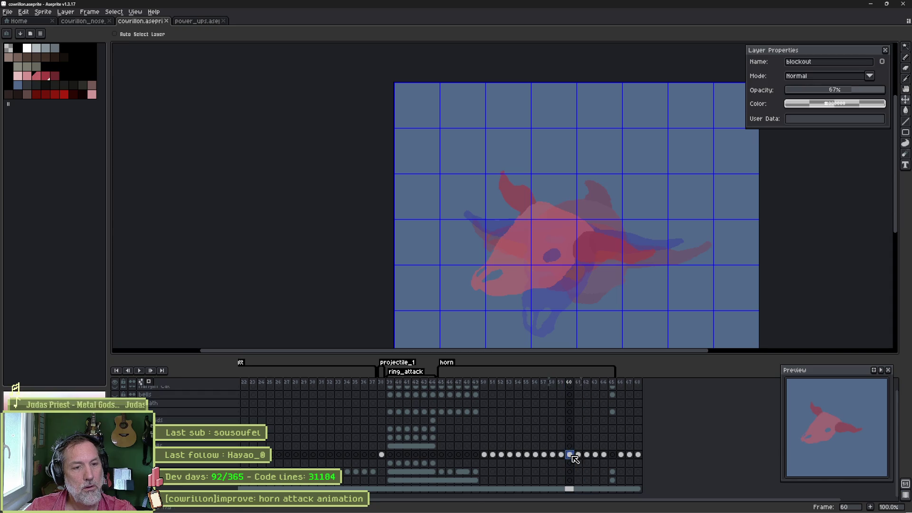
left_click_drag(567, 256, 592, 253)
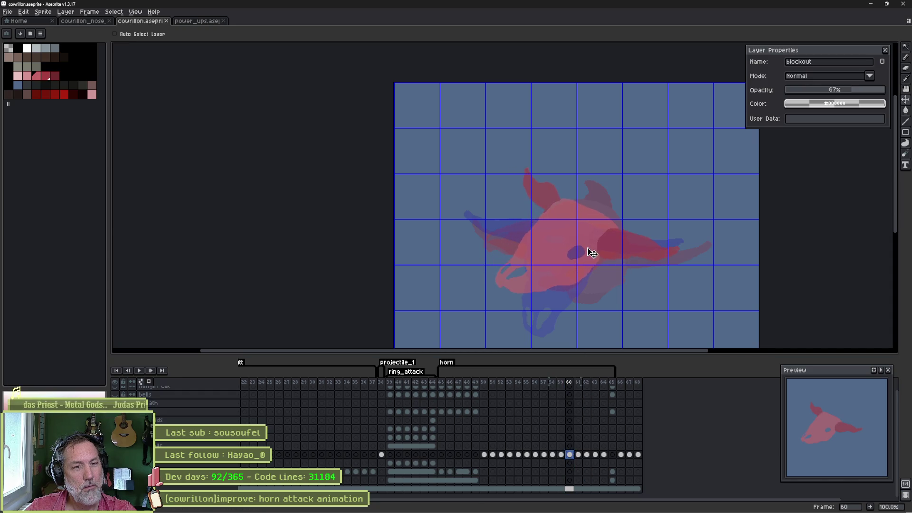
key("Right")
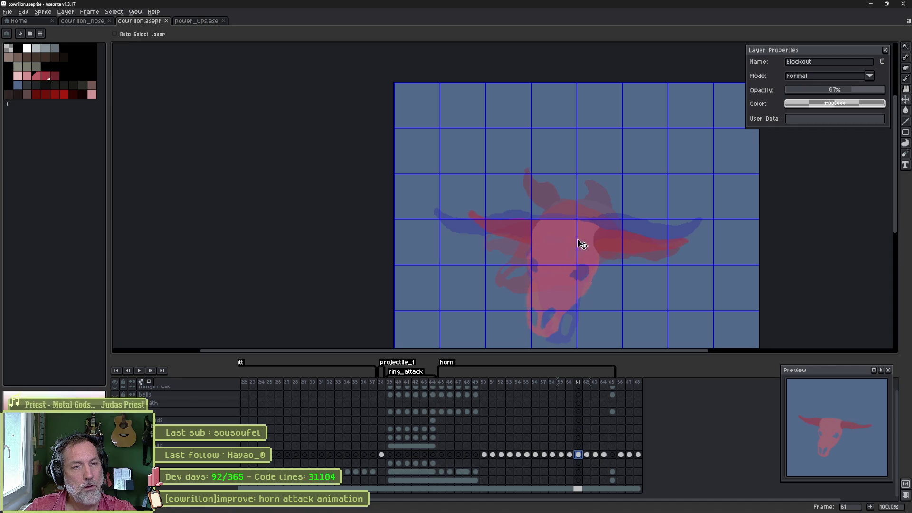
mouse_move(578, 240)
left_mouse_down()
mouse_move(601, 253)
mouse_move(584, 245)
left_mouse_up()
left_click(587, 456)
left_click(596, 456)
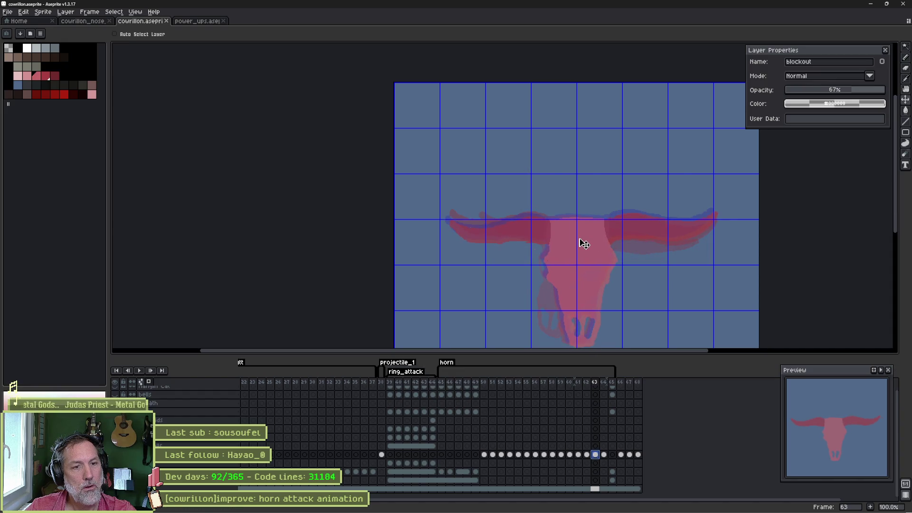
left_click(604, 455)
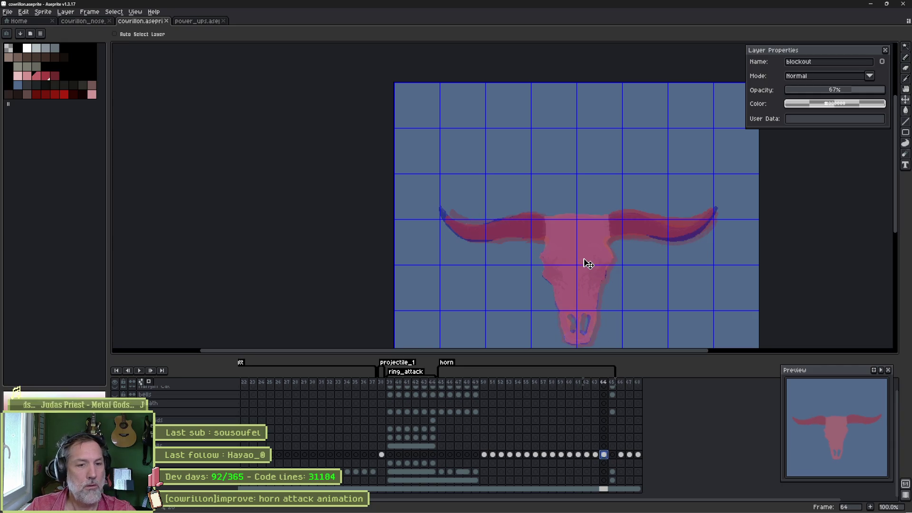
- Play the animation to check the motion and save the sprite
key("Return")
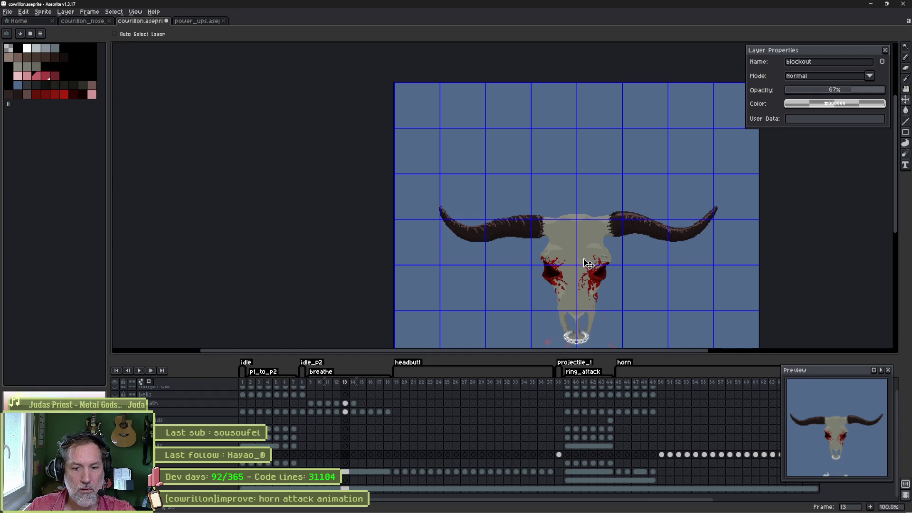
key("ctrl+s")
key("alt+Tab")
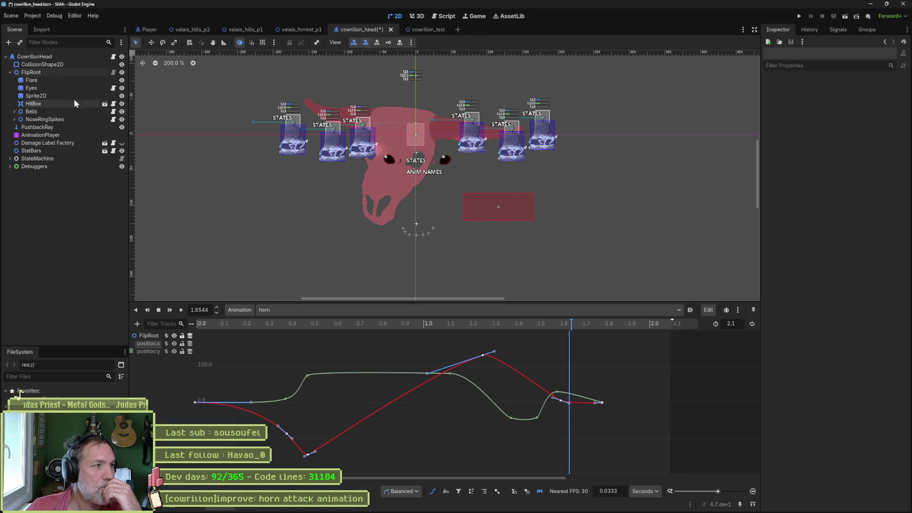
- Select Sprite2D, switch back to the full track view, and scrub the horn animation to preview poses
left_click(35, 95)
scroll(770, 315, "down", 1)
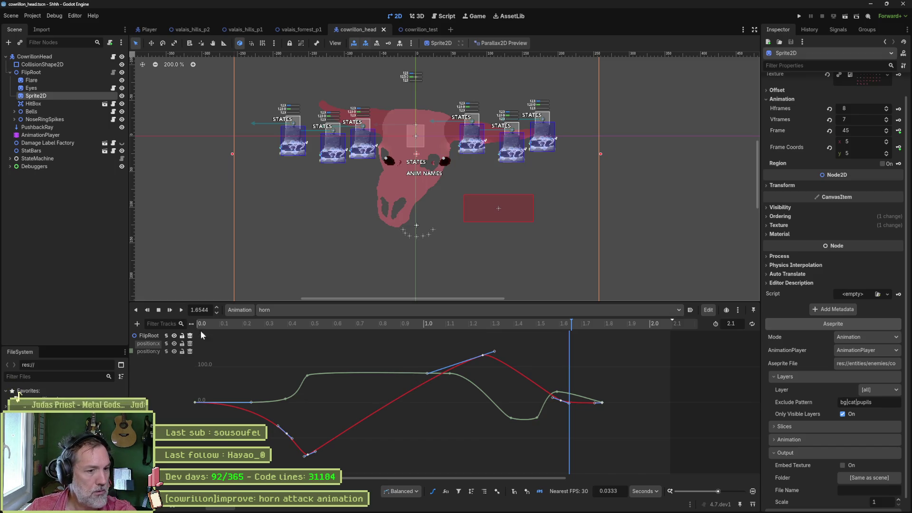
left_click(433, 493)
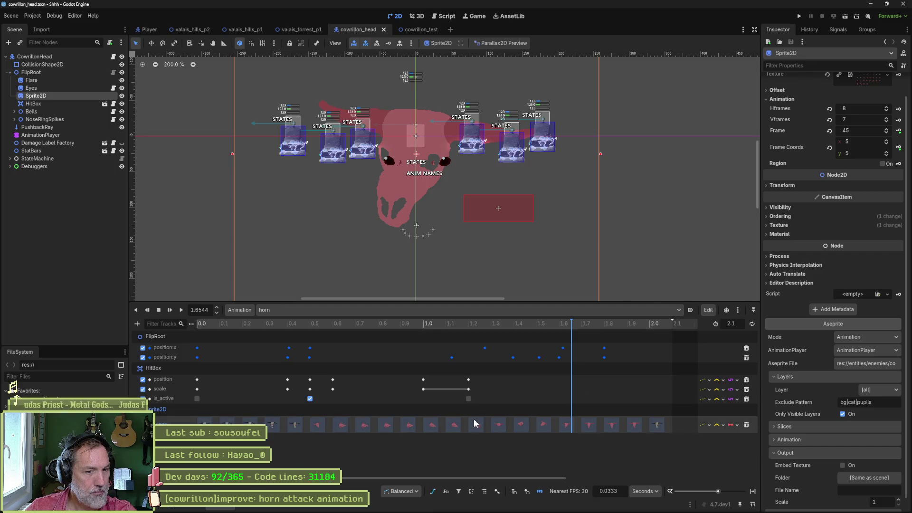
left_click(450, 324)
mouse_move(438, 323)
left_mouse_down()
mouse_move(360, 317)
mouse_move(473, 333)
left_mouse_up()
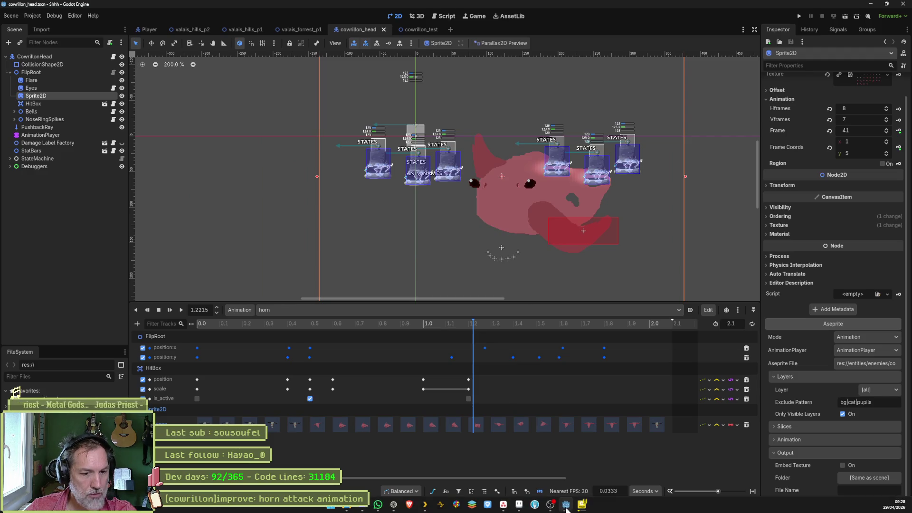
left_click(525, 504)
- Select frames 55 and 56 and copy them to the end of the timeline
scroll(493, 385, "right", 5)
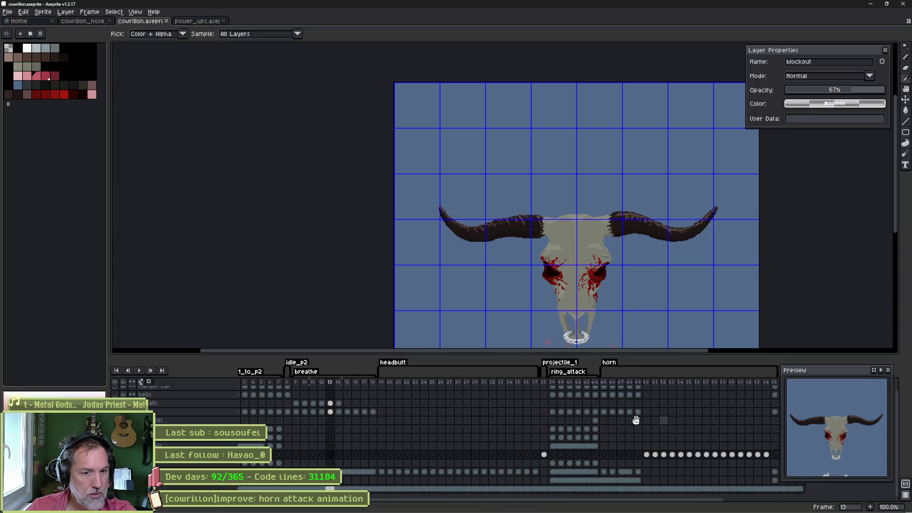
left_click(502, 383)
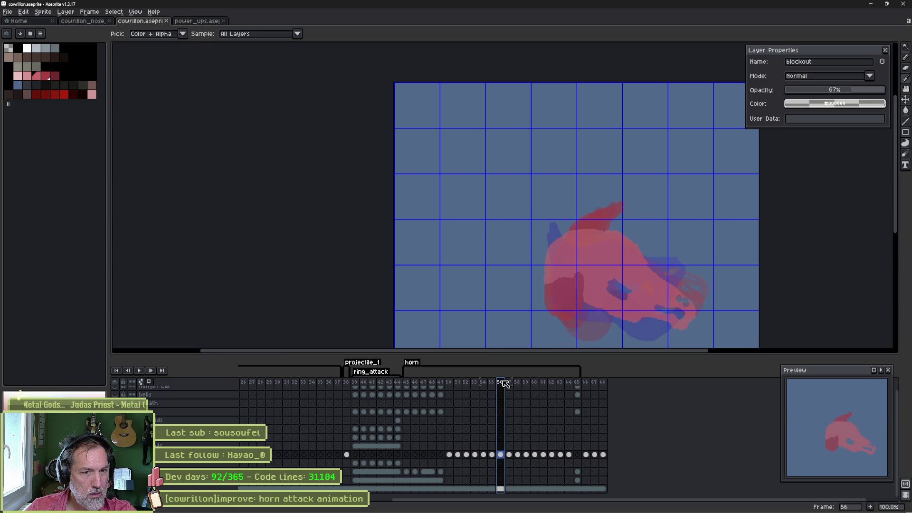
mouse_move(504, 384)
left_mouse_down()
mouse_move(492, 385)
mouse_move(511, 386)
mouse_move(503, 385)
left_mouse_up()
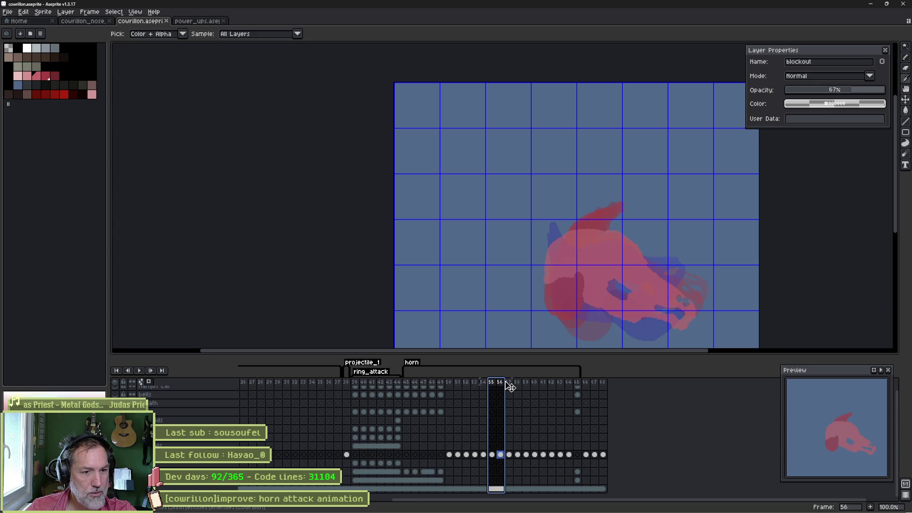
left_click_drag(510, 386, 613, 386)
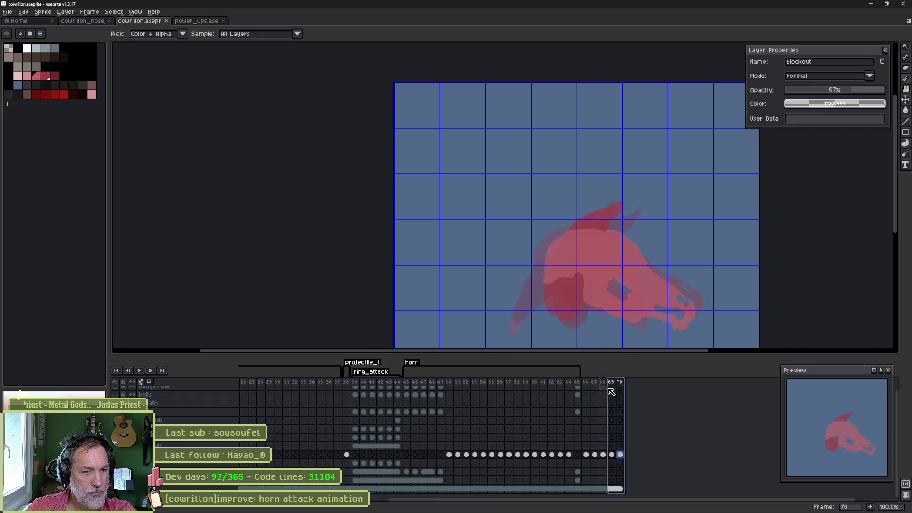
- Compare the horn poses across frames 52, 54, 55, 56 and 57
left_click(485, 455)
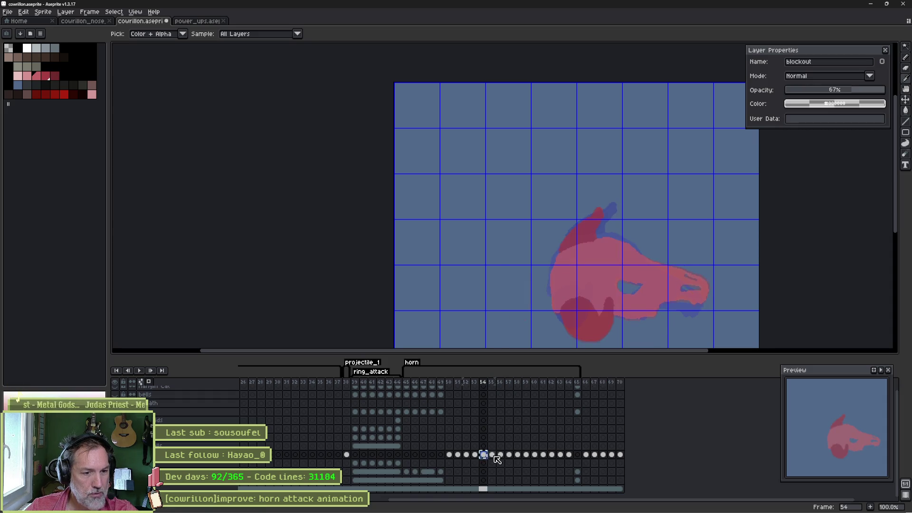
left_click(509, 456)
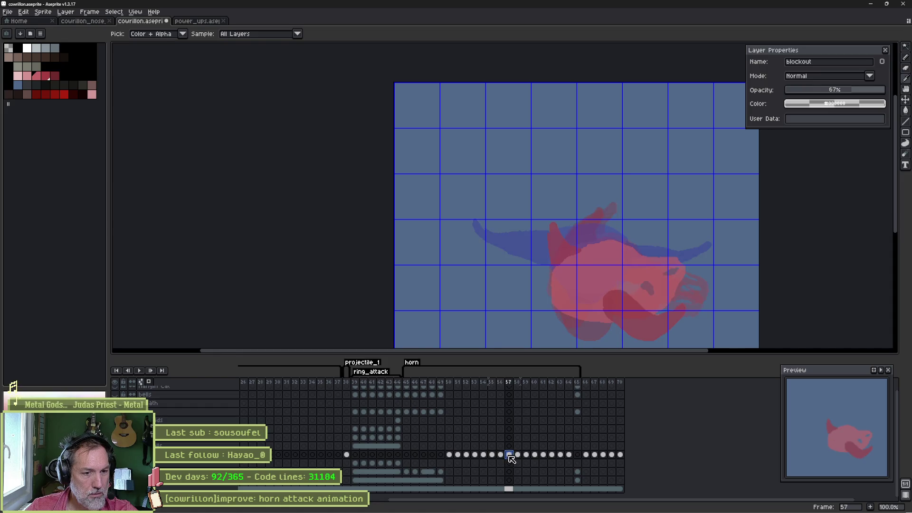
left_click(483, 456)
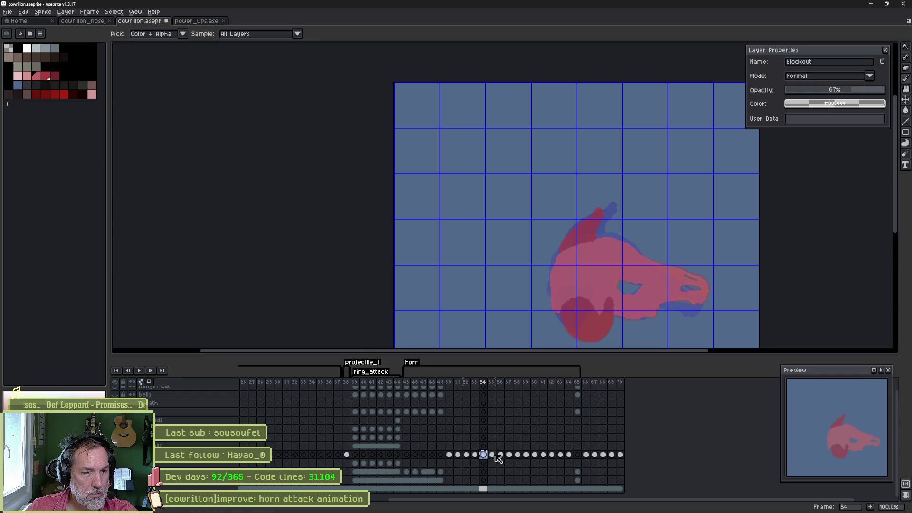
left_click(500, 455)
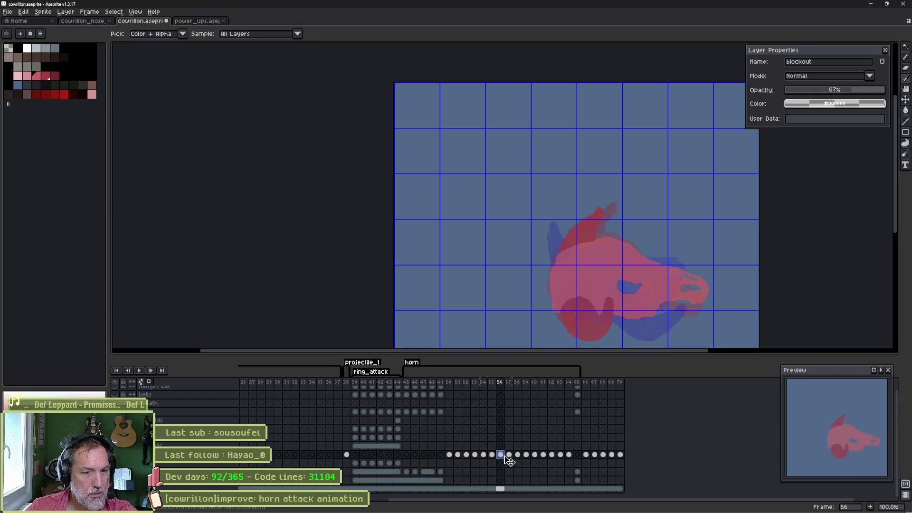
left_click(510, 456)
left_click(467, 456)
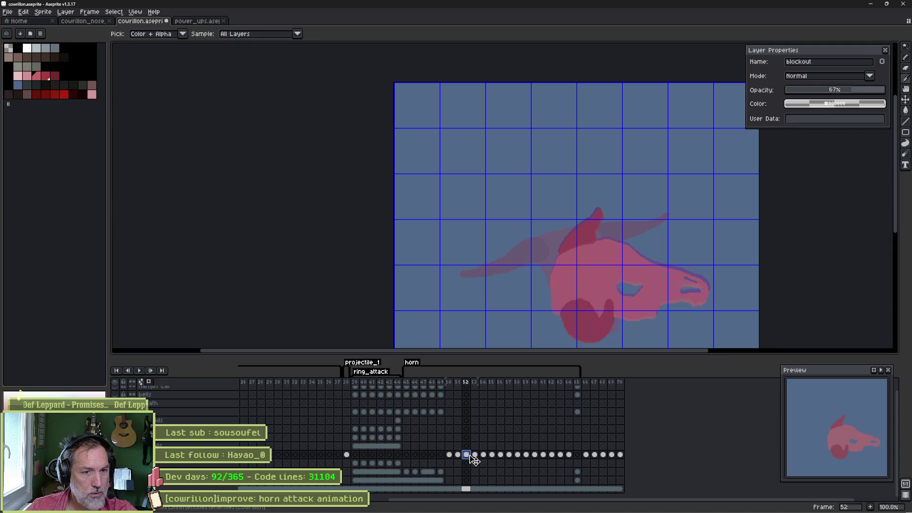
left_click(492, 455)
- Step between frames 55 and 56, then select frames 55–58 and save the sprite
key("Left")
key("Left")
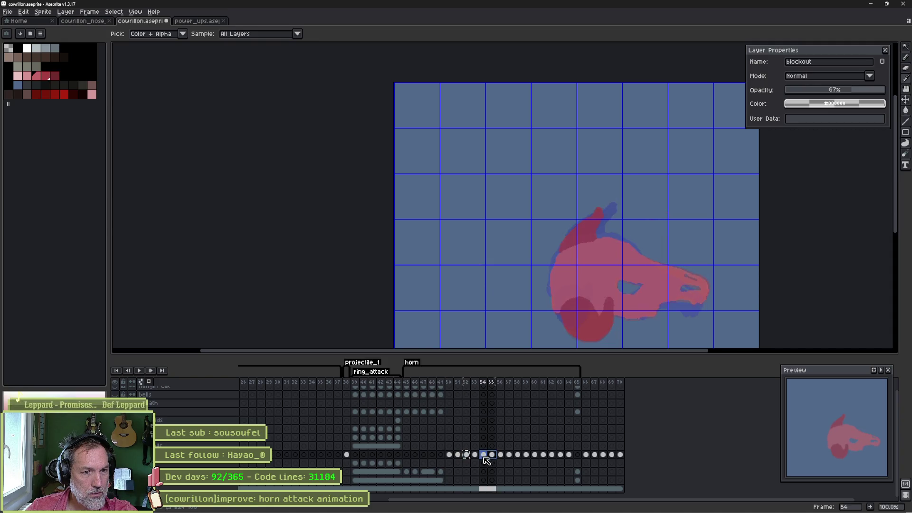
key("Right")
key("Right")
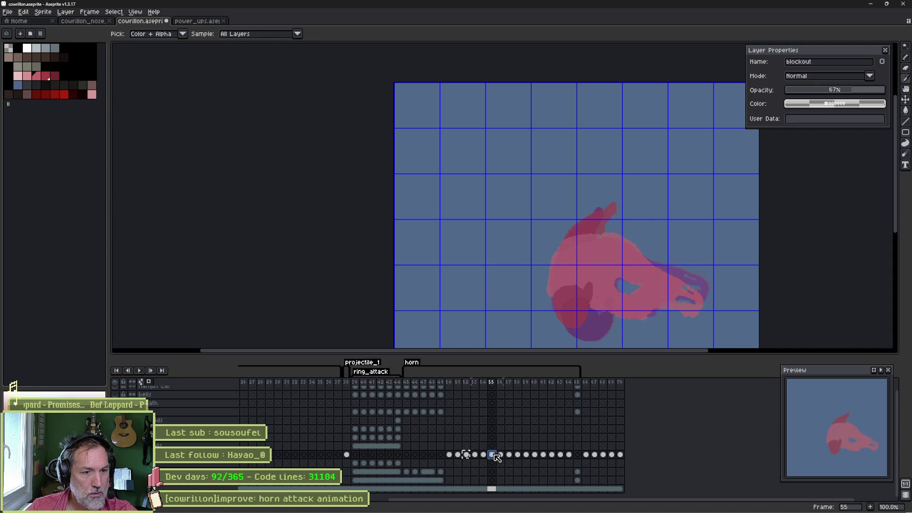
left_click(501, 455)
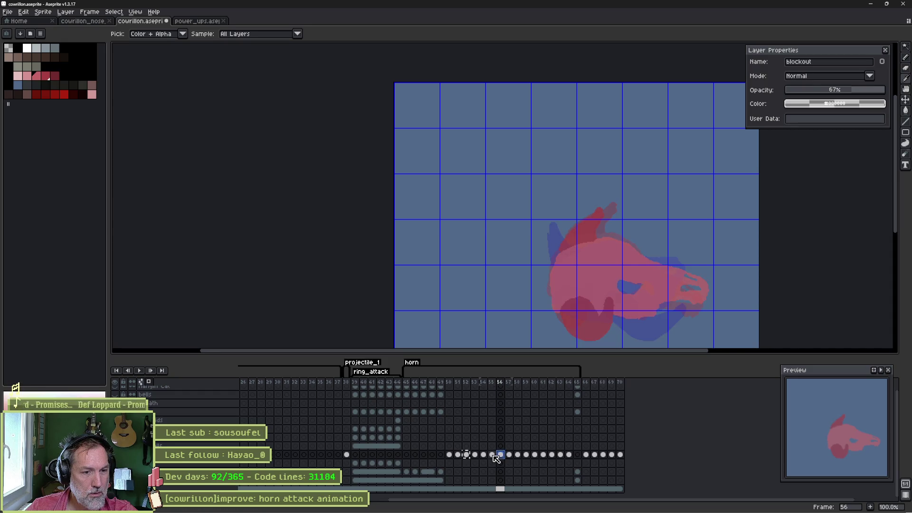
left_click(493, 455)
left_click_drag(491, 382, 519, 386)
key("ctrl+s")
- Back in Godot, select FlipRoot, show its position bezier curves, and scrub to about 0.68 s
key("alt+Tab")
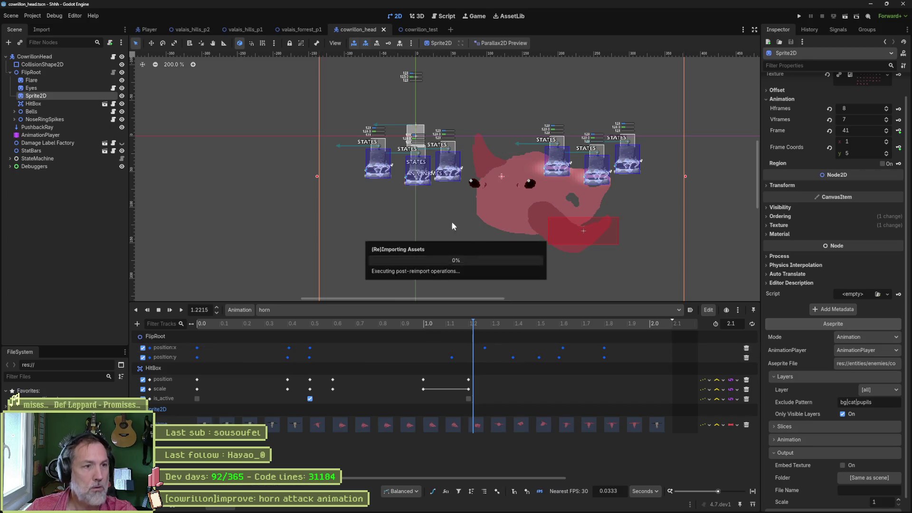
scroll(824, 426, "down", 1)
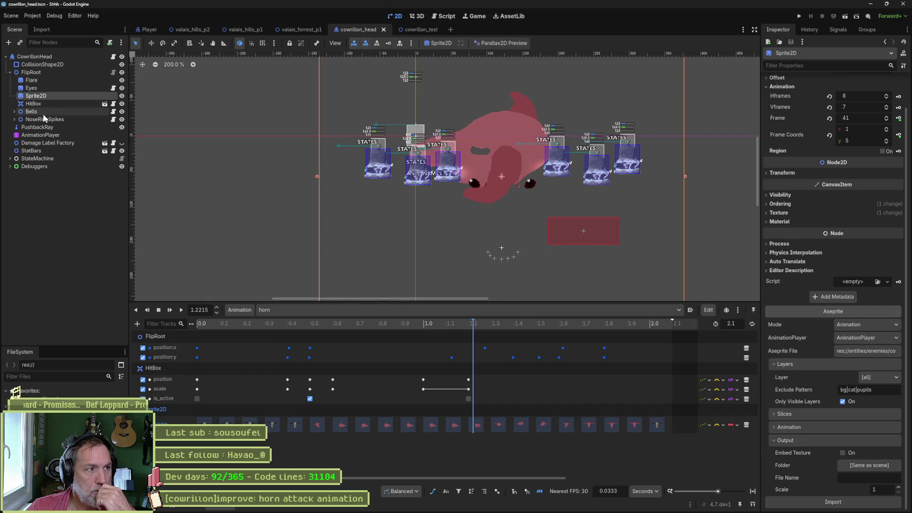
left_click(32, 72)
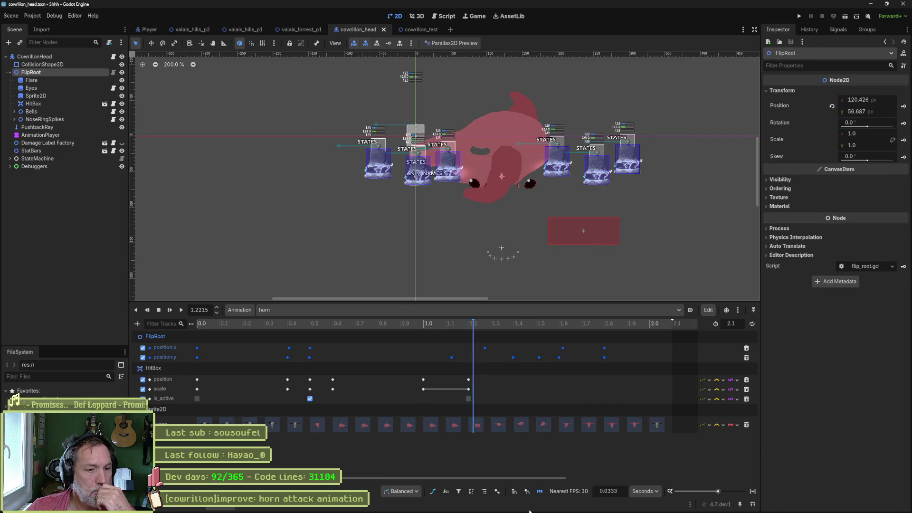
left_click(434, 493)
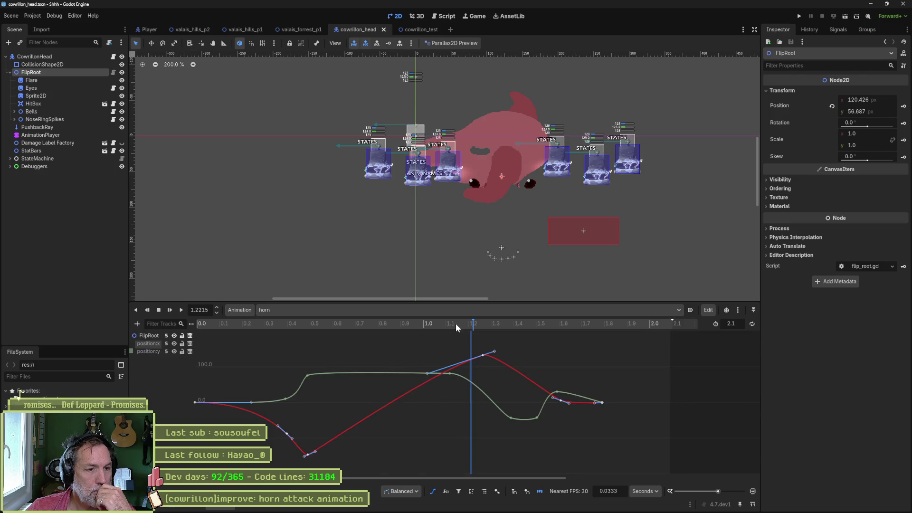
mouse_move(455, 323)
left_mouse_down()
mouse_move(211, 322)
mouse_move(352, 328)
mouse_move(497, 358)
mouse_move(195, 347)
mouse_move(600, 406)
mouse_move(466, 390)
mouse_move(564, 402)
left_mouse_up()
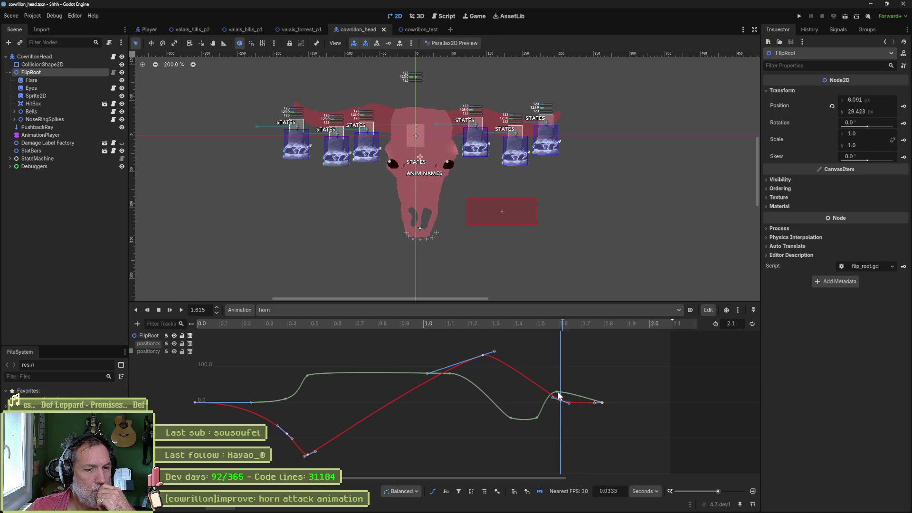
- Set the position:y key at 1.6 s to 6.5 and scrub 1.58–1.79 s to check it
left_click_drag(559, 394, 564, 403)
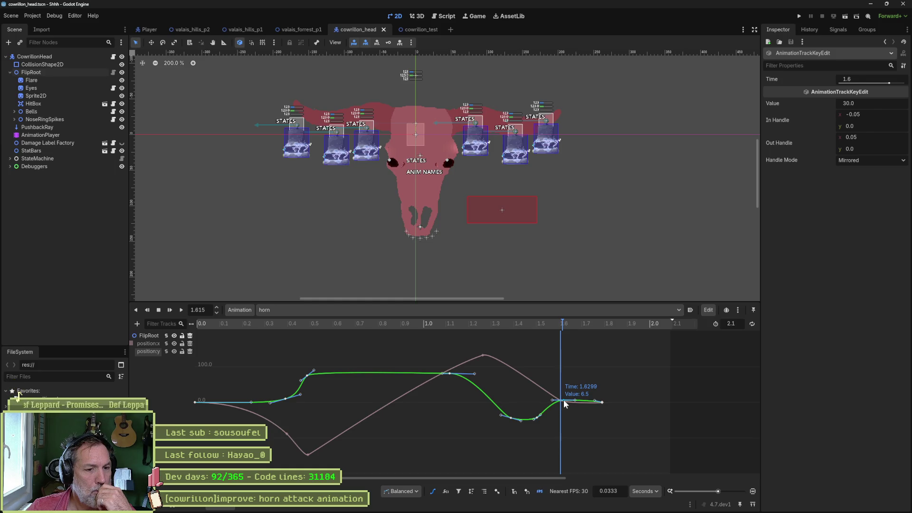
left_click_drag(564, 401, 564, 402)
mouse_move(543, 326)
left_mouse_down()
mouse_move(474, 318)
mouse_move(617, 348)
mouse_move(451, 345)
mouse_move(596, 354)
mouse_move(478, 350)
mouse_move(575, 358)
left_mouse_up()
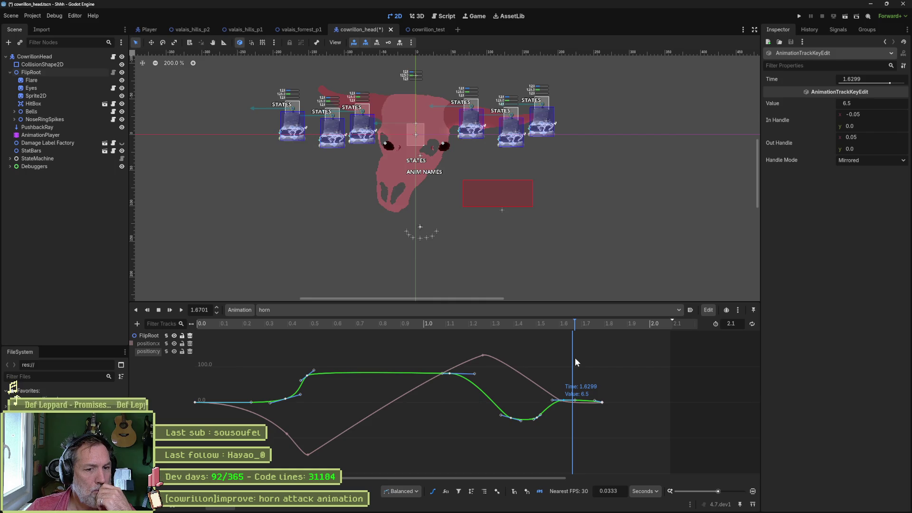
left_click_drag(575, 359, 602, 359)
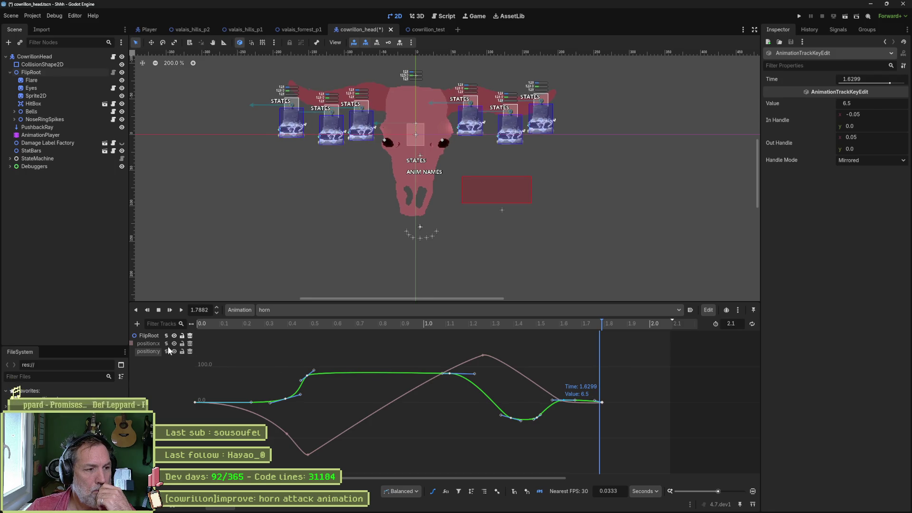
- Nudge the position:x key near 1.6 s later, then nudge the 1.63 s y key slightly down
left_click(153, 344)
left_click_drag(561, 403, 565, 399)
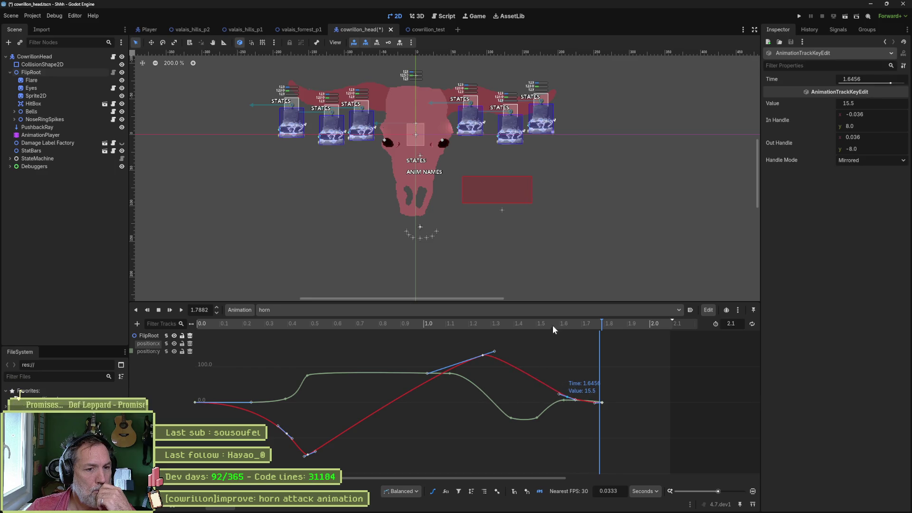
mouse_move(552, 325)
left_mouse_down()
mouse_move(488, 323)
mouse_move(611, 338)
mouse_move(426, 332)
mouse_move(606, 343)
mouse_move(455, 337)
mouse_move(575, 347)
left_mouse_up()
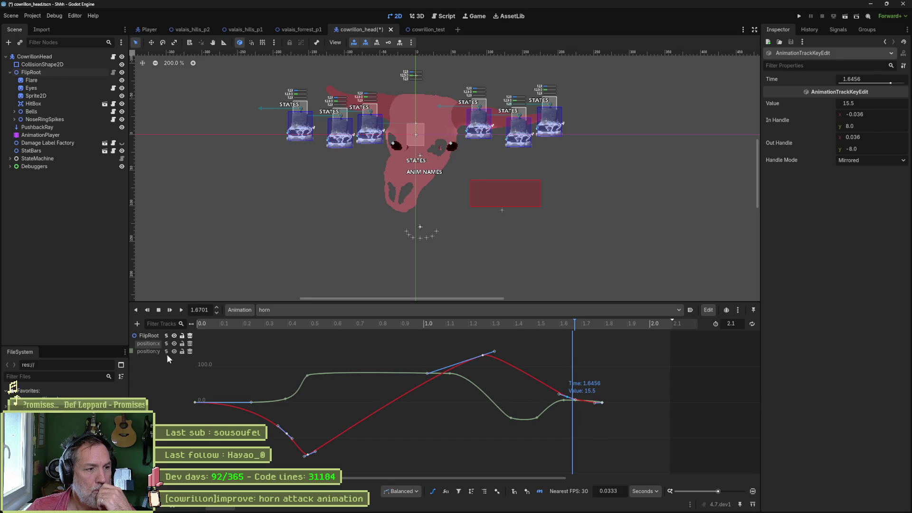
left_click(147, 351)
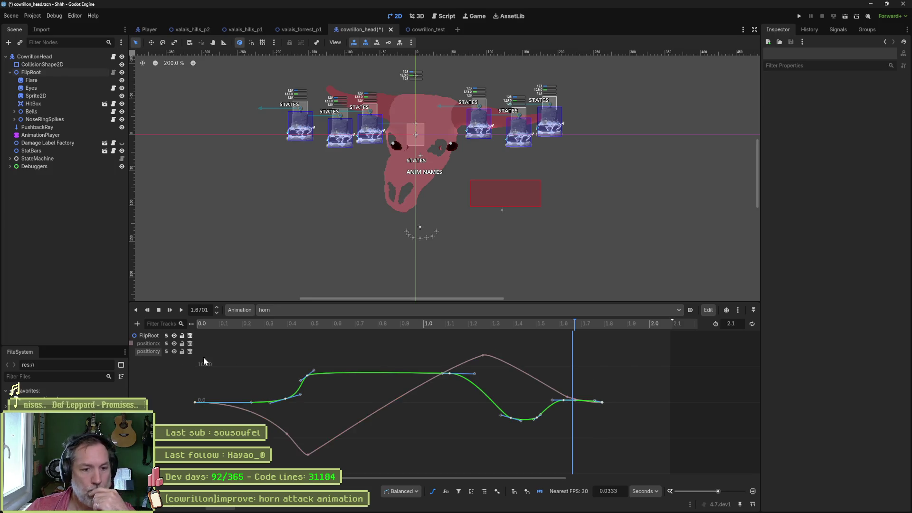
left_click(566, 405)
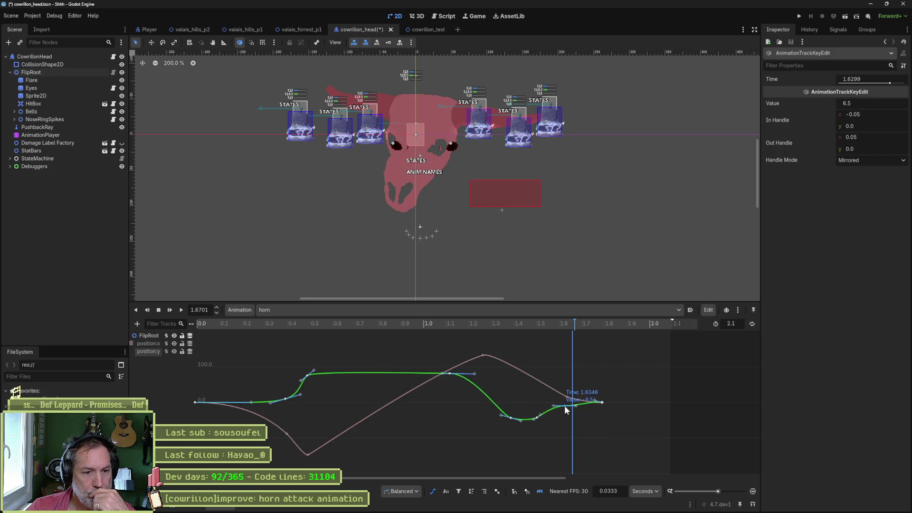
left_click_drag(566, 409, 568, 412)
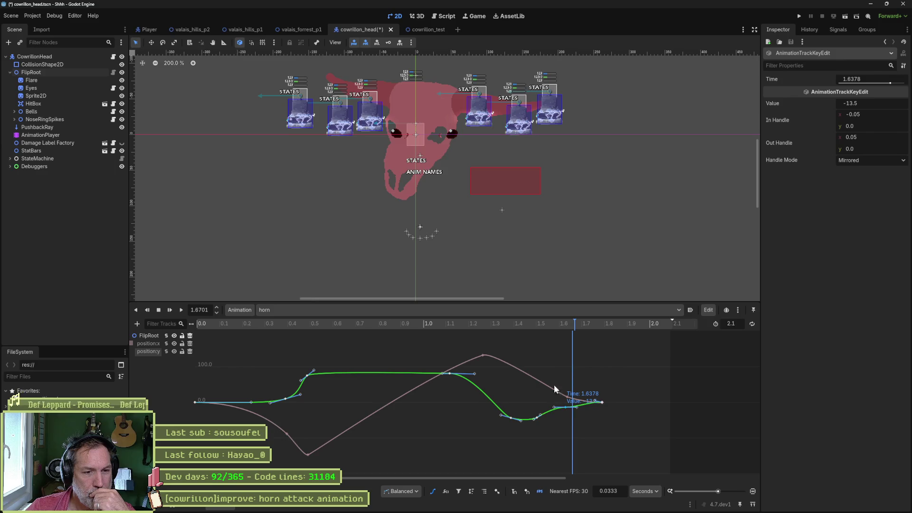
mouse_move(572, 325)
left_mouse_down()
mouse_move(515, 323)
mouse_move(589, 330)
left_mouse_up()
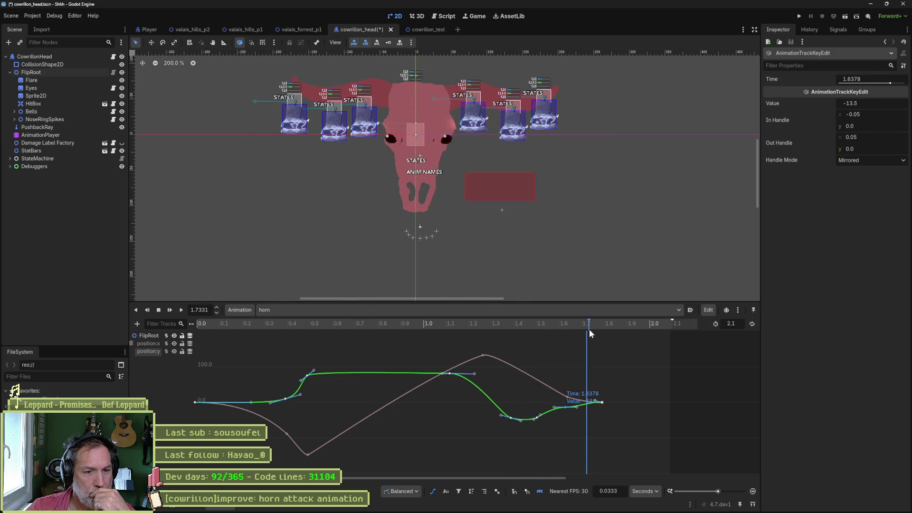
- Move a y key to 1.56 s, delete the extra curve key, and review the motion
left_click_drag(536, 418, 562, 402)
right_click(563, 402)
left_click(585, 451)
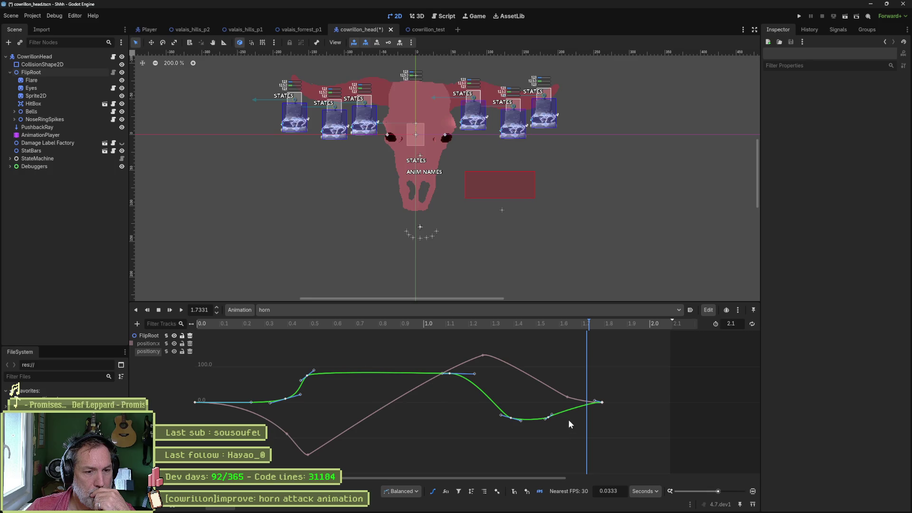
left_click(552, 414)
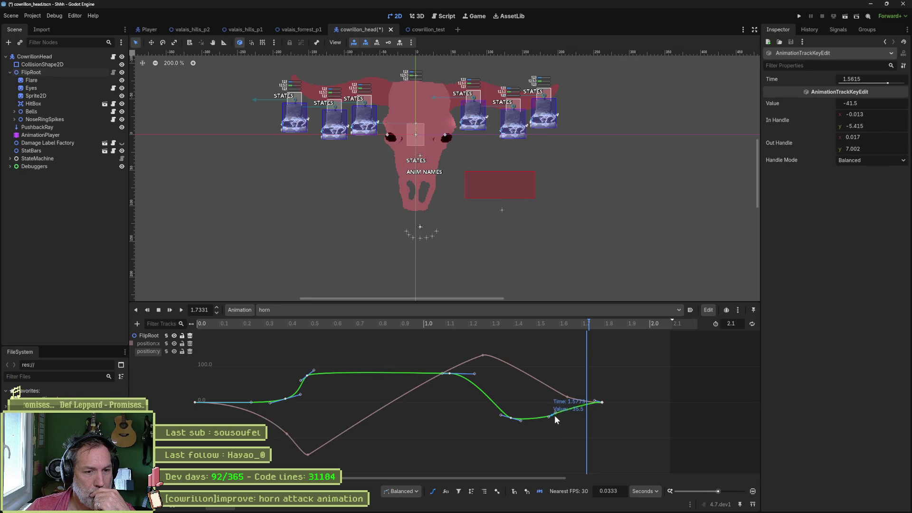
mouse_move(549, 327)
left_mouse_down()
mouse_move(500, 325)
mouse_move(603, 330)
mouse_move(447, 324)
mouse_move(610, 338)
left_mouse_up()
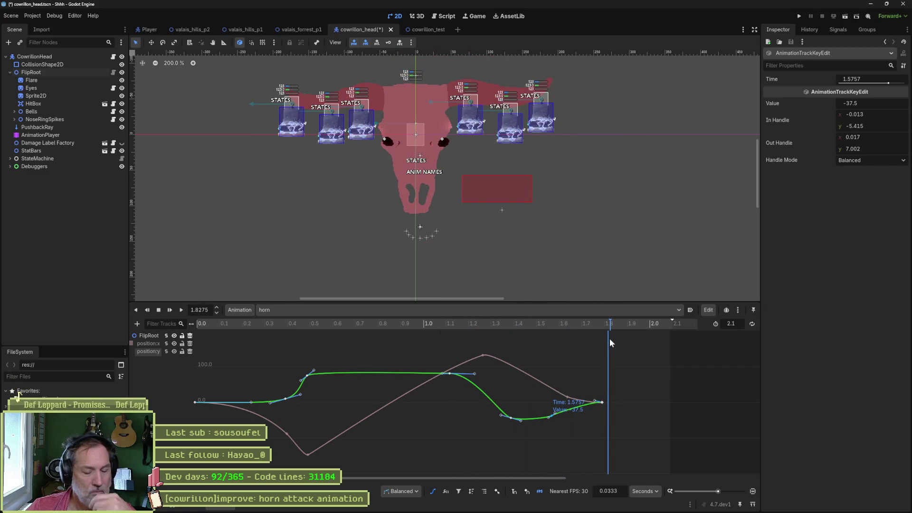
- Save the head scene and run the cowrillon_test scene with F6
key("ctrl+s")
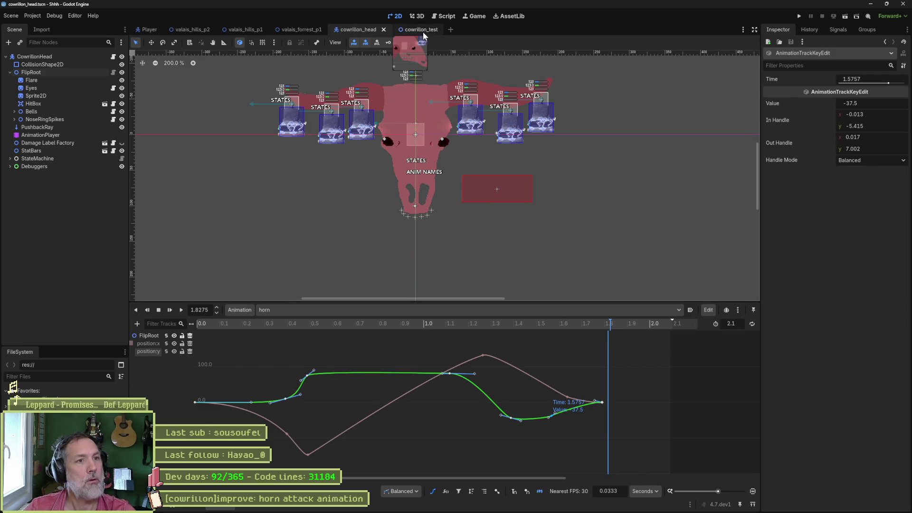
left_click(423, 31)
key("F6")
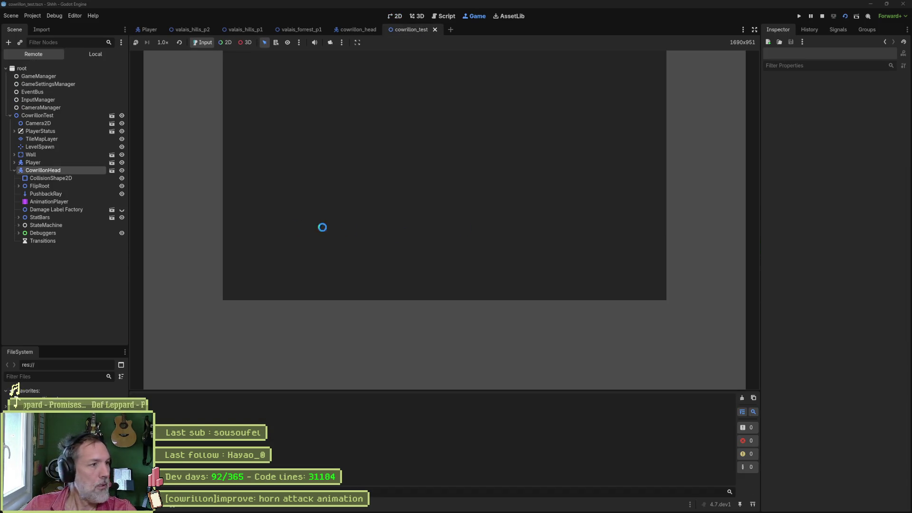
- Trigger the boss's Horn Attack twice from the remote Inspector, then stop the game
left_click(40, 171)
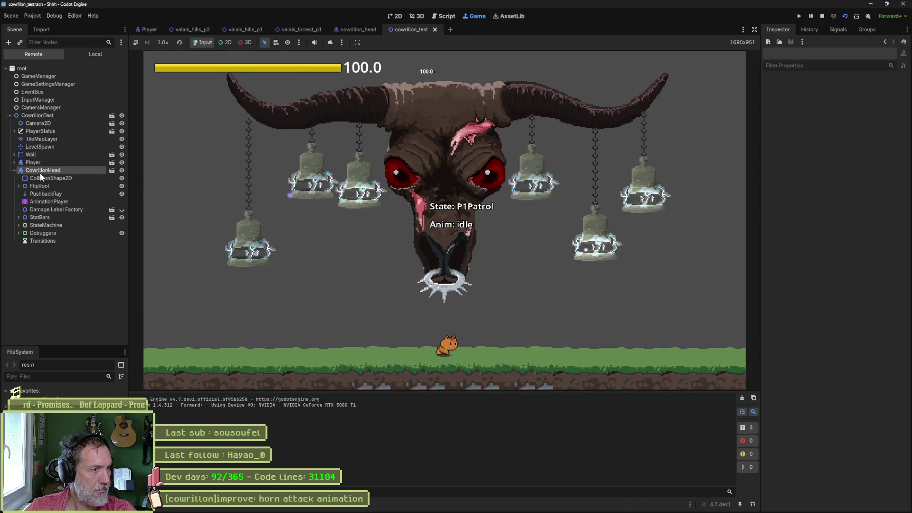
scroll(884, 419, "down", 2)
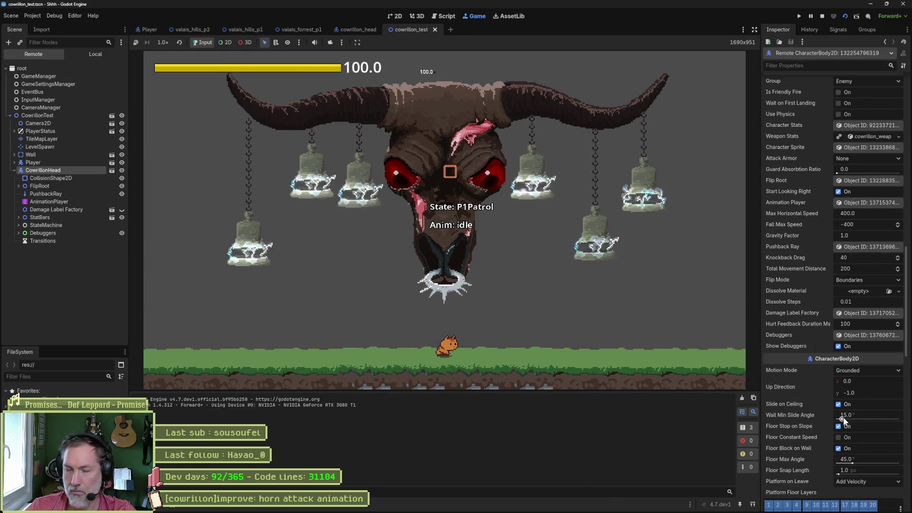
scroll(839, 412, "up", 2)
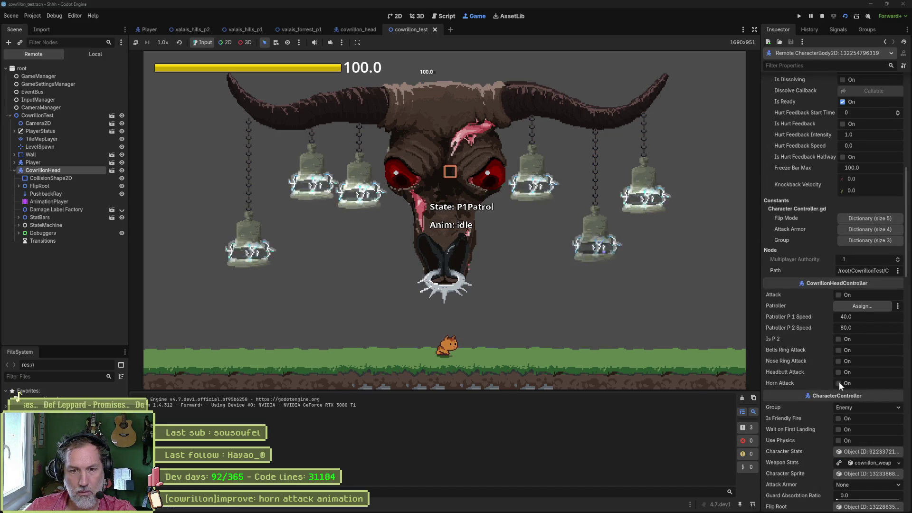
left_click(838, 383)
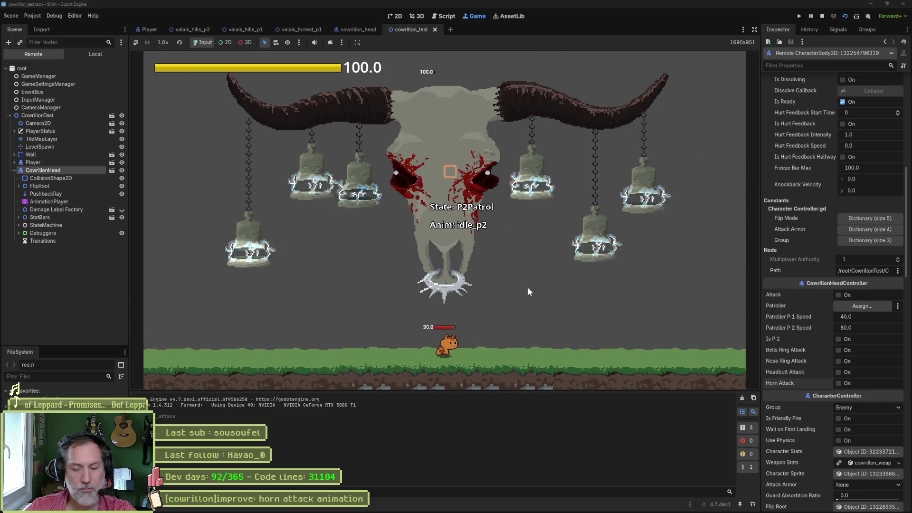
left_click(839, 383)
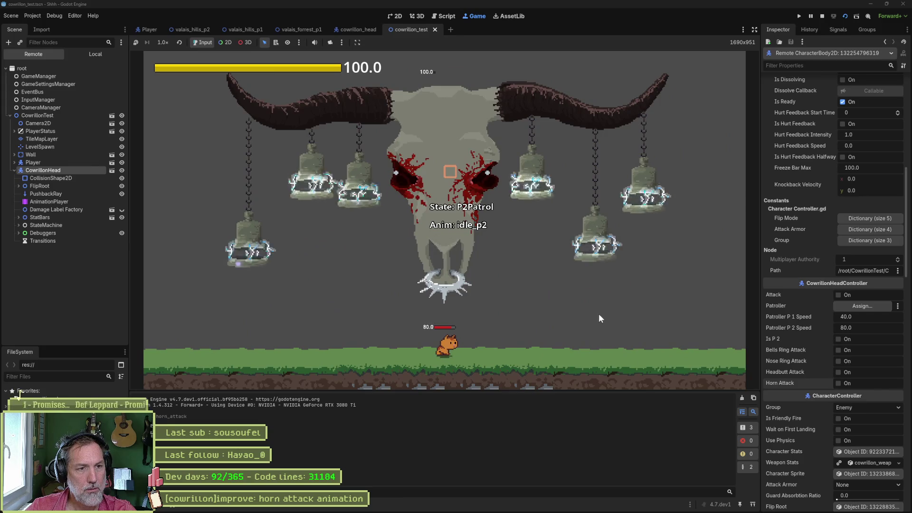
key("F8")
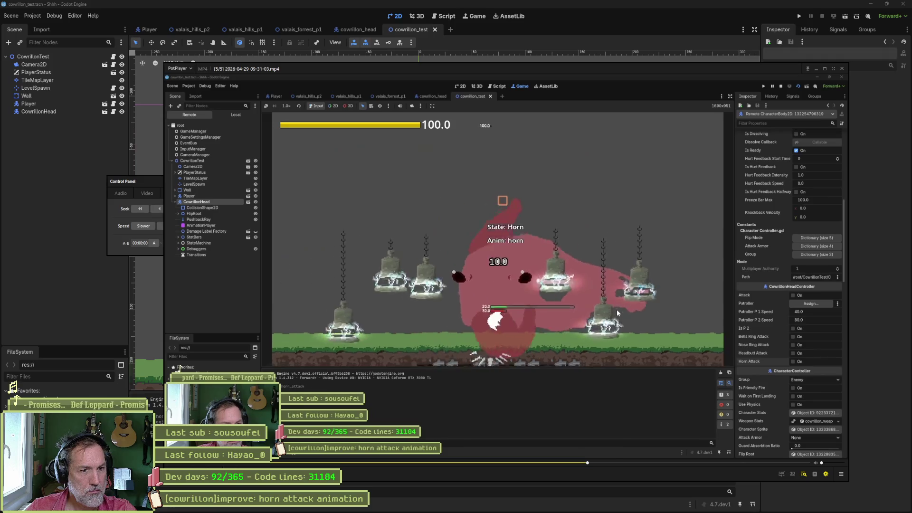
- Step frame by frame through the recorded horn attack, then leave the clip for the Godot editor
key("d")
key("d")
key("d")
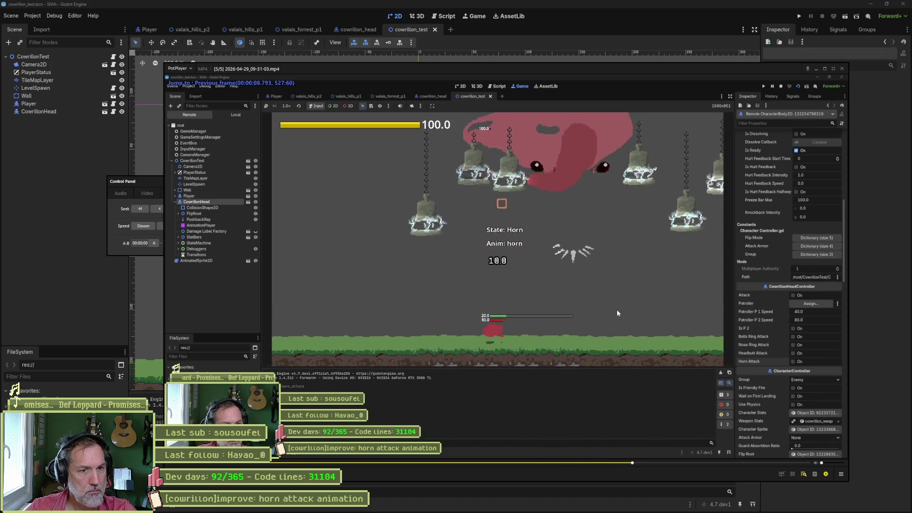
key("d")
key("d")
key("d")
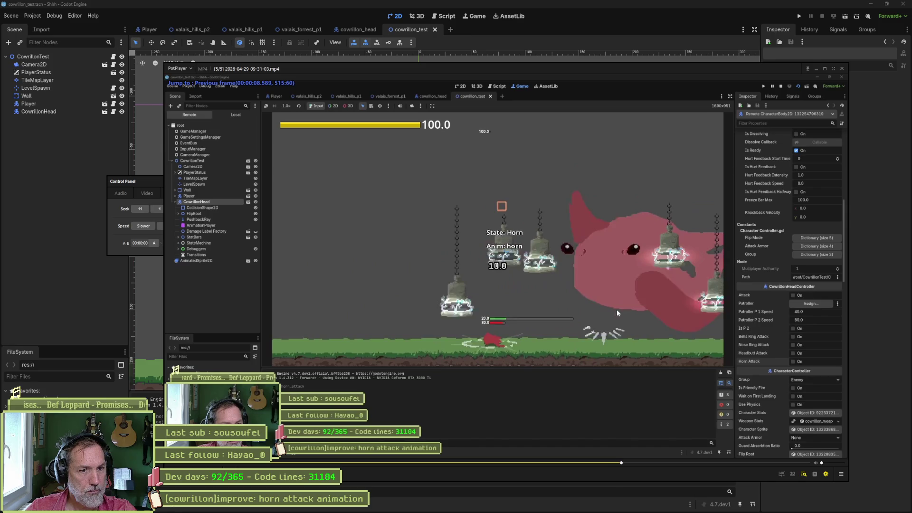
key("f")
key("f")
key("f")
key("f")
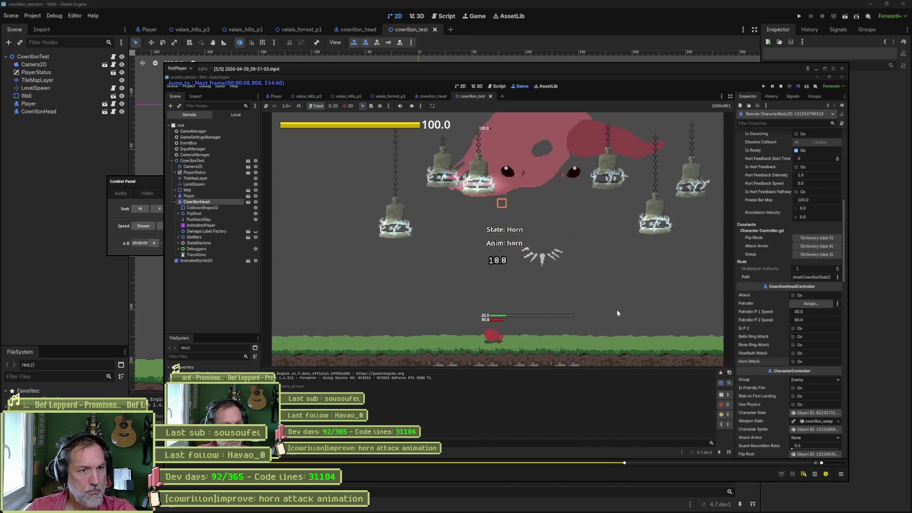
key("f")
key("f")
key("f")
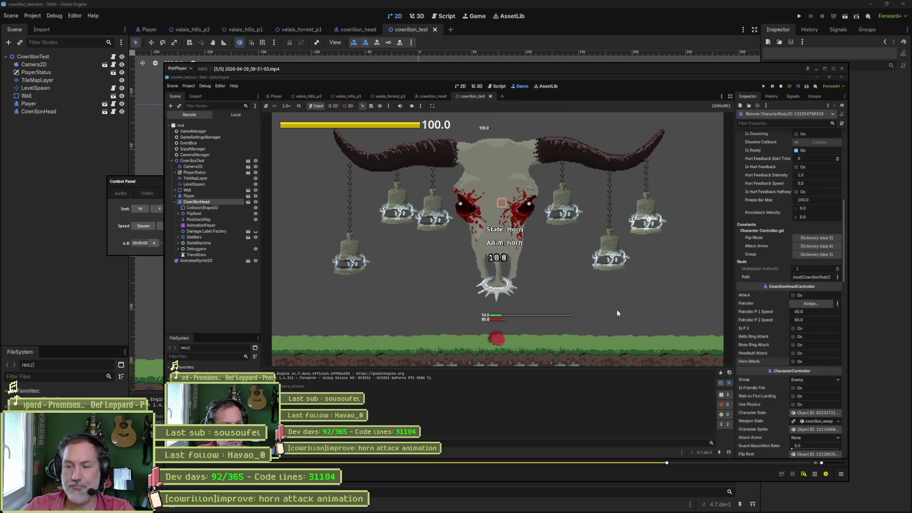
key("alt+Tab")
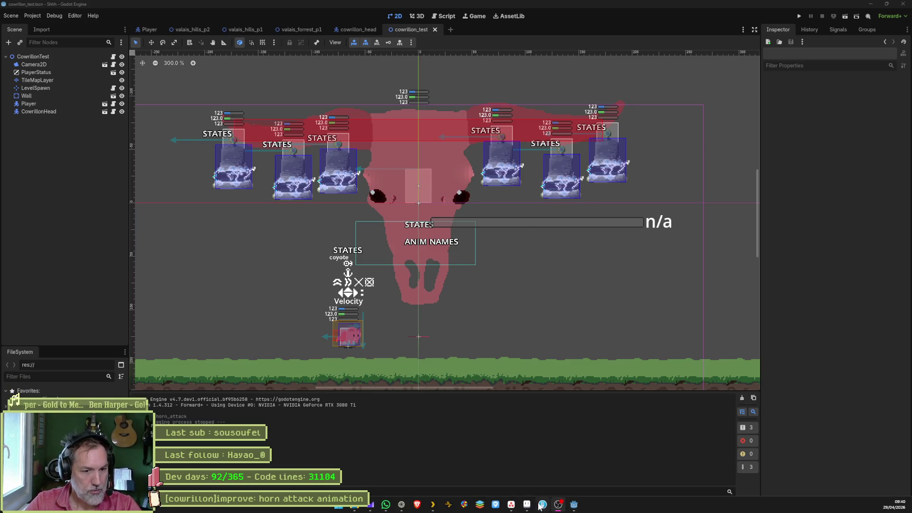
- Switch from Godot to the open cowrillon.aseprite file in Aseprite
left_click(527, 504)
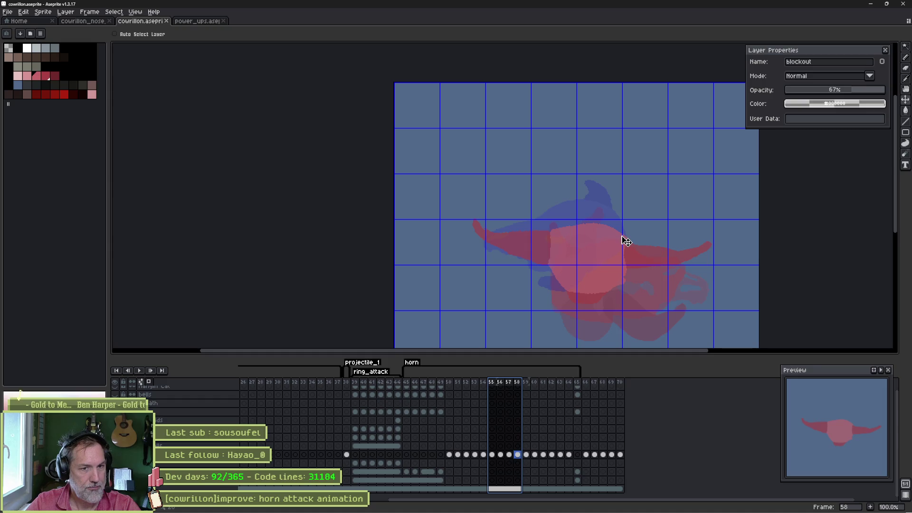
- Recentre the sprite on the canvas and hide the grid overlay
left_click_drag(631, 245, 539, 176)
key("ctrl+apostrophe")
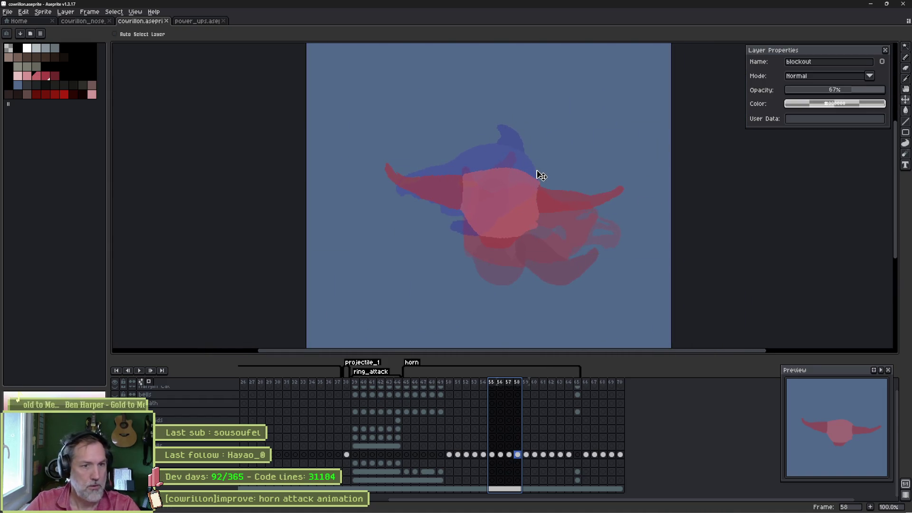
mouse_move(525, 220)
left_mouse_down()
mouse_move(512, 227)
mouse_move(488, 216)
left_mouse_up()
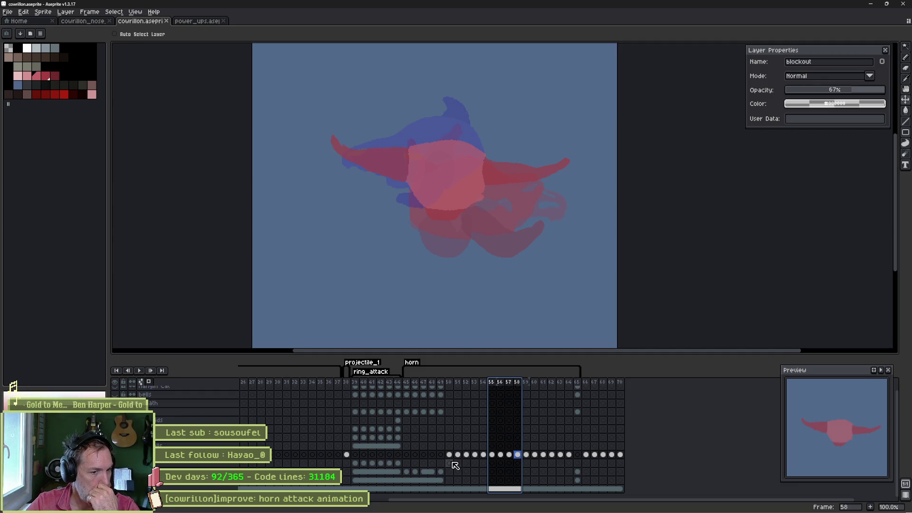
- Select the frame 50–64 blockout cels and drag them down onto the skull layer row
left_click_drag(453, 464, 570, 465)
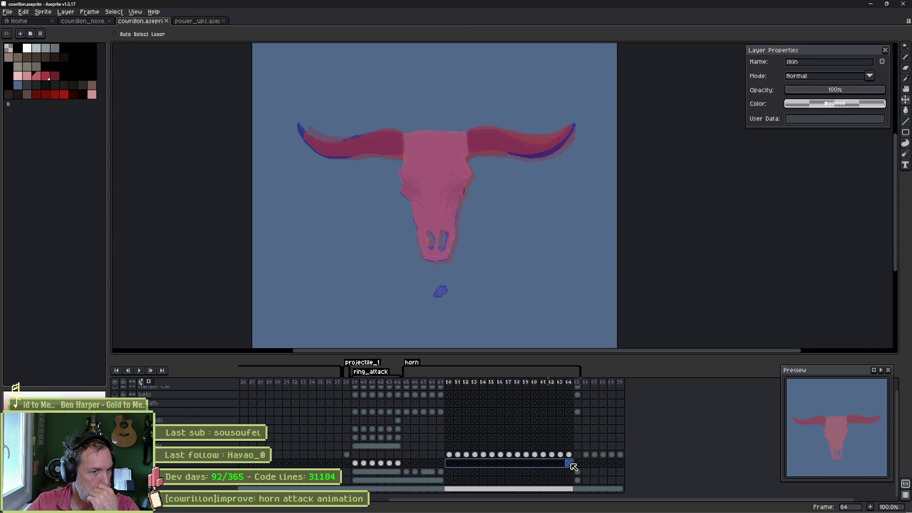
left_click(450, 463)
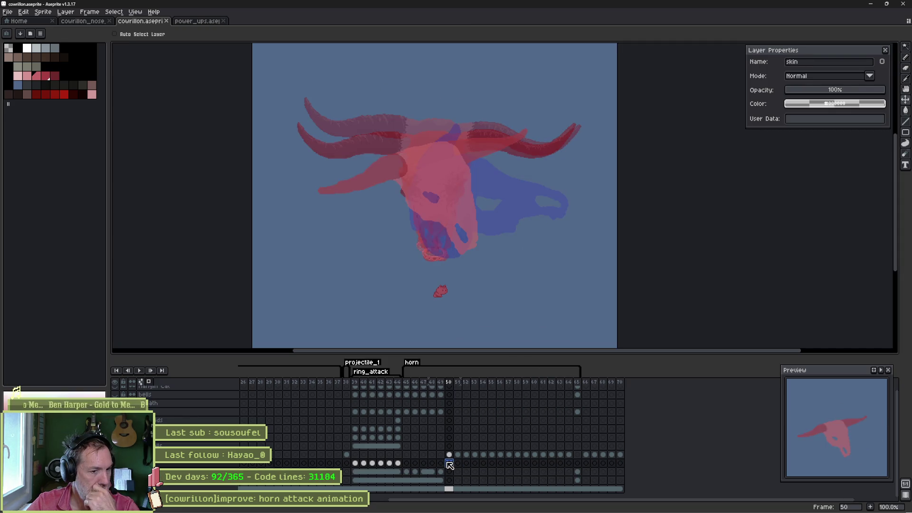
left_click_drag(449, 455, 570, 455)
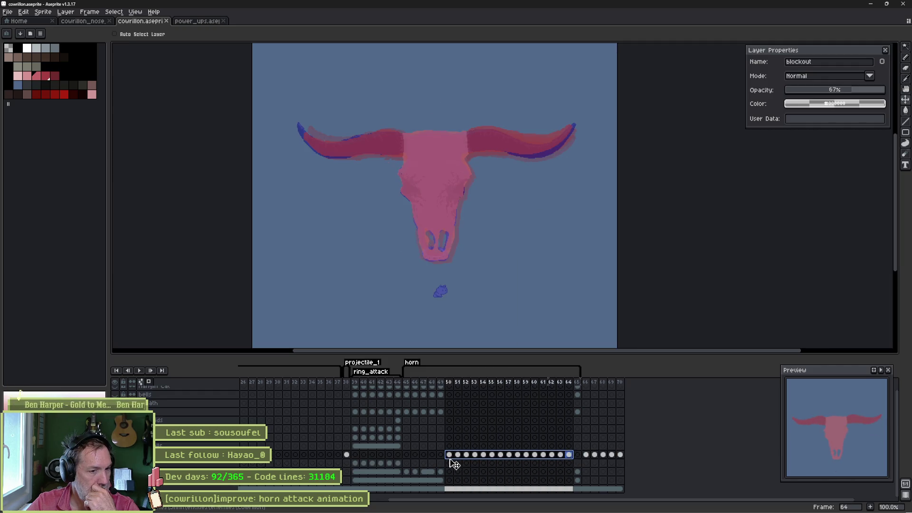
left_click_drag(450, 459, 451, 471)
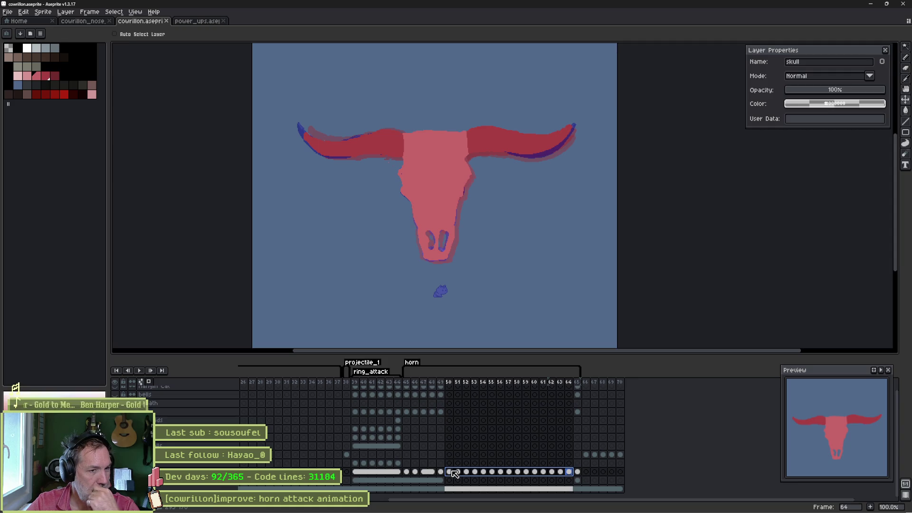
- Select blockout cels 66–70, then compare frame 49's finished skull with frame 50's red skull
left_click(588, 455)
left_click_drag(594, 457, 620, 455)
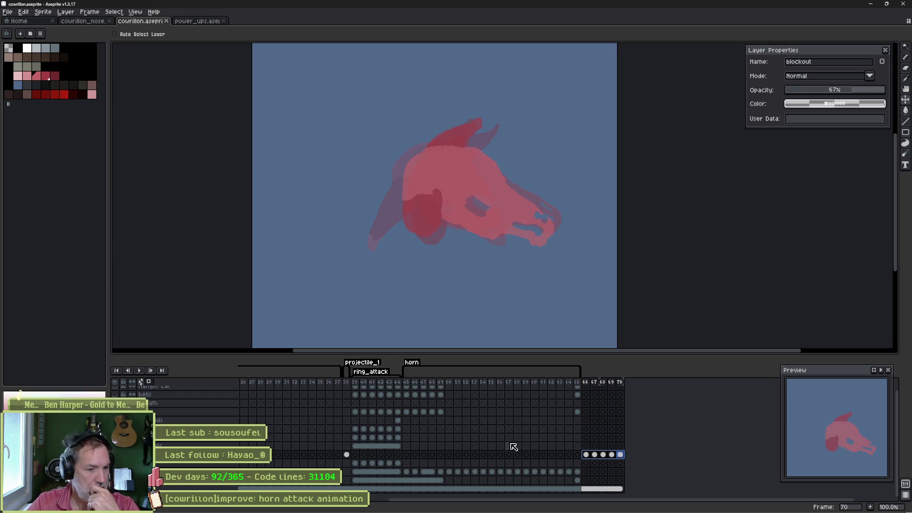
left_click(441, 472)
left_click(449, 472)
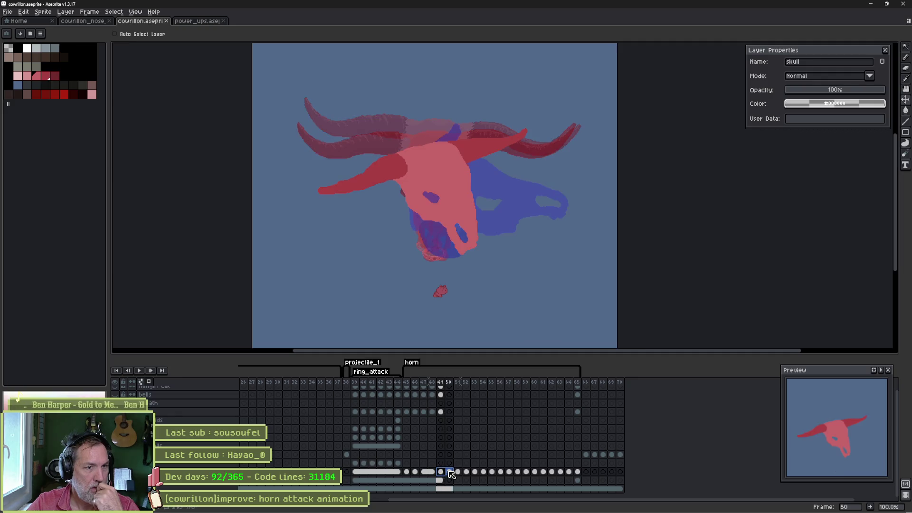
left_click(441, 472)
left_click(449, 472)
left_click(441, 472)
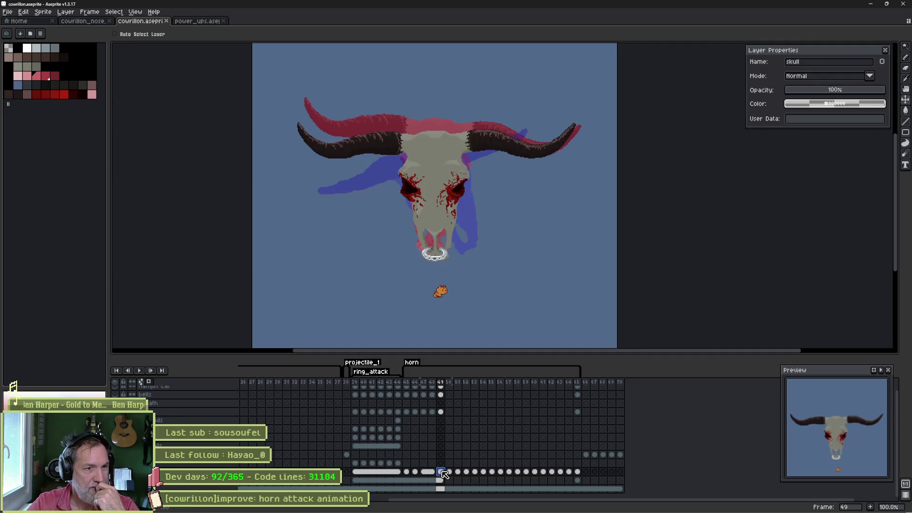
left_click(449, 472)
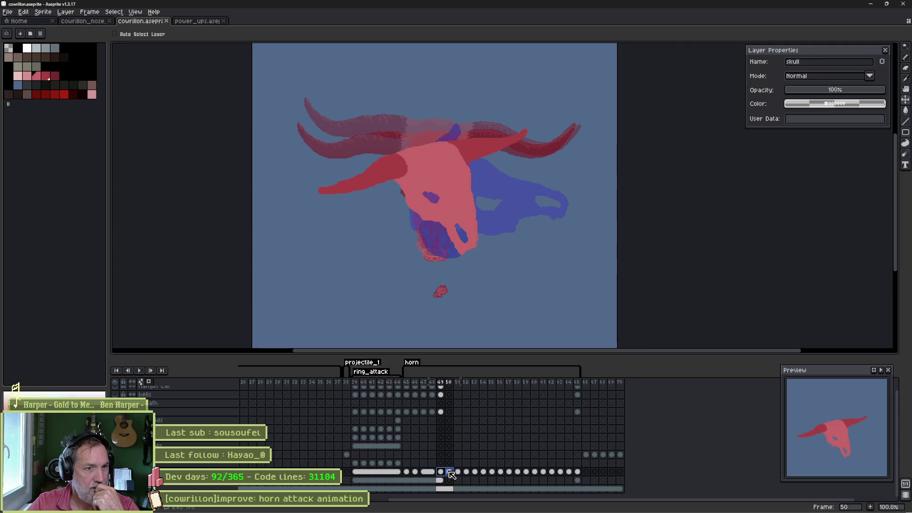
left_click(442, 472)
left_click(449, 472)
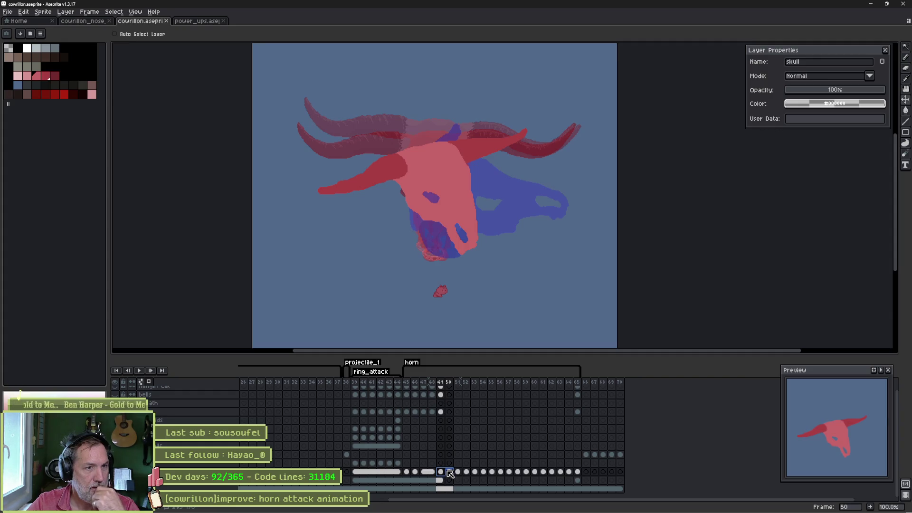
left_click(442, 471)
left_click(449, 471)
left_click(444, 472)
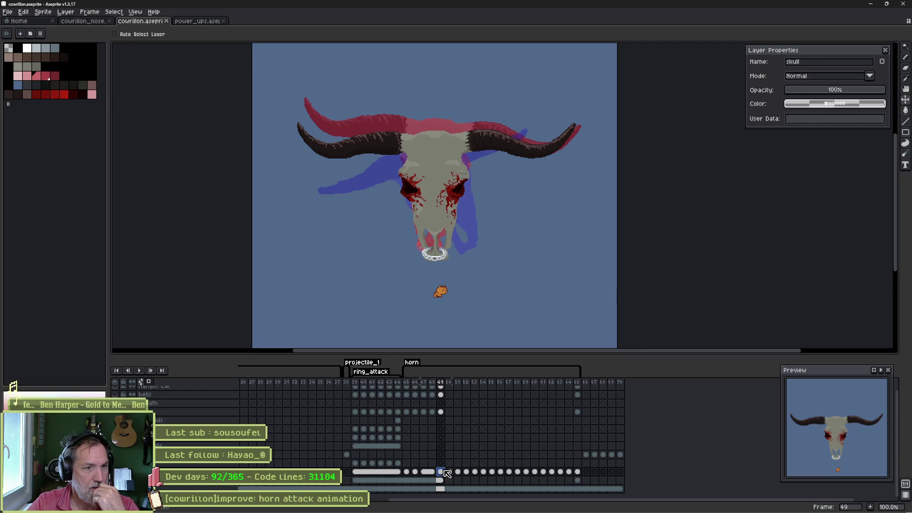
- Keep comparing frames 49 and 50 over the onion skin, then select the frame 50 skull cel
key("Right")
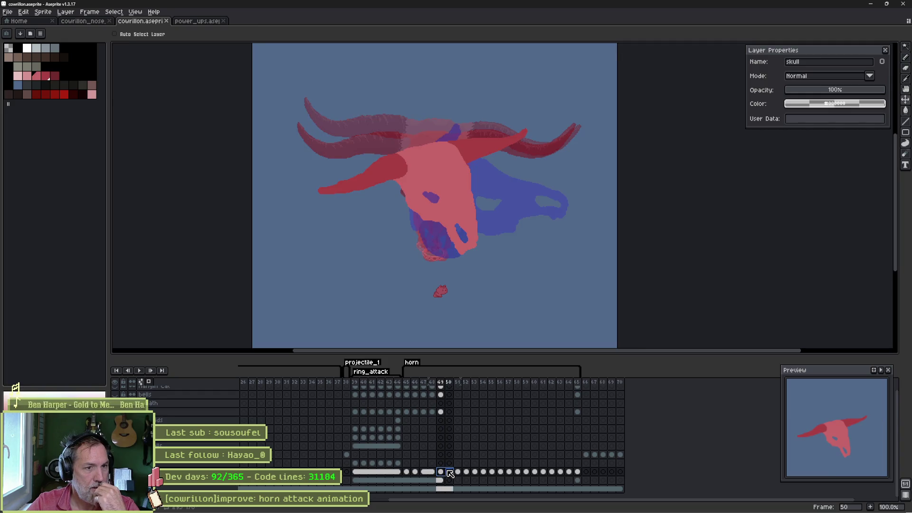
key("Left")
left_click(449, 473)
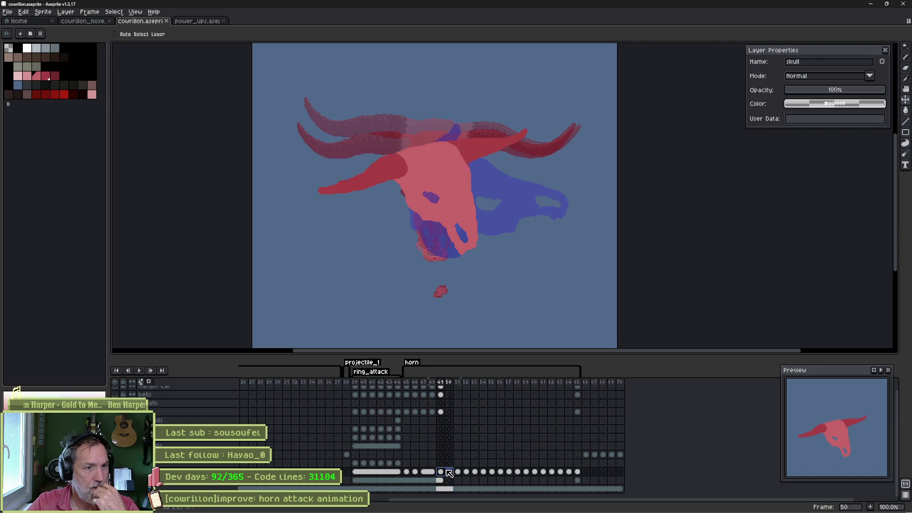
left_click(444, 472)
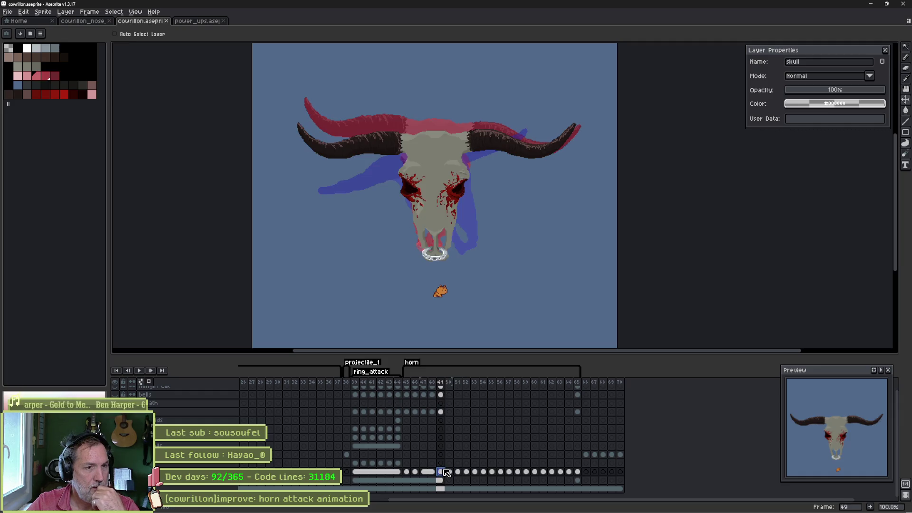
left_click(450, 472)
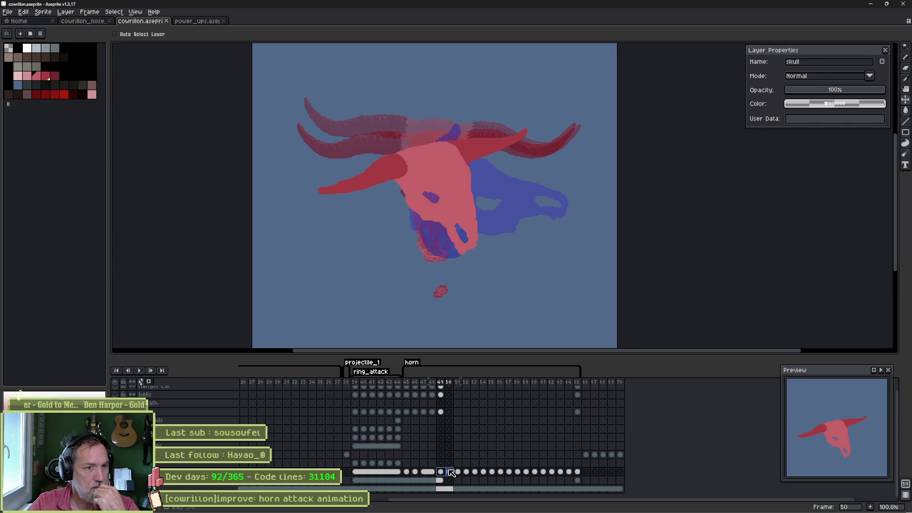
left_click(443, 471)
left_click(450, 472)
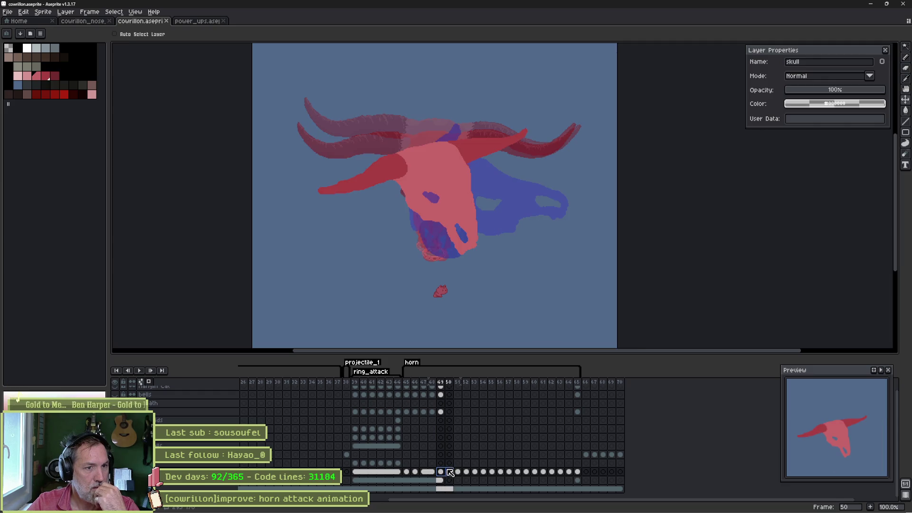
left_click(443, 471)
left_click(450, 472)
left_click(443, 472)
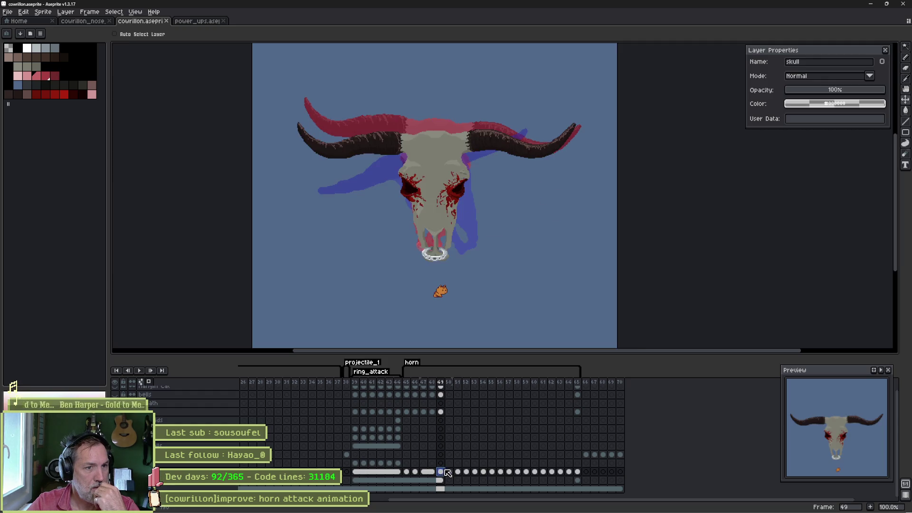
left_click(450, 472)
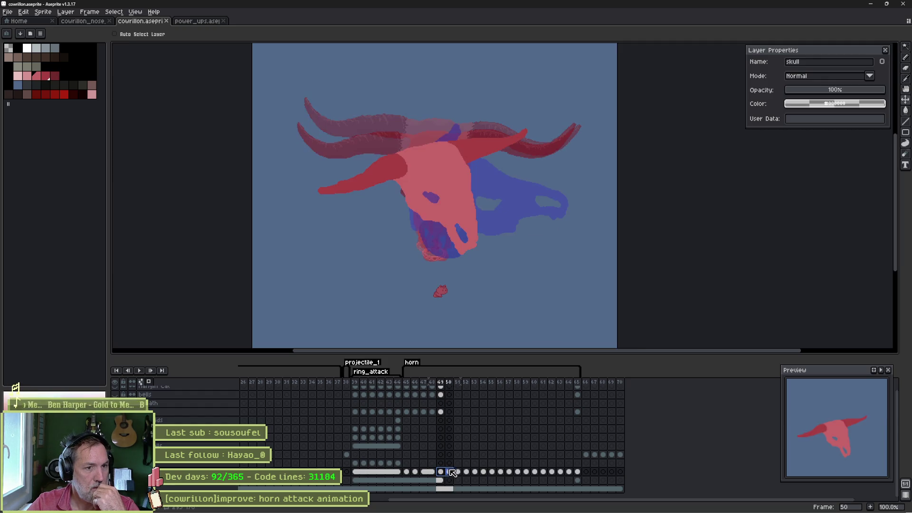
left_click(442, 472)
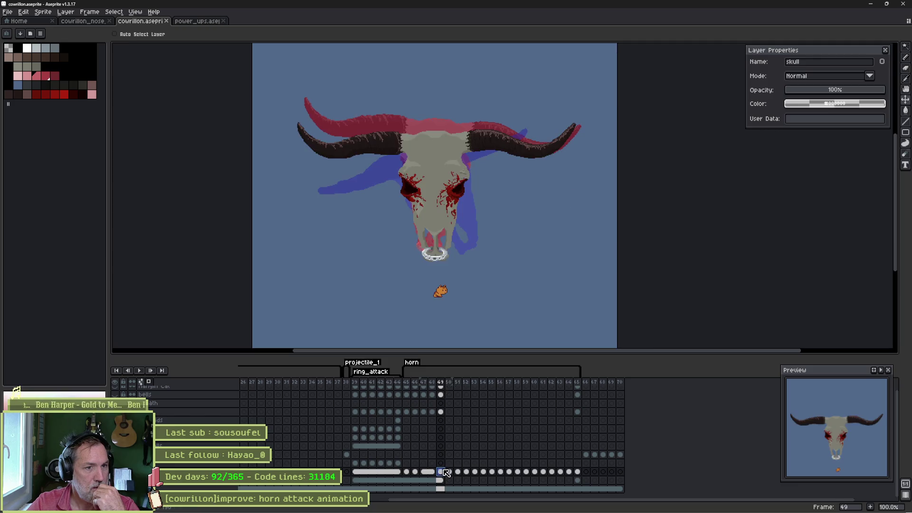
left_click(450, 472)
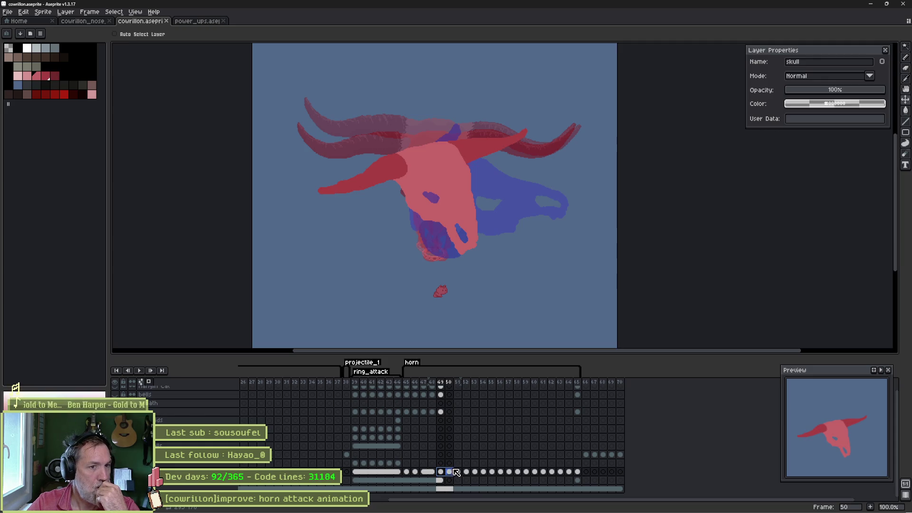
mouse_move(452, 473)
left_mouse_down()
mouse_move(470, 473)
mouse_move(451, 472)
left_mouse_up()
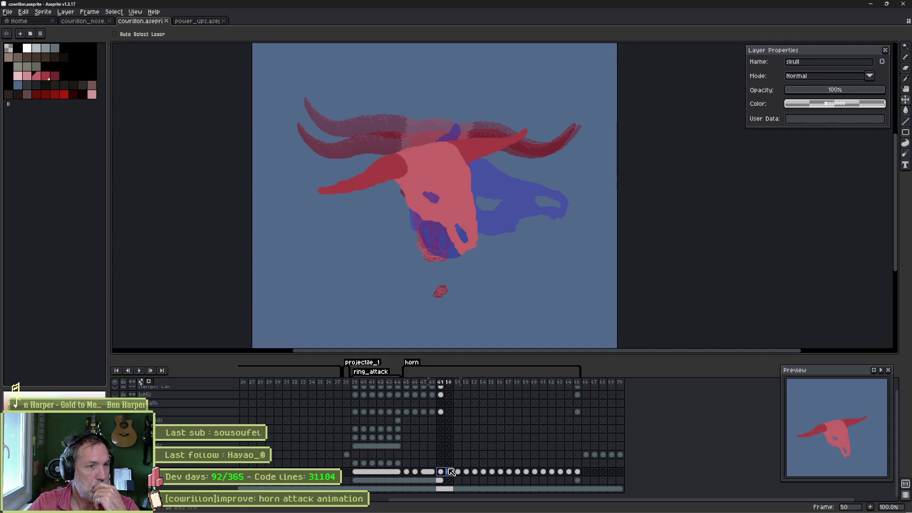
left_click(450, 472)
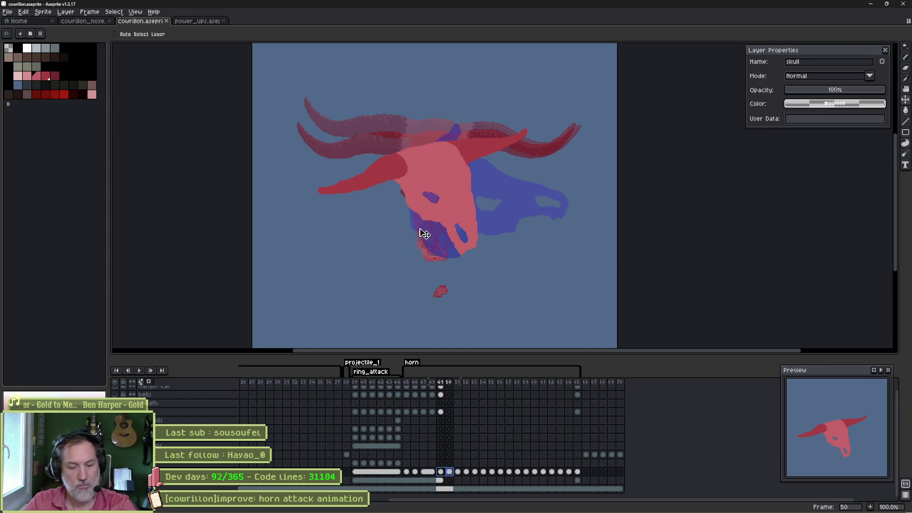
- Extend frame 50's horn further out with the brush, then trim its underside with the eraser
key("b")
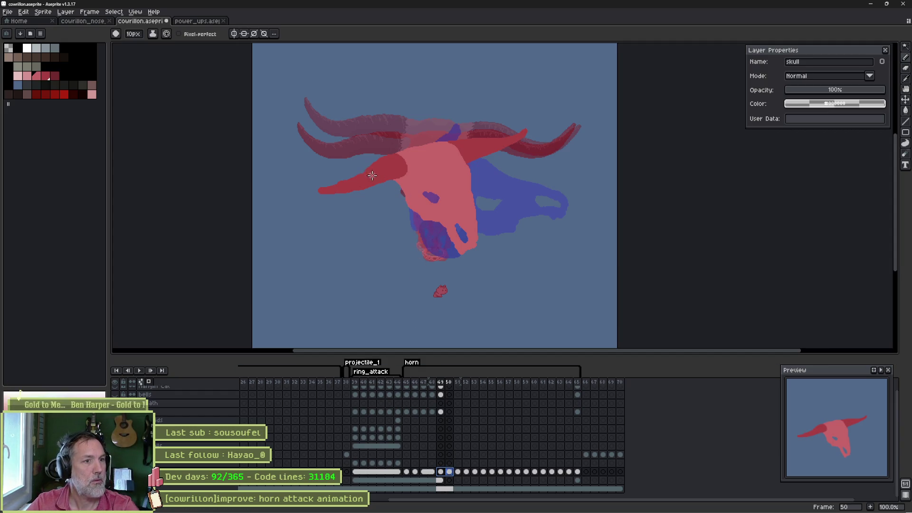
scroll(366, 176, "up", 1)
key("Escape")
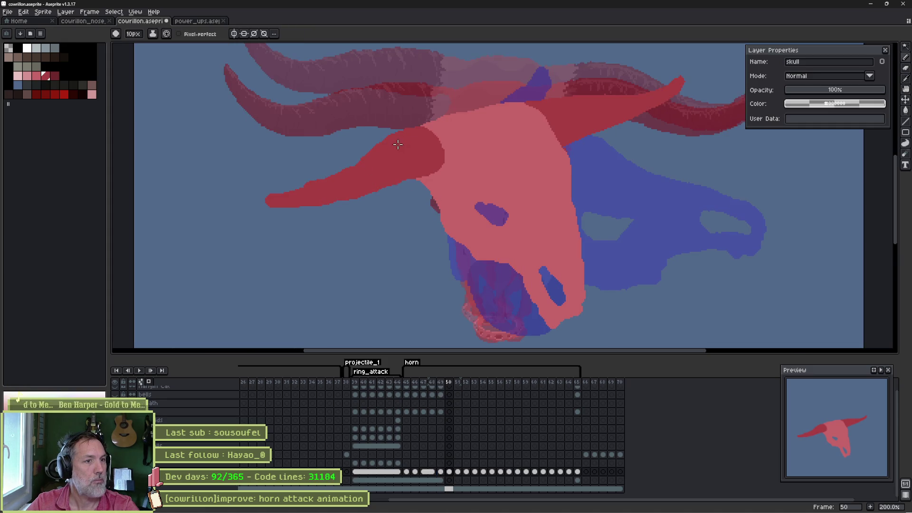
mouse_move(344, 174)
left_mouse_down()
mouse_move(240, 179)
mouse_move(257, 199)
mouse_move(292, 206)
mouse_move(405, 195)
left_mouse_up()
key("e")
key("b")
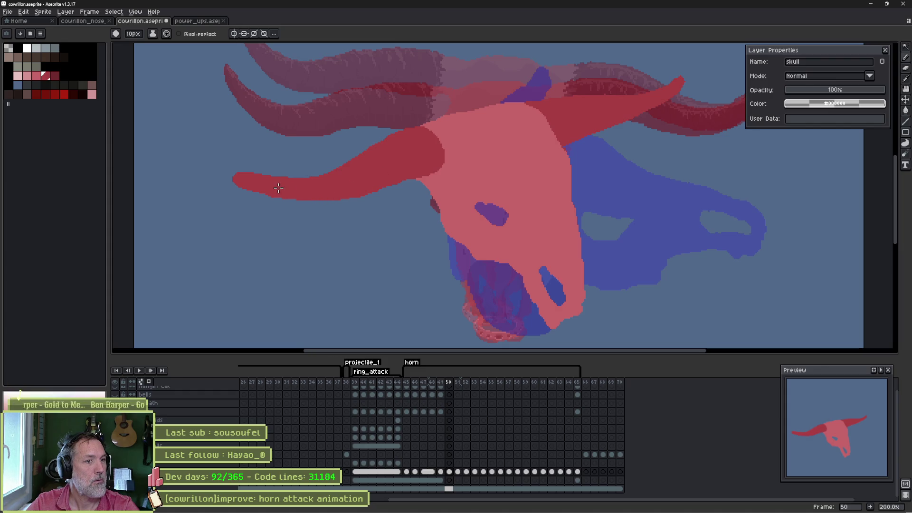
key("e")
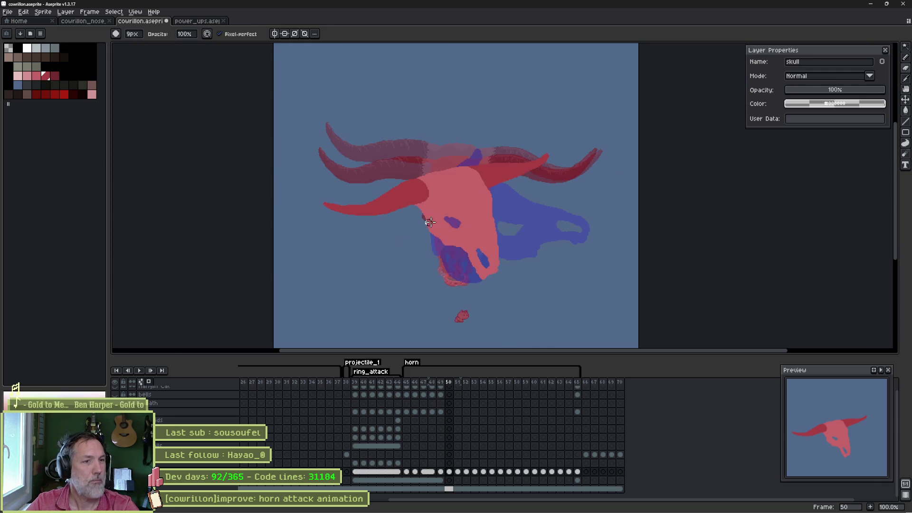
scroll(412, 230, "down", 1)
scroll(540, 195, "up", 2)
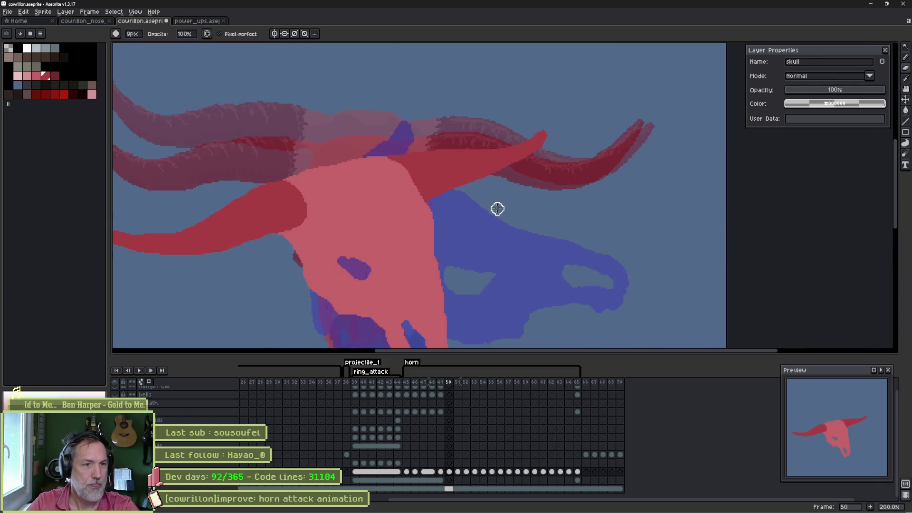
- Magic-wand the right horn, paint its lower edge with the background colour, and deselect
key("w")
left_click(440, 179)
key("Delete")
key("b")
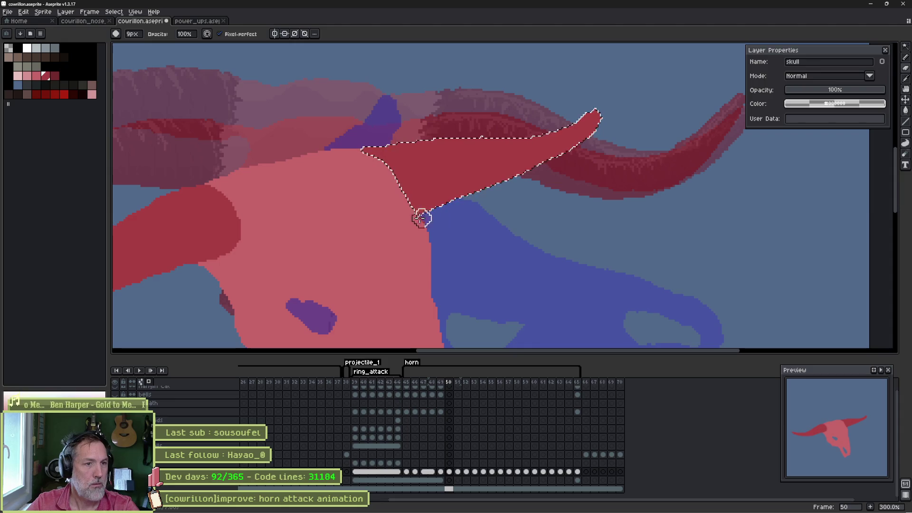
left_click_drag(402, 218, 575, 156)
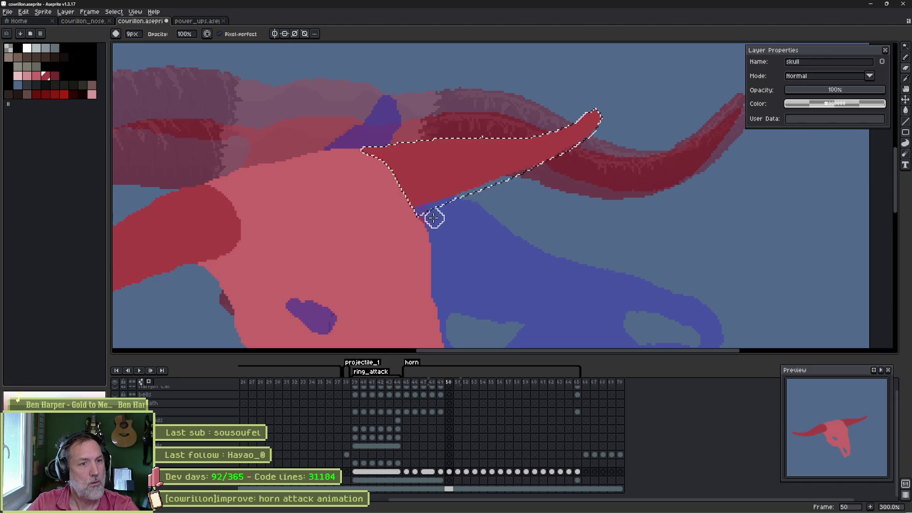
key("ctrl+d")
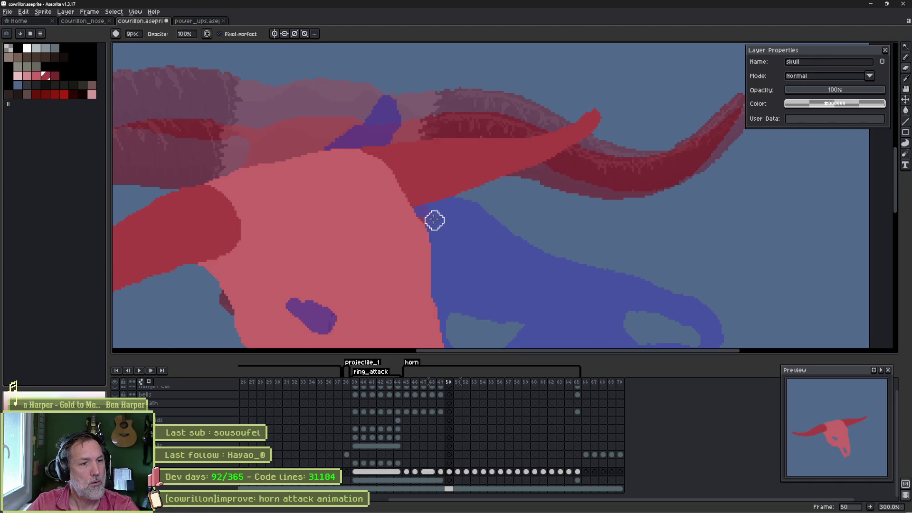
scroll(438, 218, "up", 6)
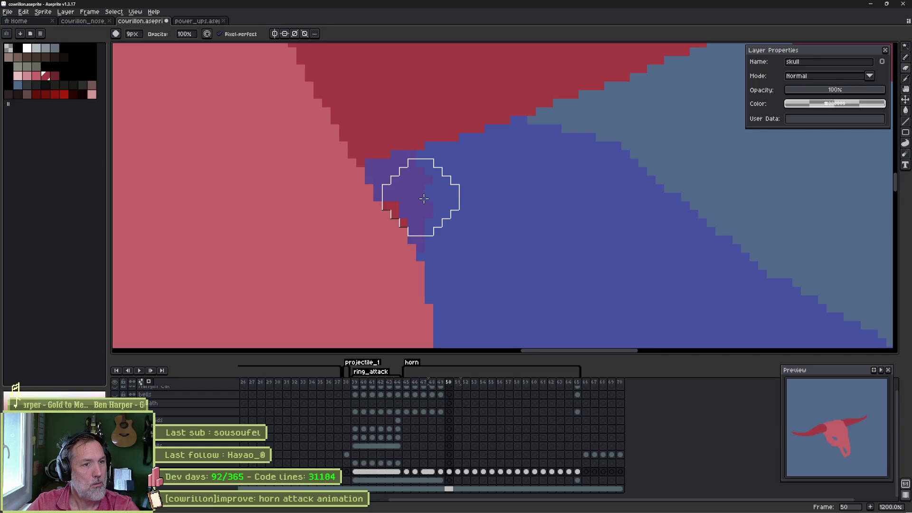
scroll(446, 193, "down", 6)
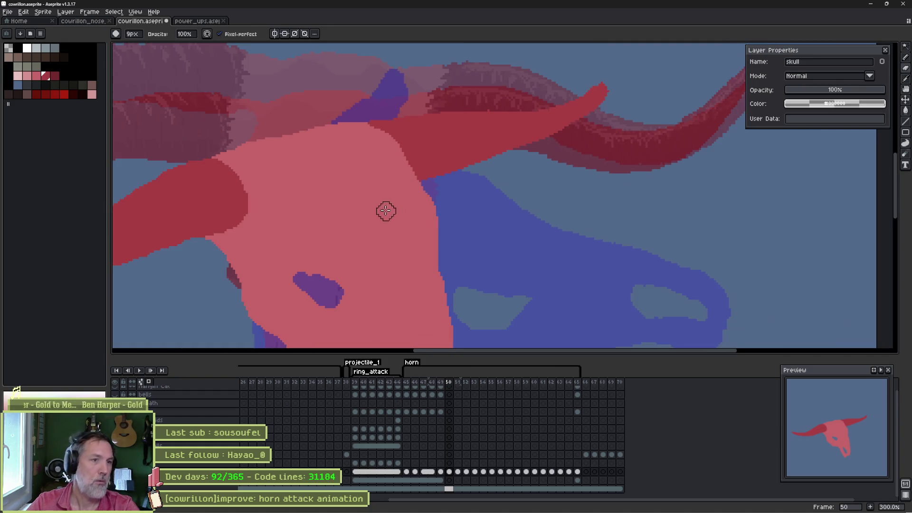
scroll(496, 220, "up", 1)
scroll(501, 214, "down", 2)
scroll(515, 199, "up", 2)
- Reselect the right horn and carve its underside into a thinner curve with the 9px brush
key("w")
left_click(563, 174, "ctrl")
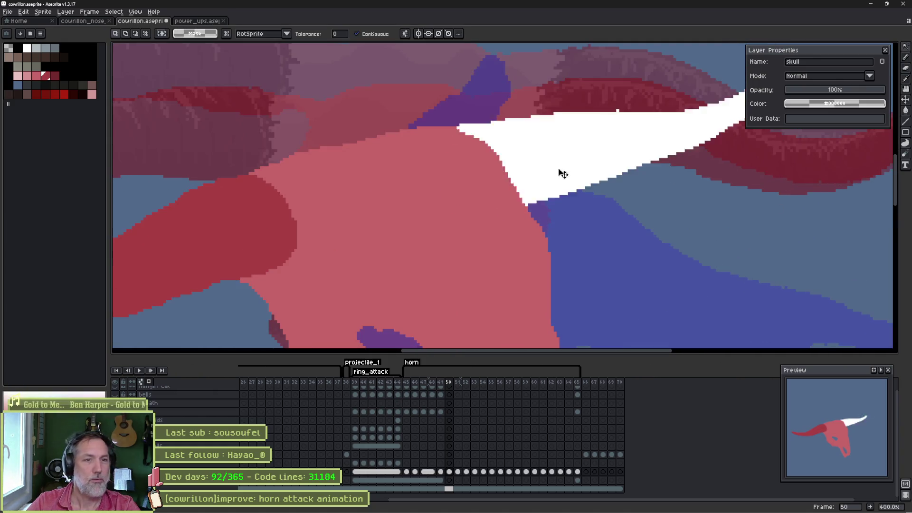
left_click_drag(563, 174, 430, 239)
key("b")
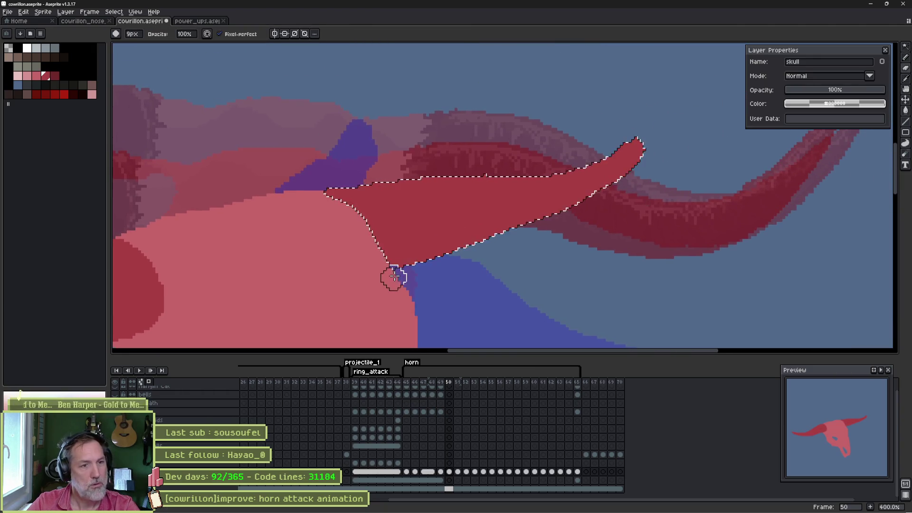
left_click_drag(394, 277, 547, 230)
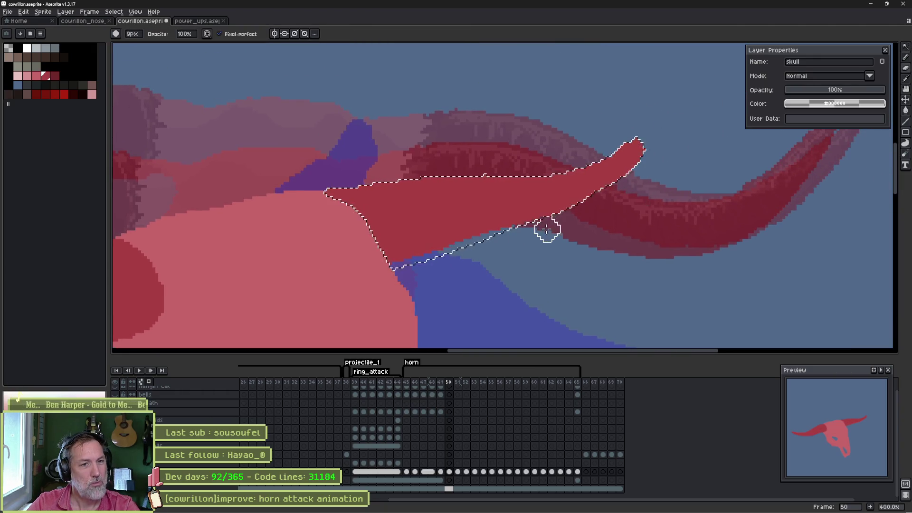
key("ctrl+d")
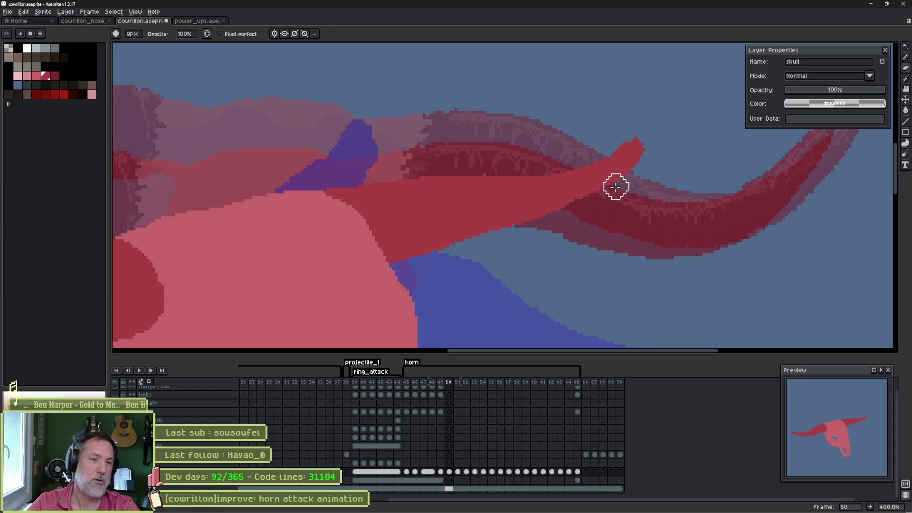
scroll(570, 228, "down", 3)
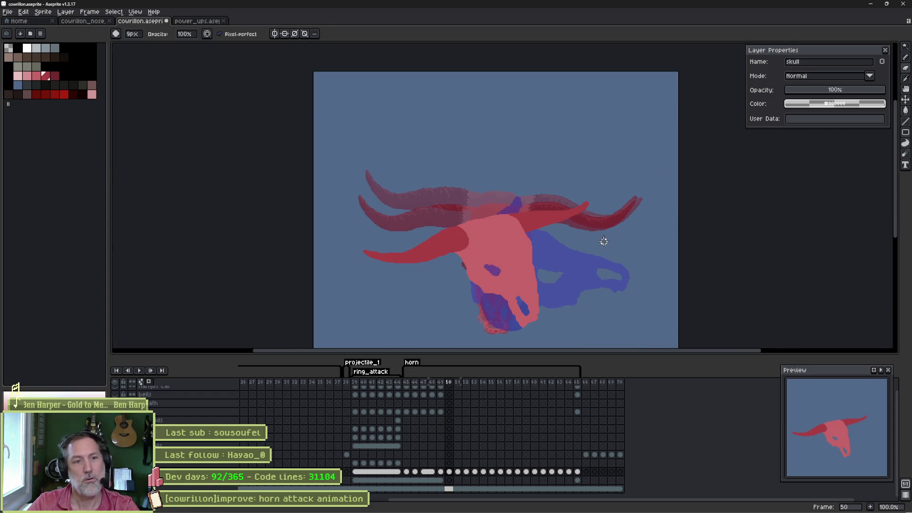
- Compare frame 50's horns against frame 49 and set the eraser to 9px
key("Left")
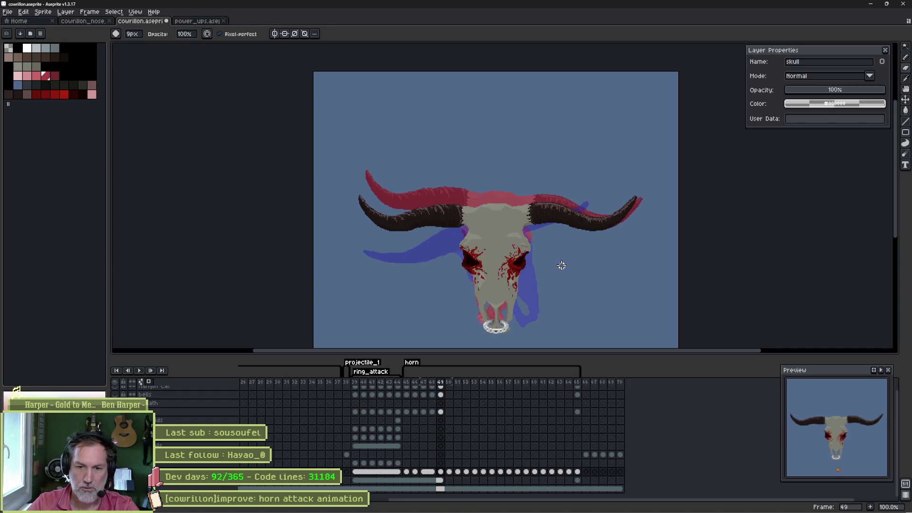
key("Right")
key("Left")
key("Right")
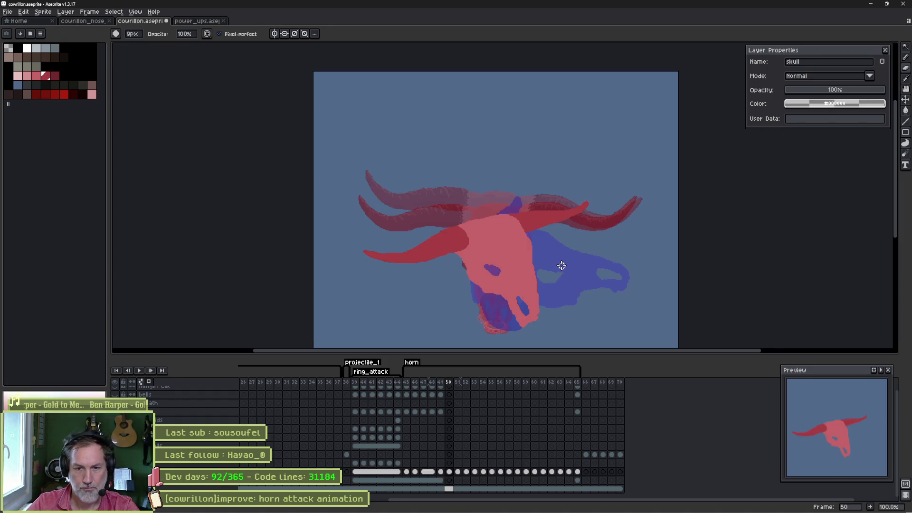
scroll(557, 218, "up", 3)
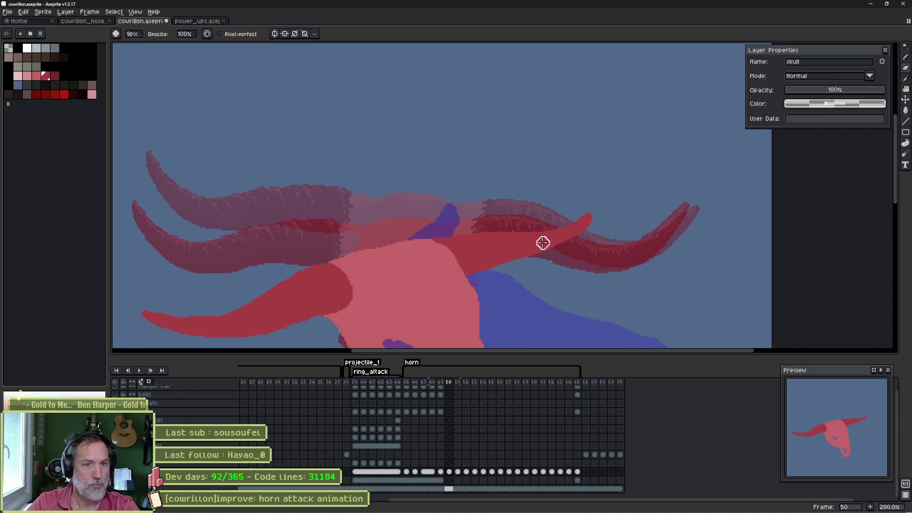
key("e")
key("minus")
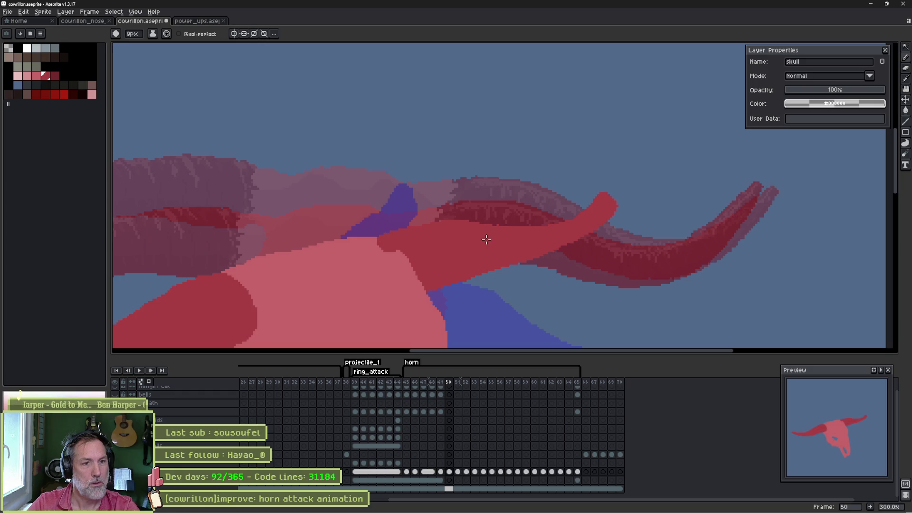
- Erase the right horn tip's rounded blob into a sharp point and touch it up with the brush
key("b")
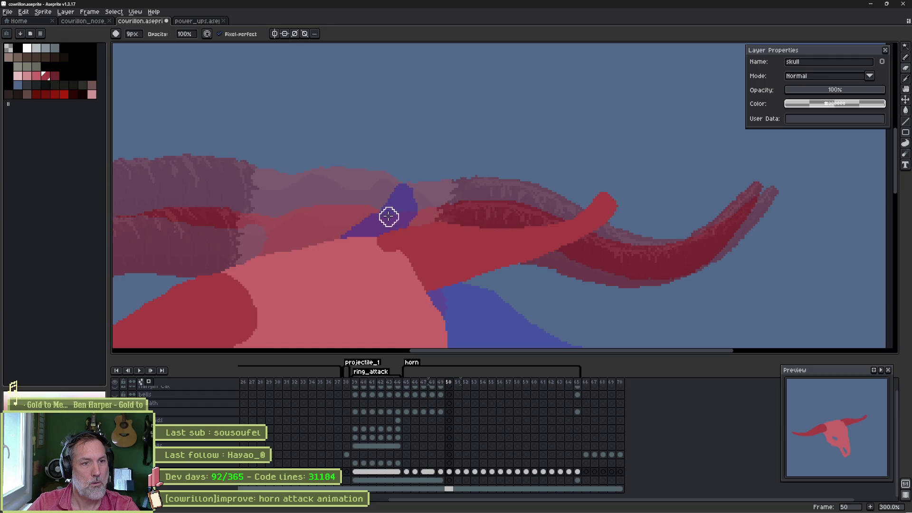
key("e")
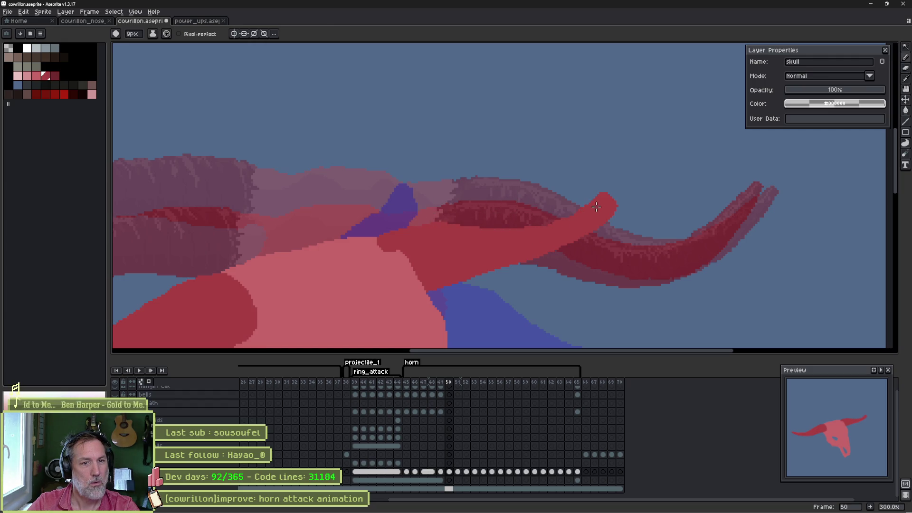
mouse_move(594, 209)
left_mouse_down()
mouse_move(609, 195)
mouse_move(589, 240)
mouse_move(564, 258)
mouse_move(580, 250)
left_mouse_up()
key("b")
left_click_drag(538, 274, 440, 293)
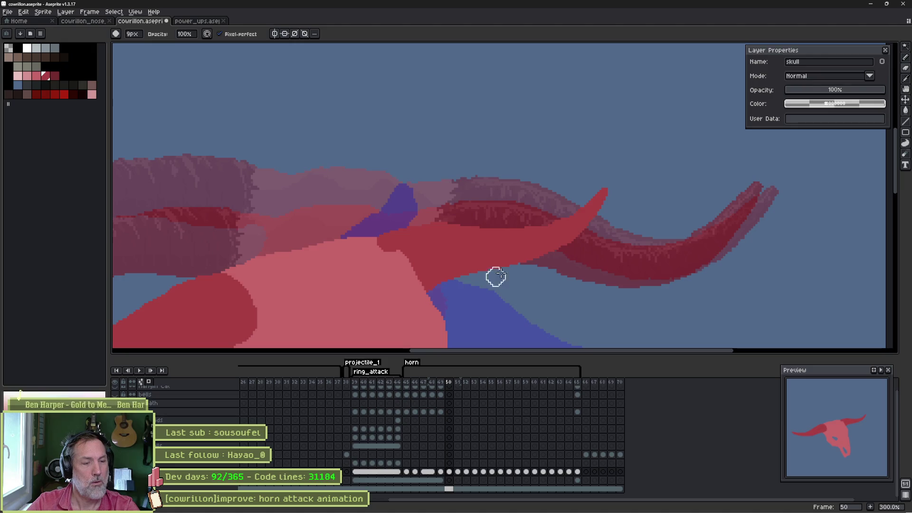
scroll(576, 248, "down", 2)
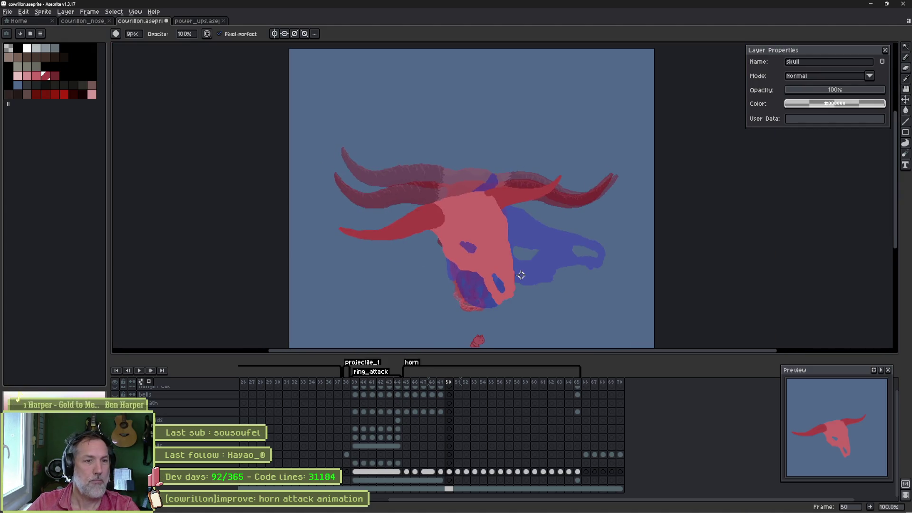
- Paint skull pink over the dark-red bumps at the horn base to smooth the edge
scroll(524, 199, "up", 3)
left_click_drag(397, 181, 373, 185)
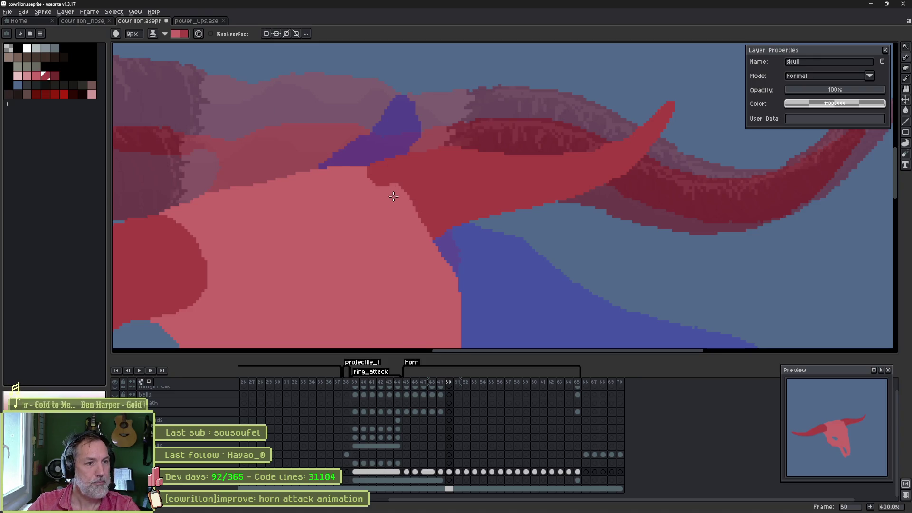
left_click_drag(380, 186, 371, 180)
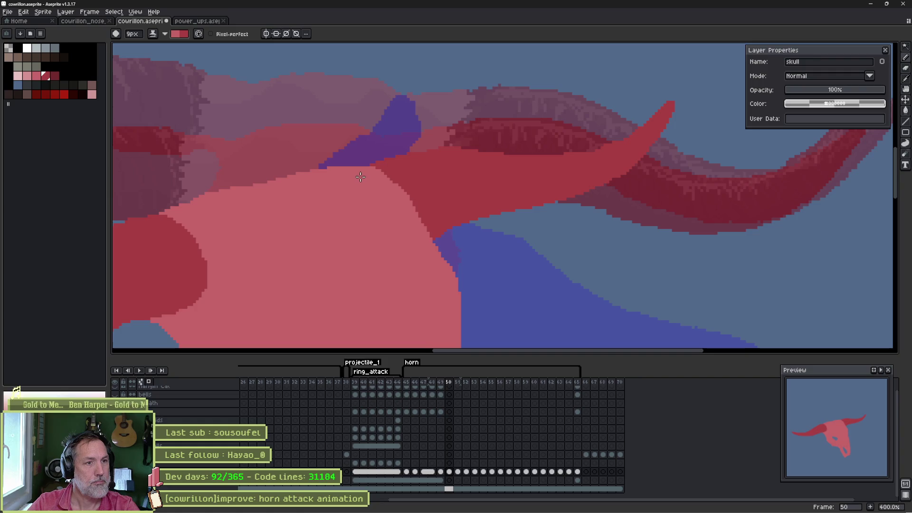
scroll(399, 245, "down", 2)
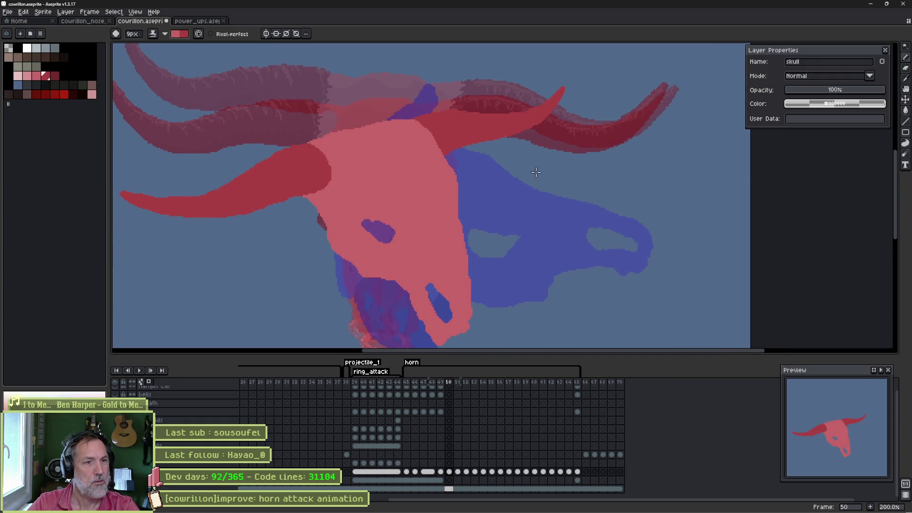
mouse_move(536, 172)
left_mouse_down()
mouse_move(443, 210)
mouse_move(497, 231)
left_mouse_up()
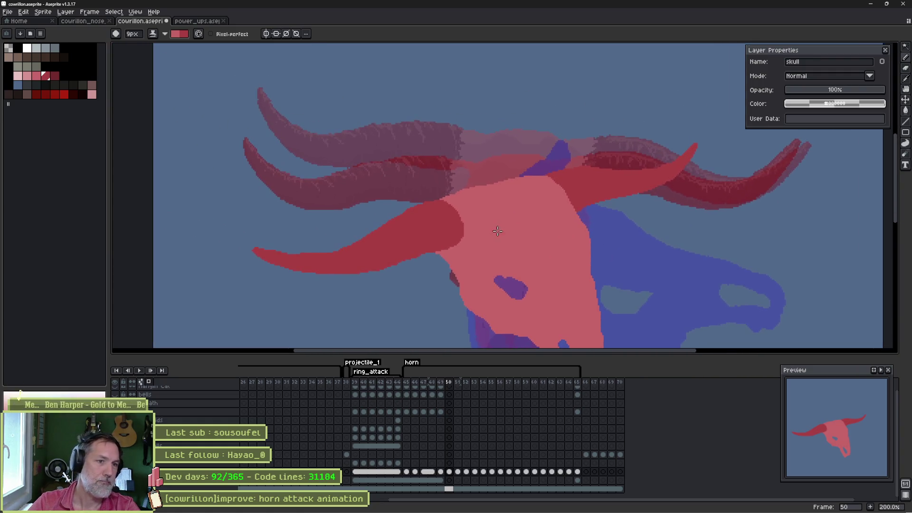
- Flip between frames 49 and 50 to check the reshaped horn, ending back on frame 50
key("Left")
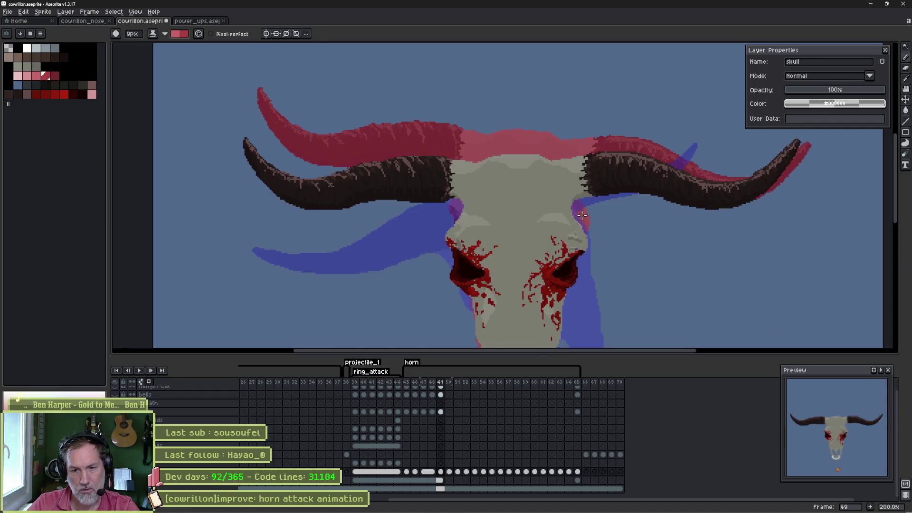
key("Right")
key("Left")
key("Right")
key("Left")
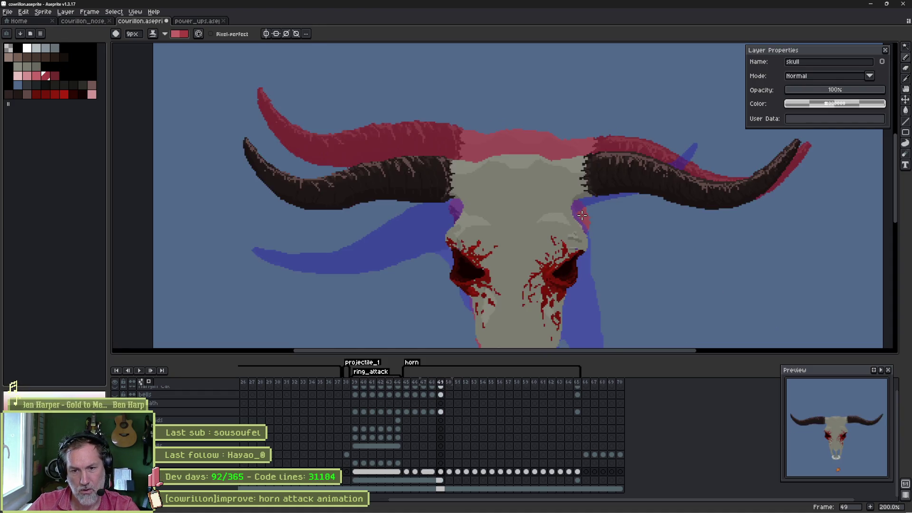
key("Right")
key("Left")
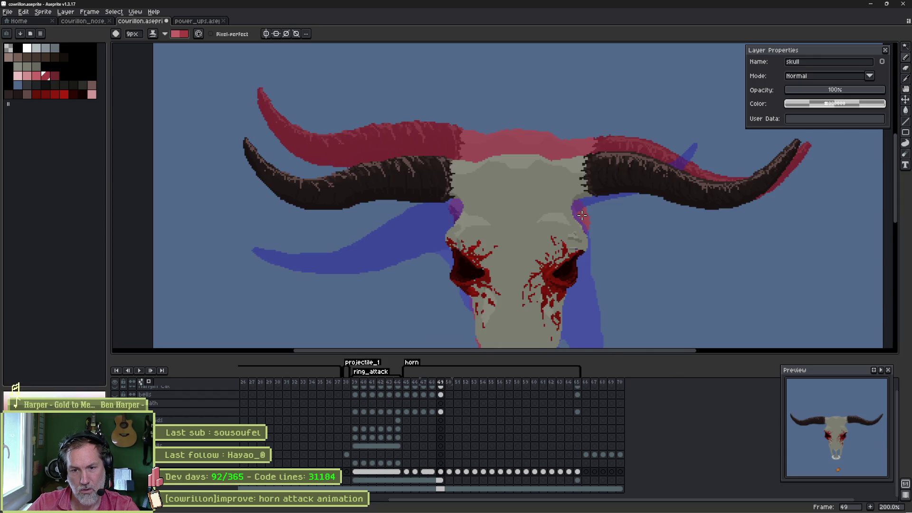
key("Right")
key("Left")
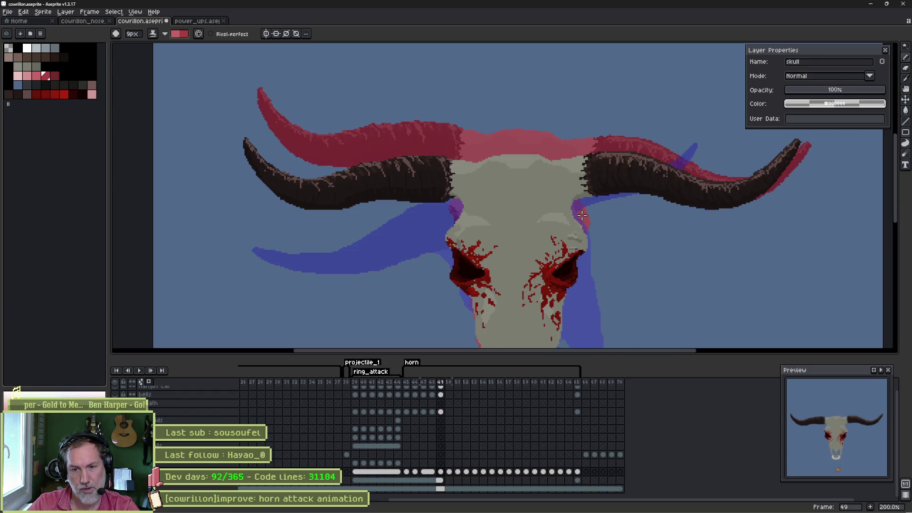
key("Right")
key("Left")
key("Right")
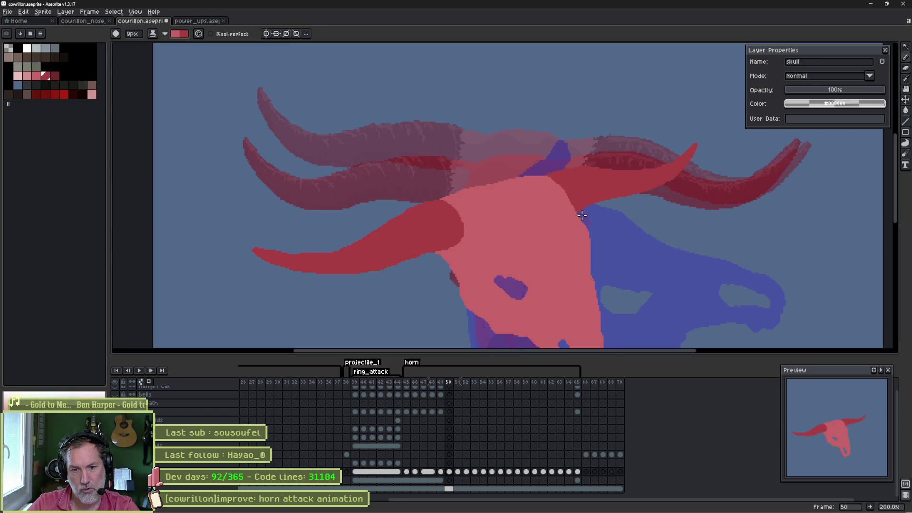
key("e")
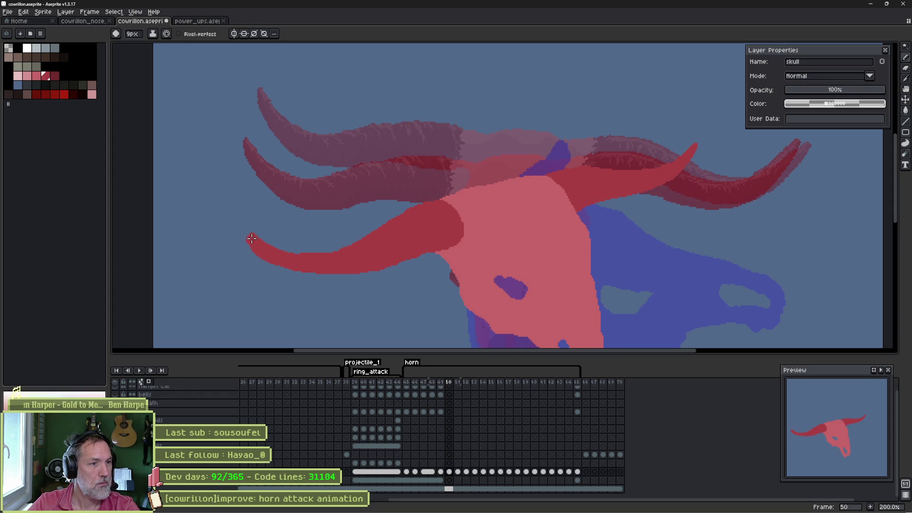
key("b")
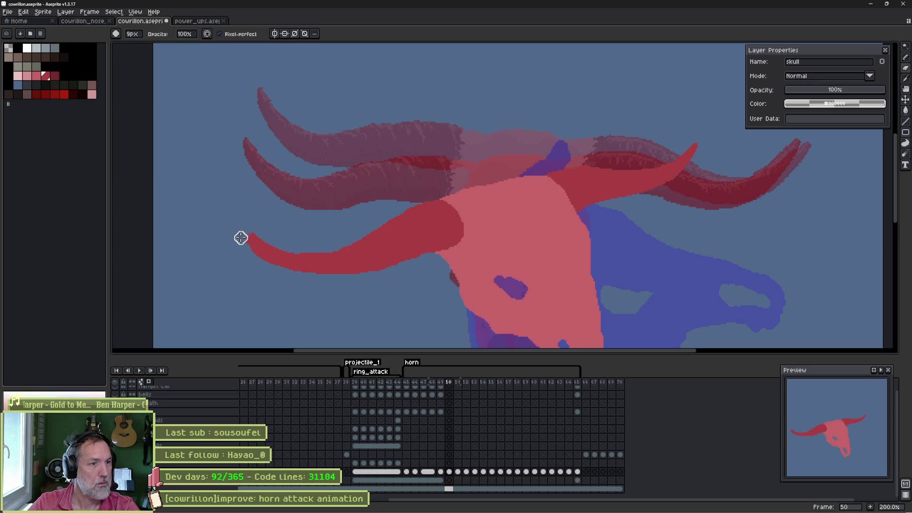
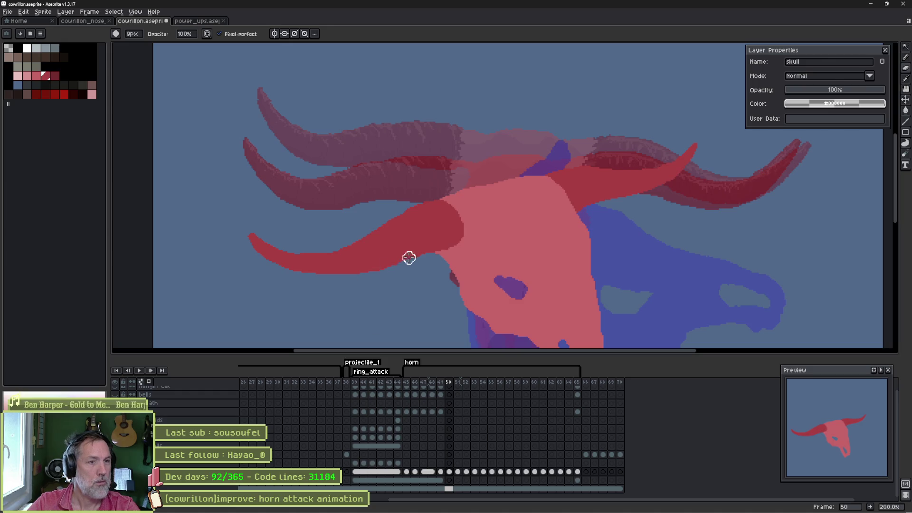
- Flip between frame 49's finished grey skull and frame 50's red-horn sketch to compare them
key("e")
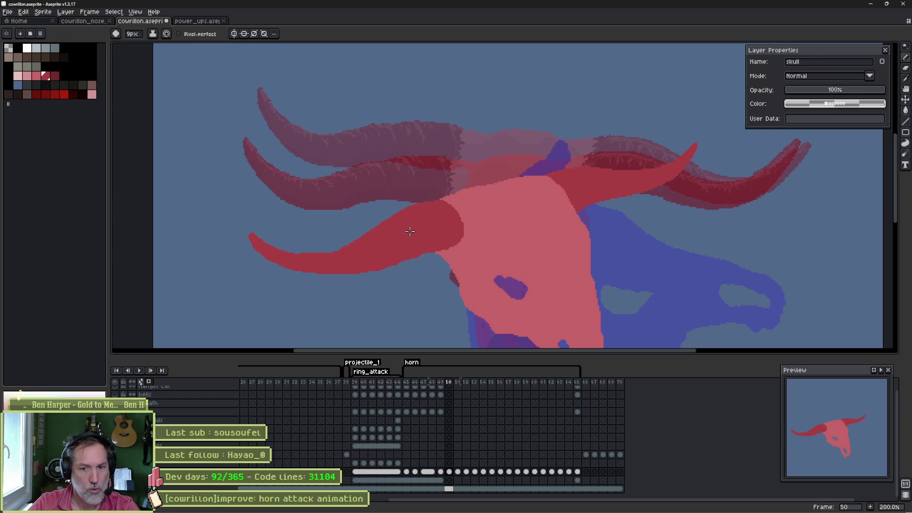
key("Left")
key("Right")
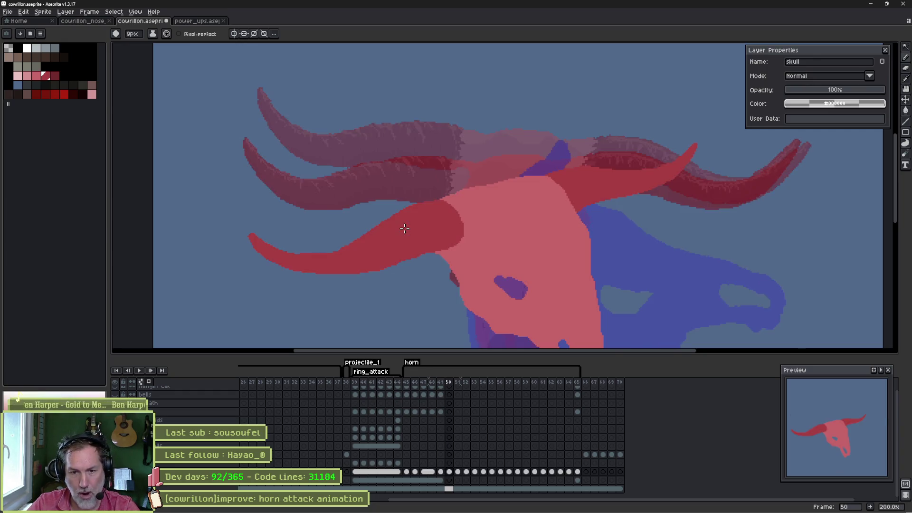
key("Right")
key("Left")
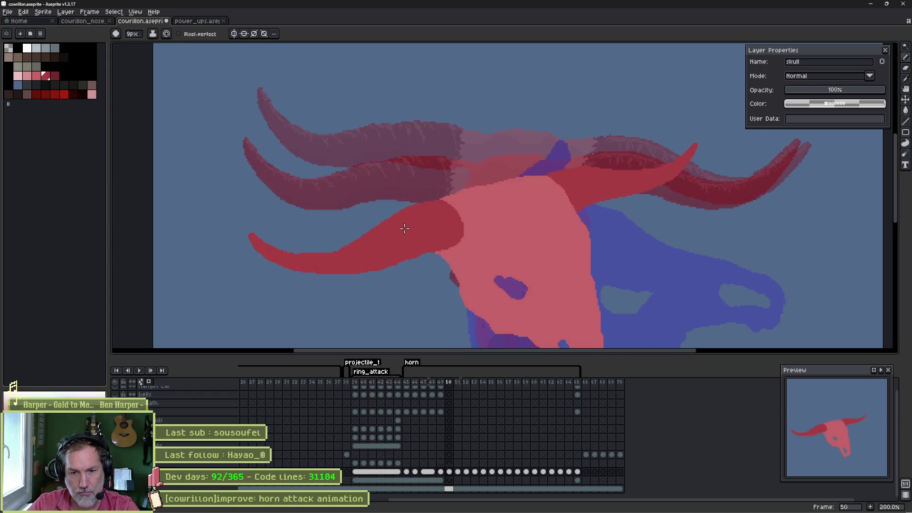
key("Left")
key("Right")
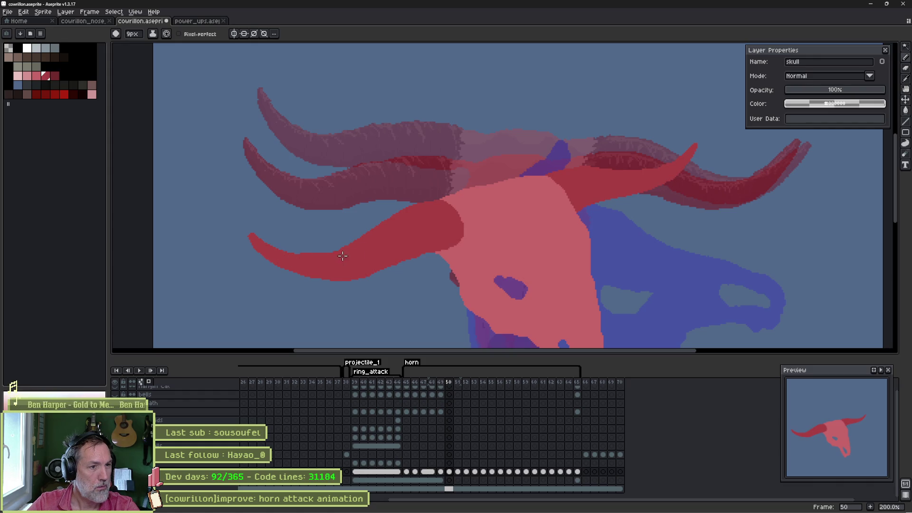
key("Left")
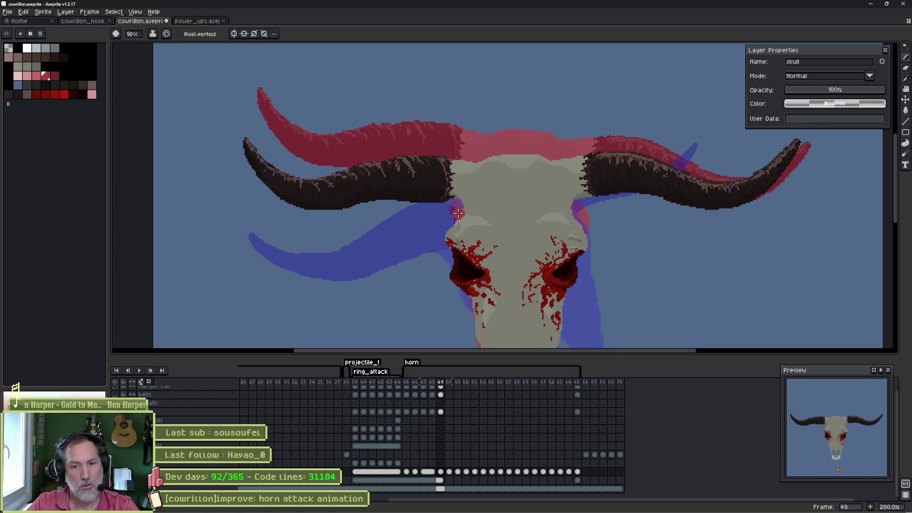
key("Right")
key("Left")
key("Right")
key("Left")
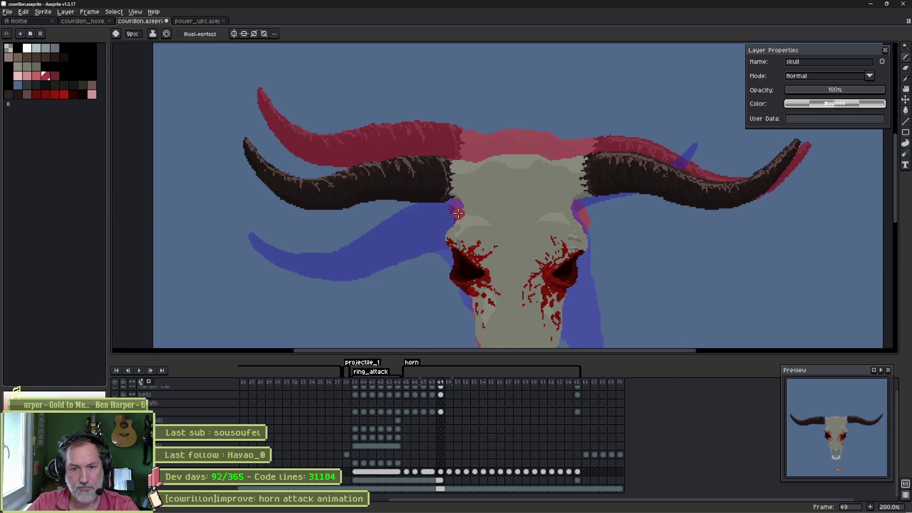
key("Right")
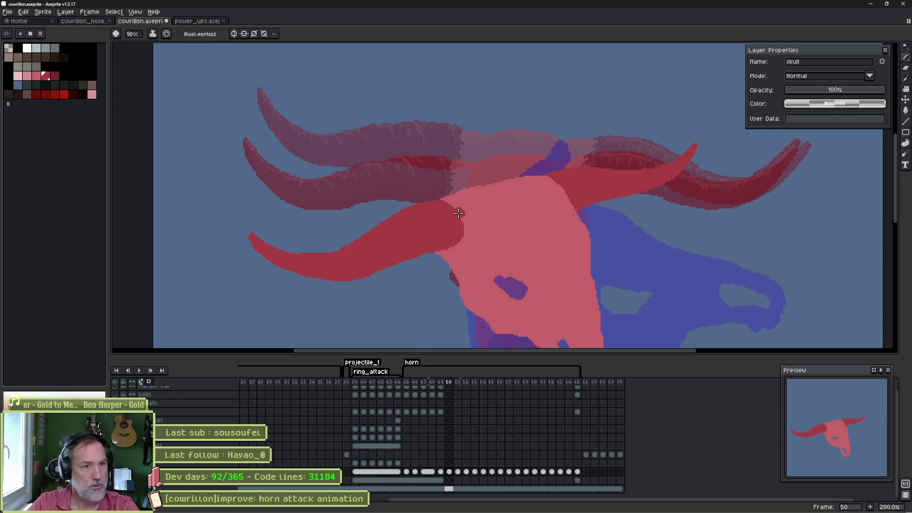
- Magic-wand the lower-left red horn and shift it a few pixels right
key("w")
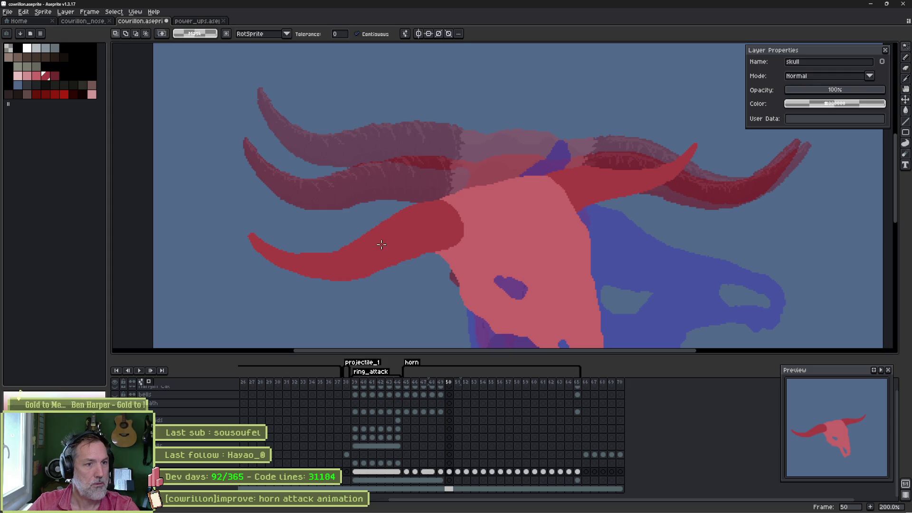
left_click(383, 247)
left_click_drag(245, 241, 250, 242)
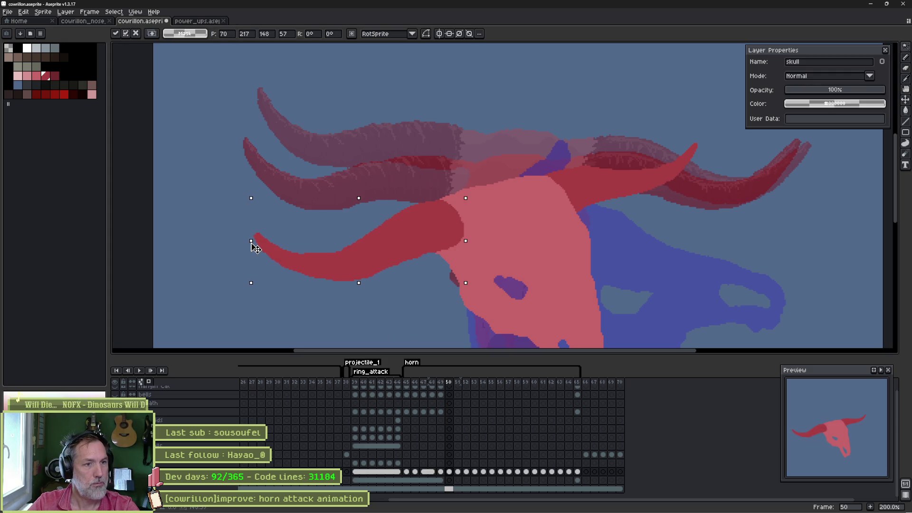
key("Return")
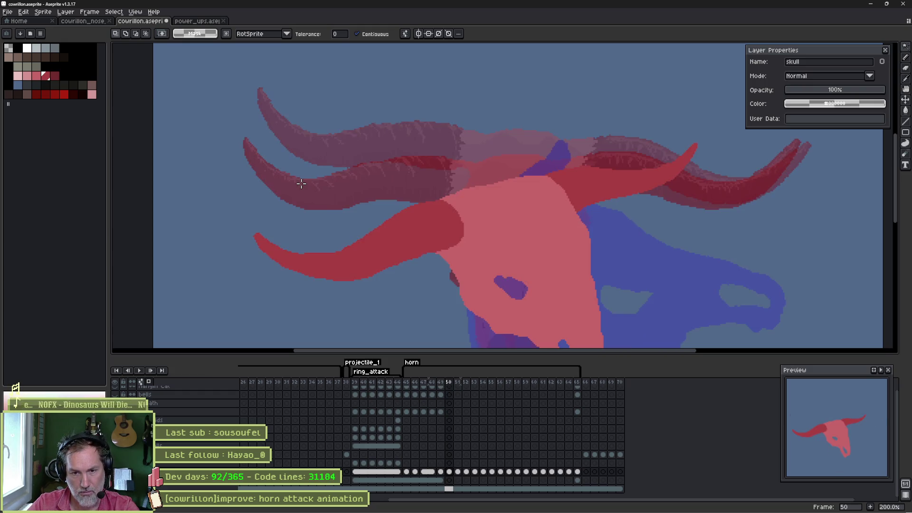
- Compare the moved horn against frame 49 and zoom to 300%
key("Left")
key("Right")
key("Left")
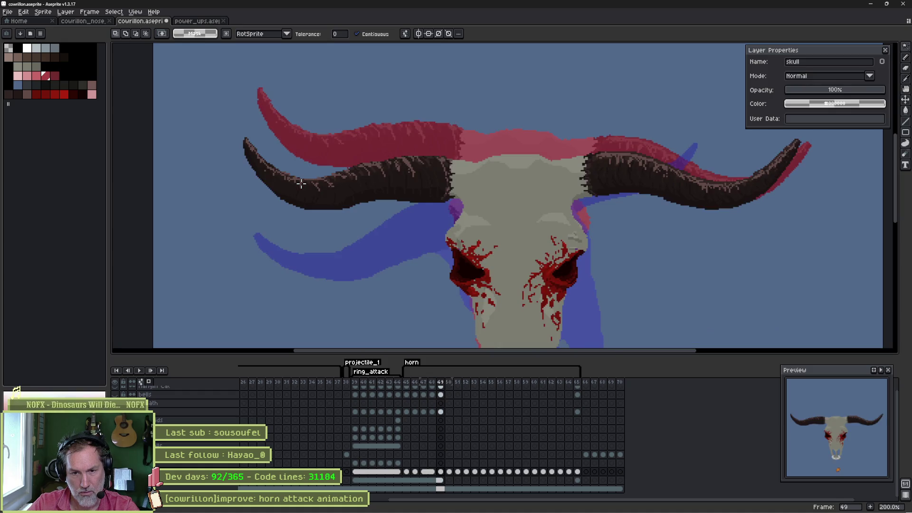
key("Right")
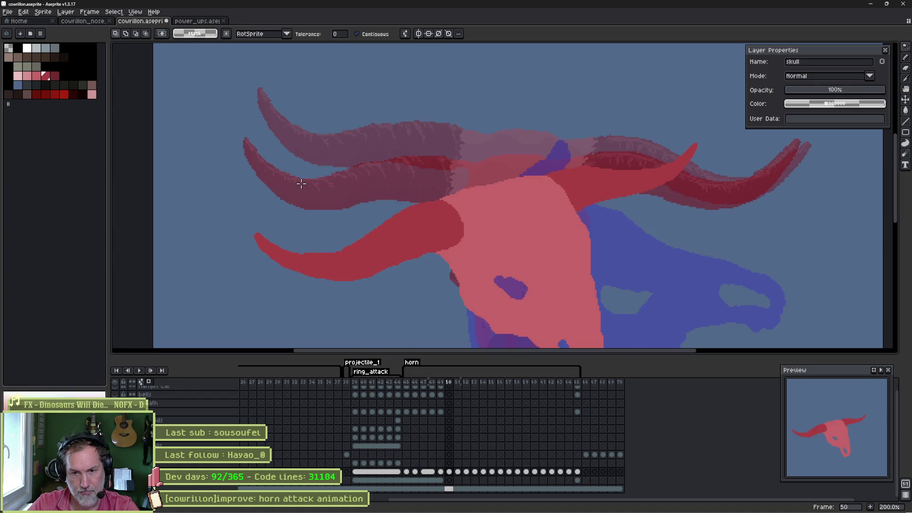
key("Left")
key("Right")
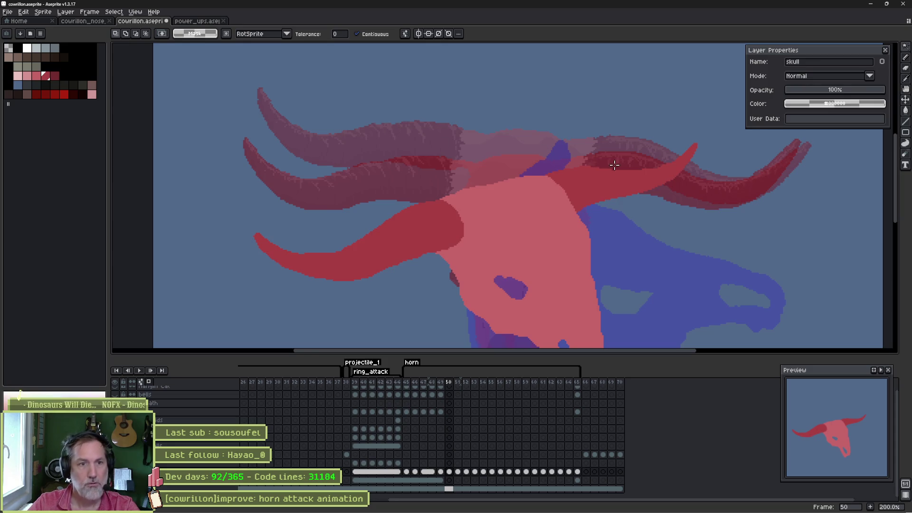
scroll(614, 165, "up", 2)
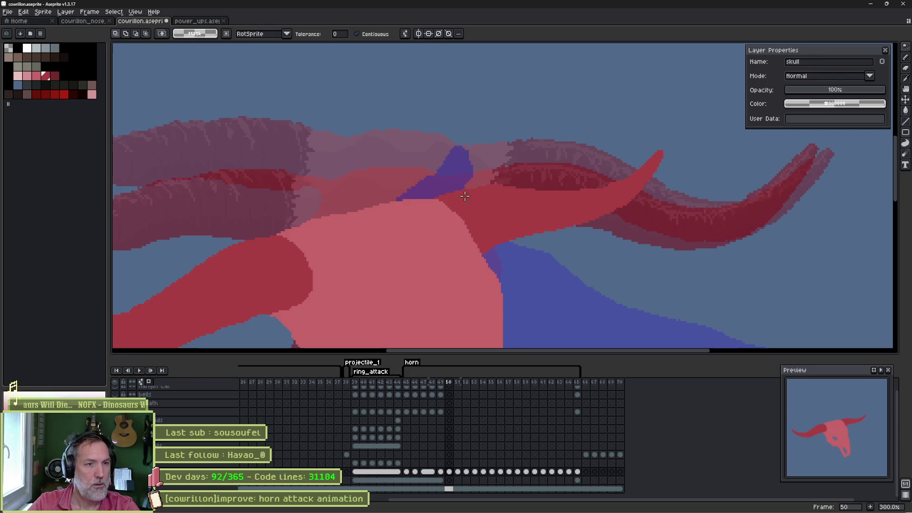
key("e")
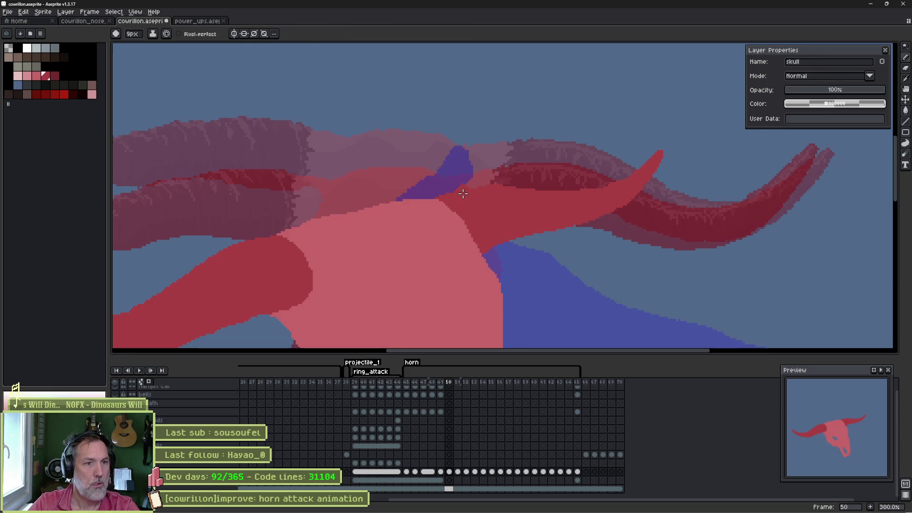
- Paint darker red along the lower edge of the right red horn on frame 50
key("w")
left_click(518, 220)
key("b")
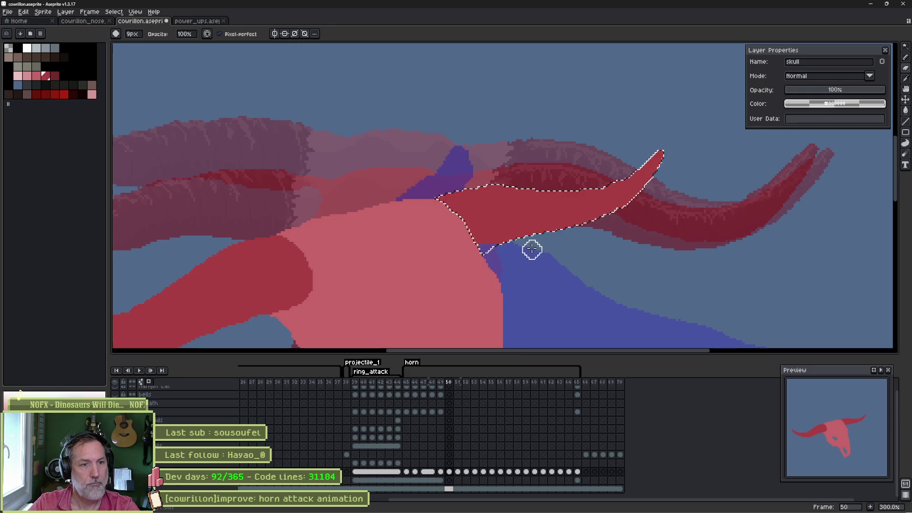
key("ctrl+d")
key("e")
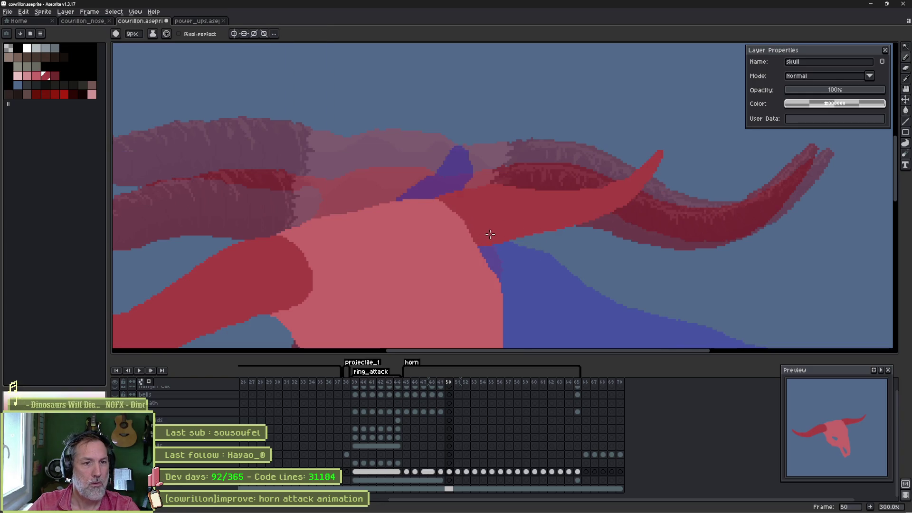
mouse_move(524, 225)
left_mouse_down()
mouse_move(574, 226)
mouse_move(615, 199)
left_mouse_up()
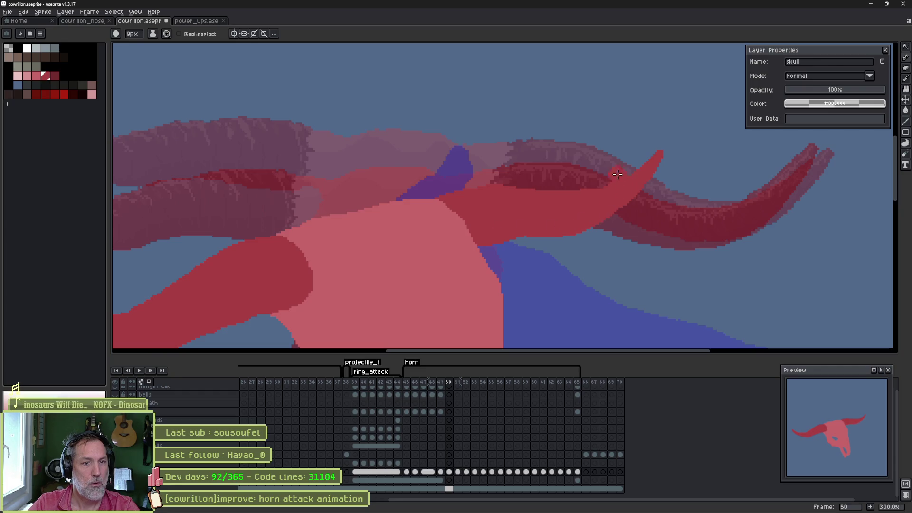
key("b")
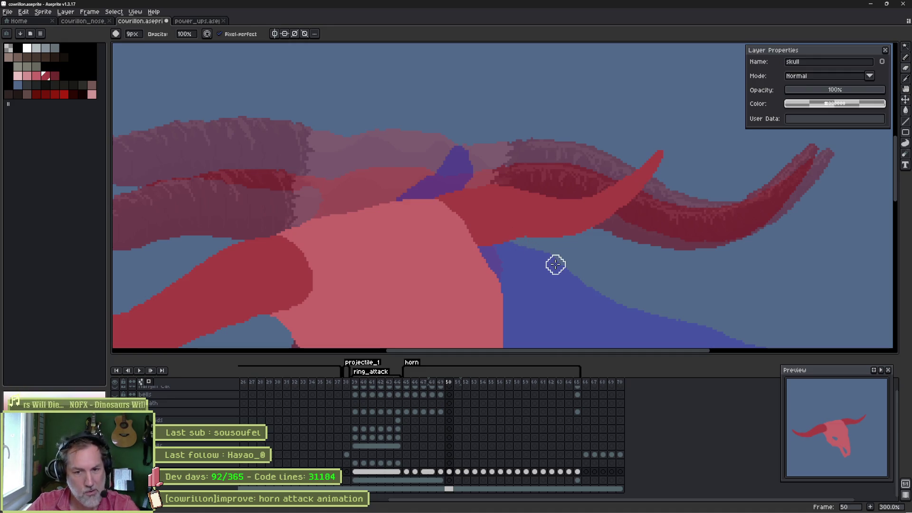
- Compare frame 50 with the finished skull on frame 49, zoom to 200%, and advance to frame 51
key("Left")
key("Right")
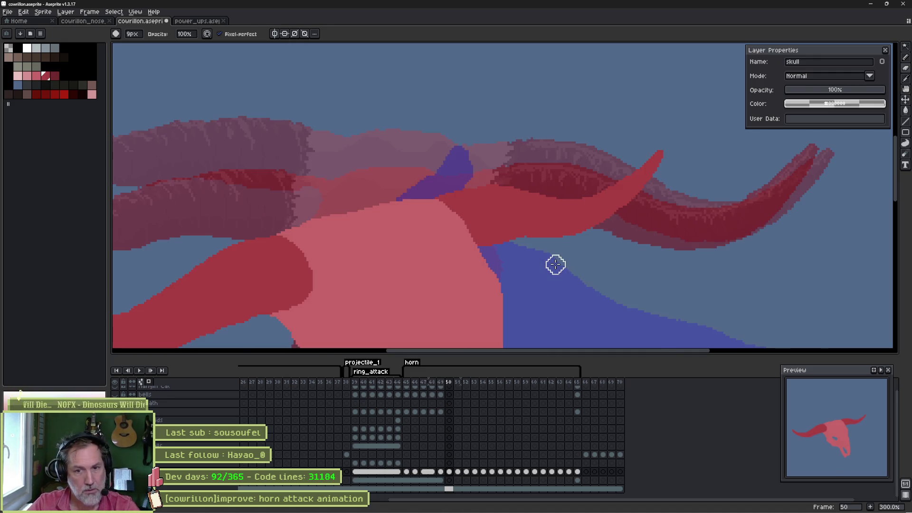
key("e")
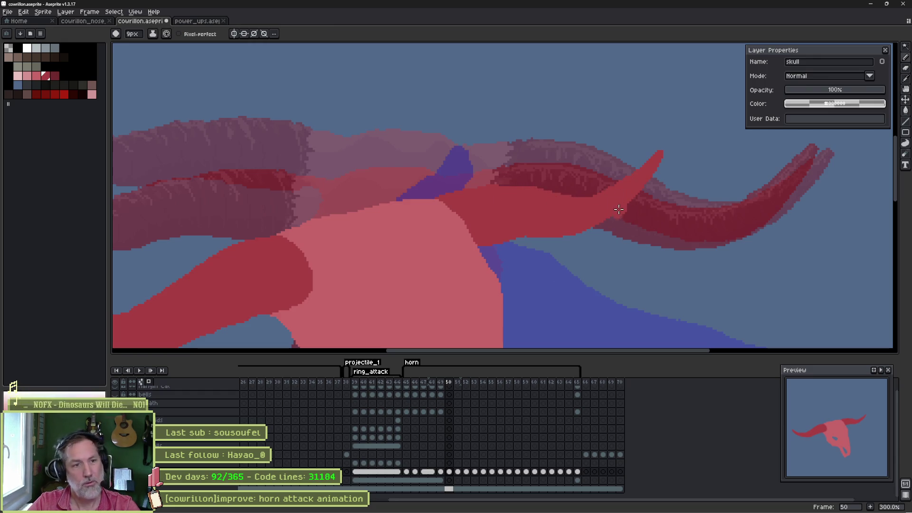
key("Left")
key("Right")
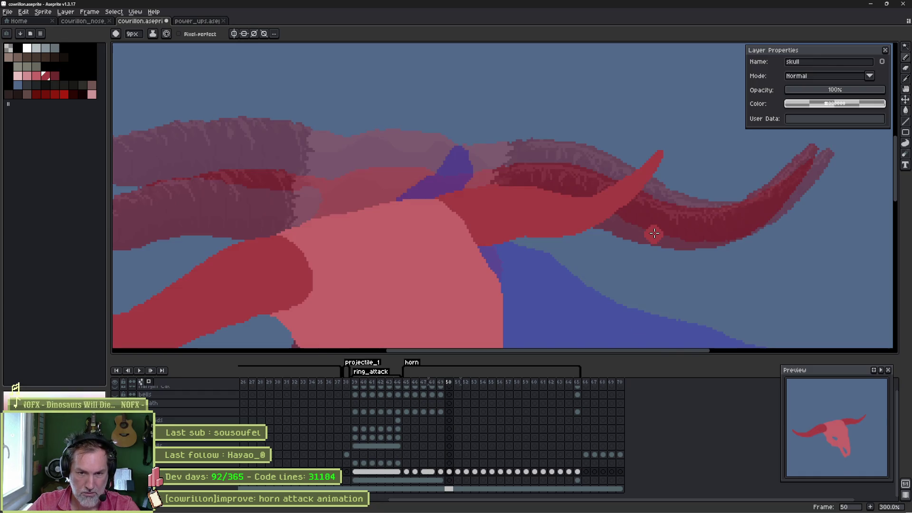
key("Left")
key("Right")
key("Left")
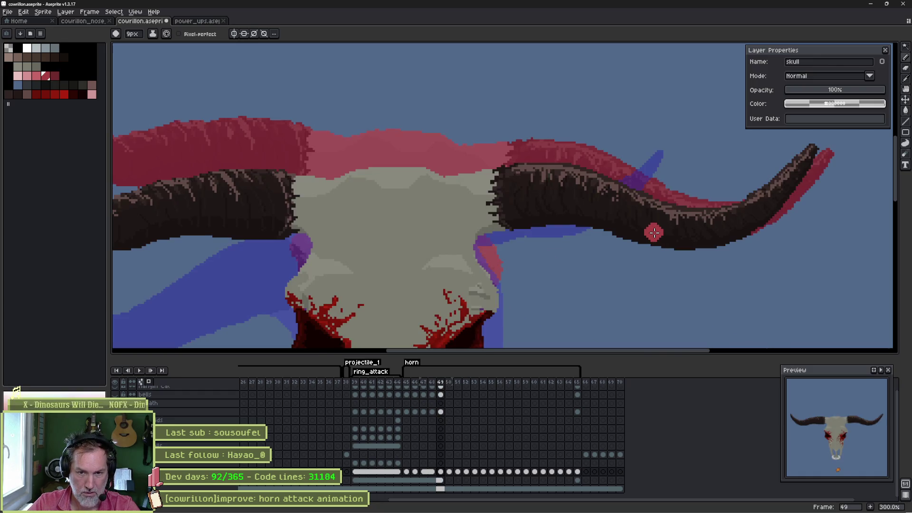
key("Right")
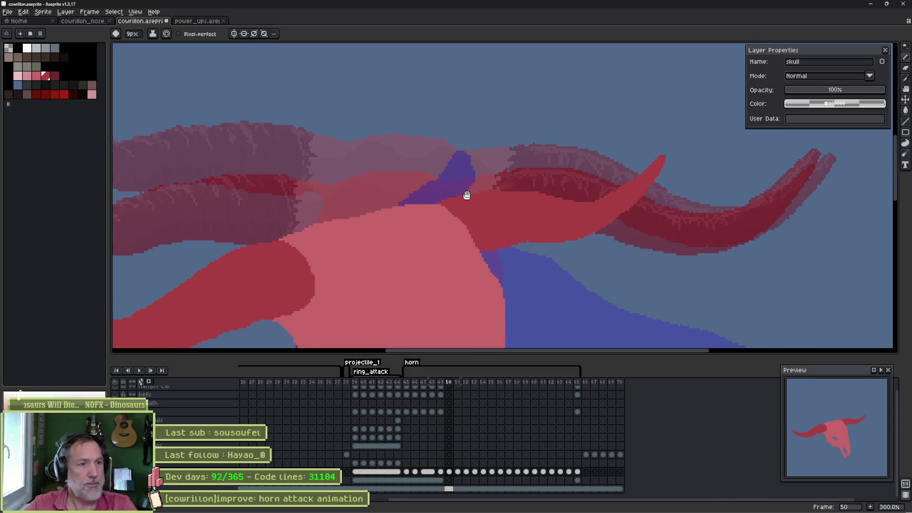
scroll(484, 224, "down", 2)
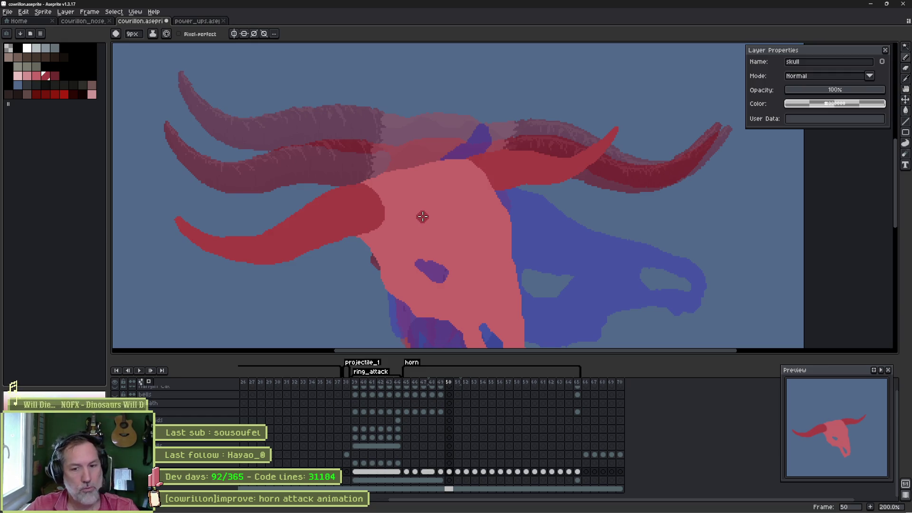
key("Right")
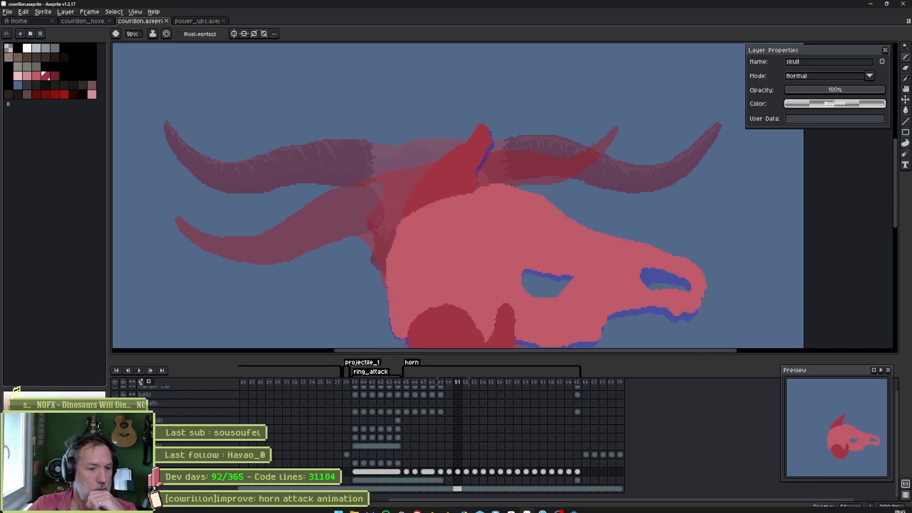
- Go to the cow skull image results and preview the two-skulls reference photo
mouse_move(475, 512)
left_click(401, 505)
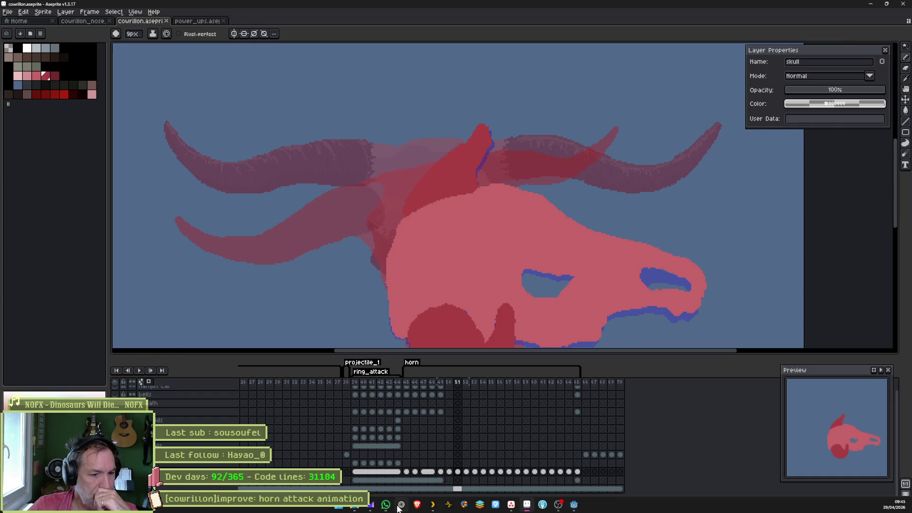
scroll(372, 226, "up", 4)
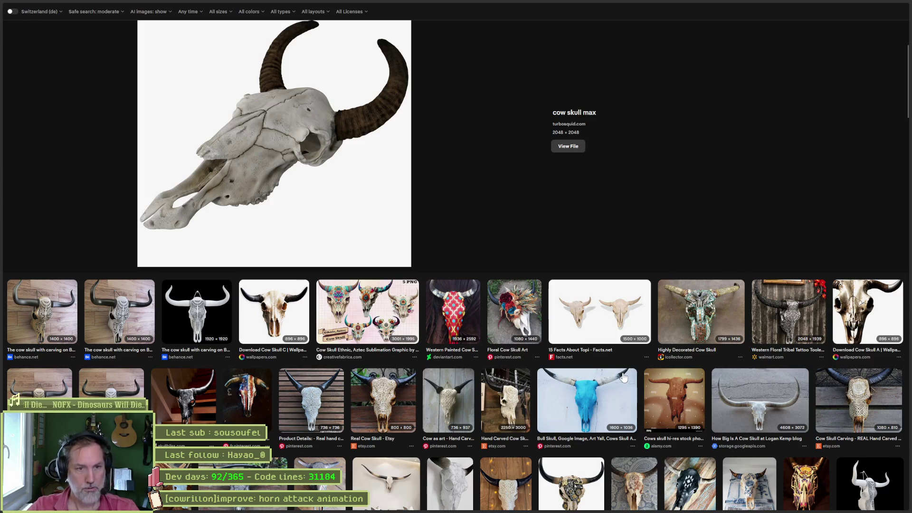
left_click(597, 319)
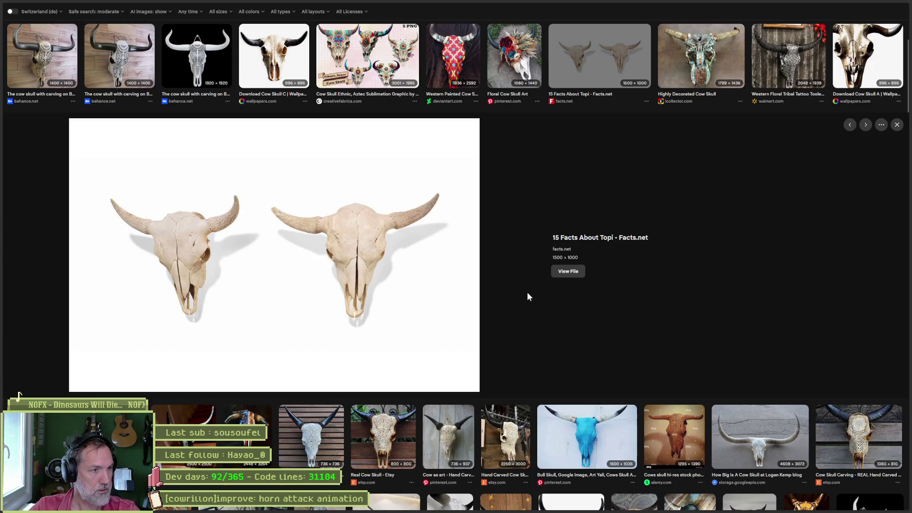
- Preview the carved skulls on the railing and on the bench, then return to Aseprite
scroll(528, 297, "down", 2)
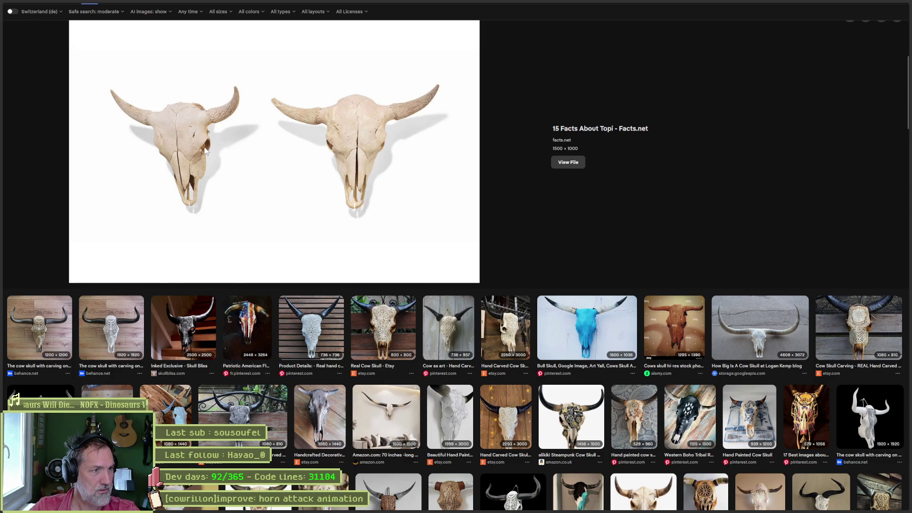
scroll(549, 203, "down", 2)
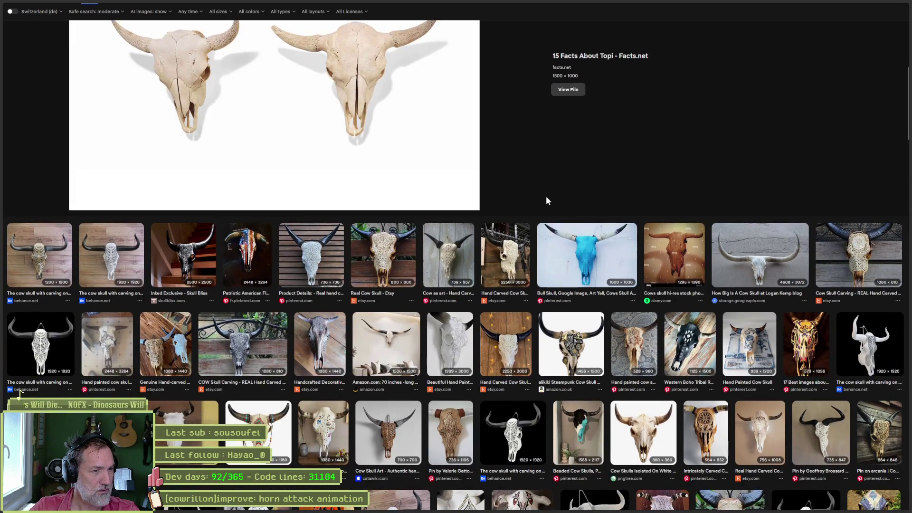
left_click(239, 345)
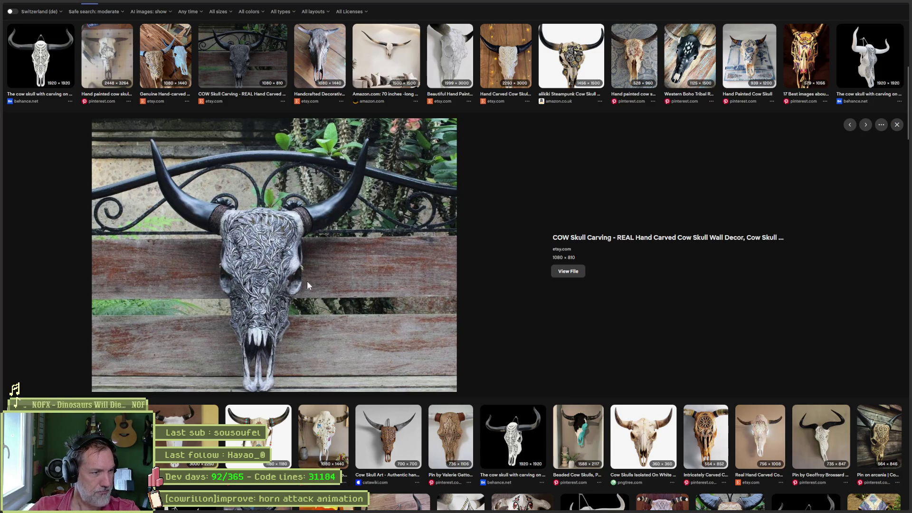
scroll(489, 273, "down", 3)
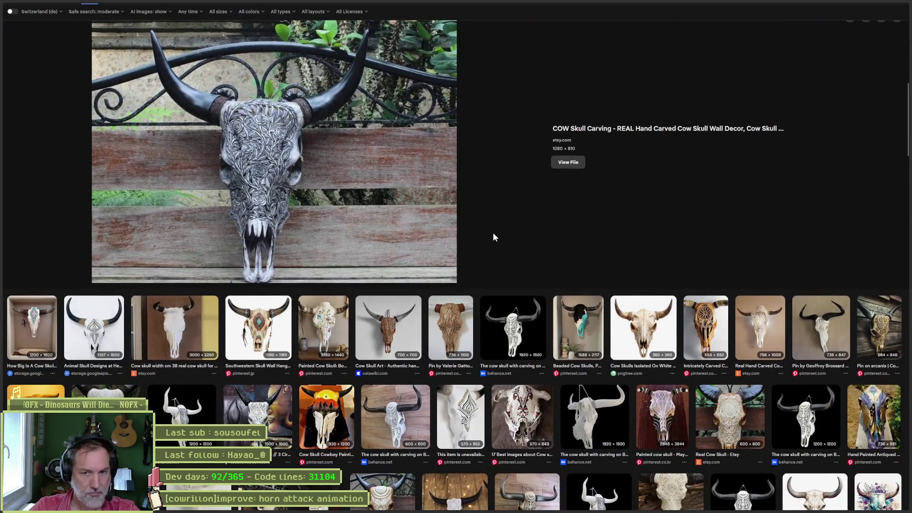
scroll(494, 237, "down", 5)
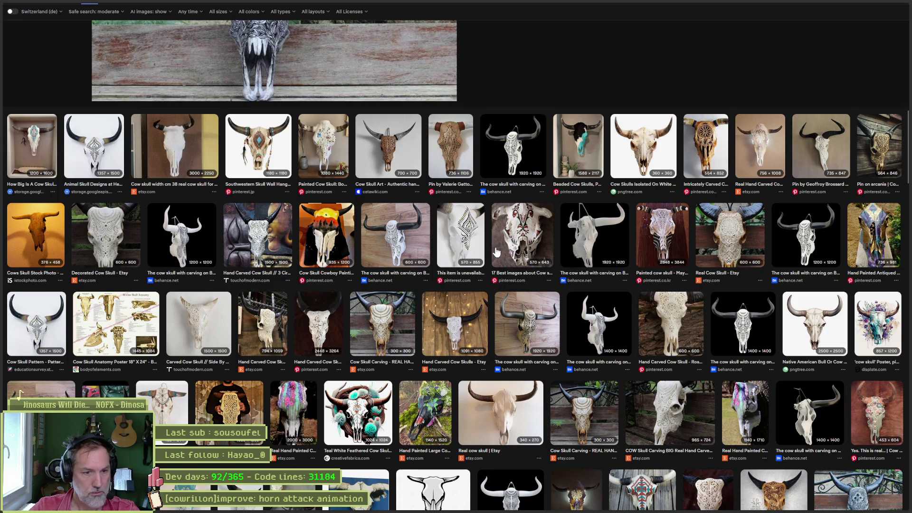
scroll(422, 232, "down", 1)
scroll(422, 232, "down", 3)
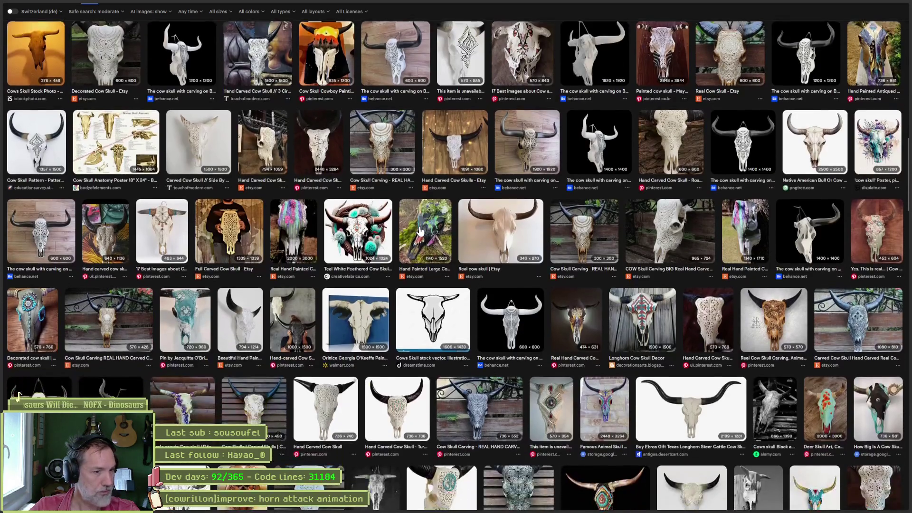
scroll(421, 232, "down", 4)
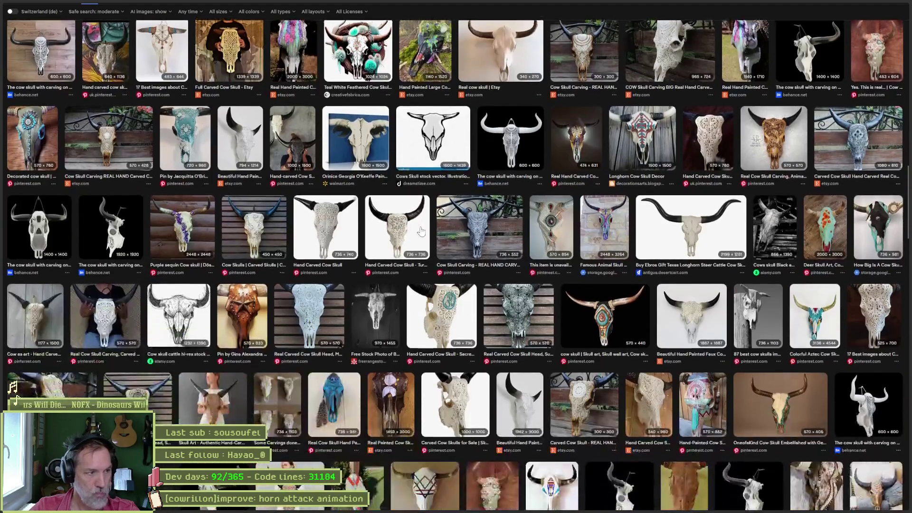
left_click(52, 386)
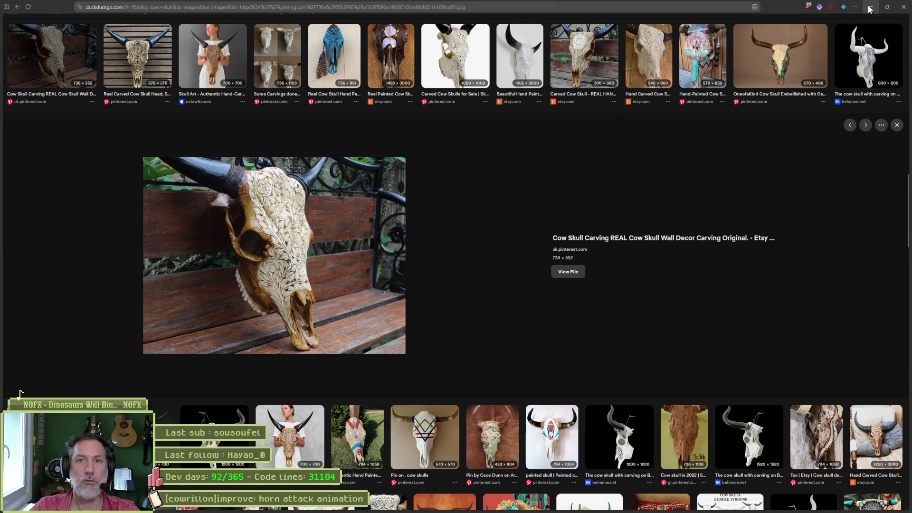
key("alt+Tab")
scroll(469, 220, "down", 5)
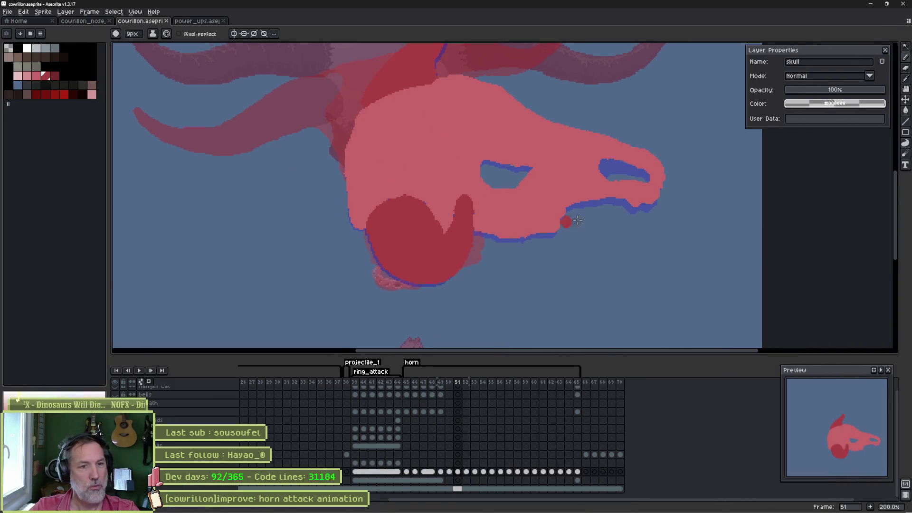
- On frame 51, select the pink skull and touch up its lower jaw edge, checking the reference photo
key("w")
left_click(523, 236)
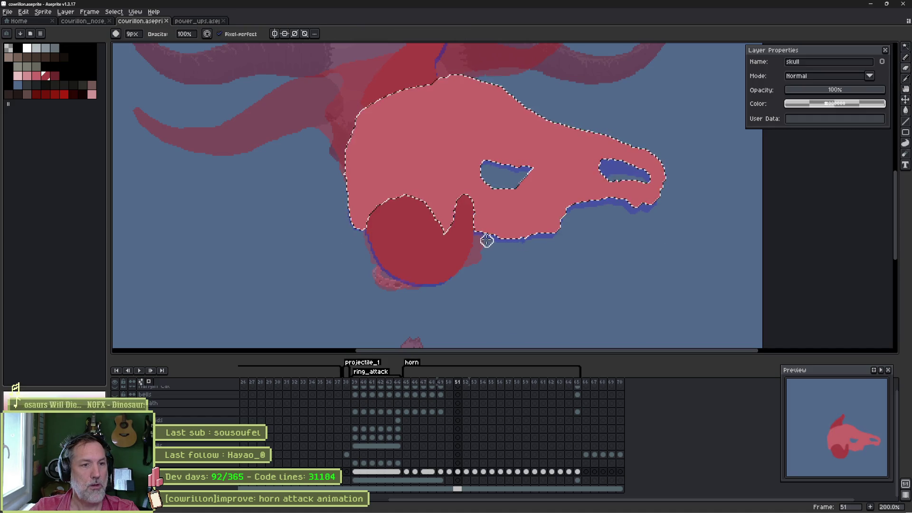
key("alt+Tab")
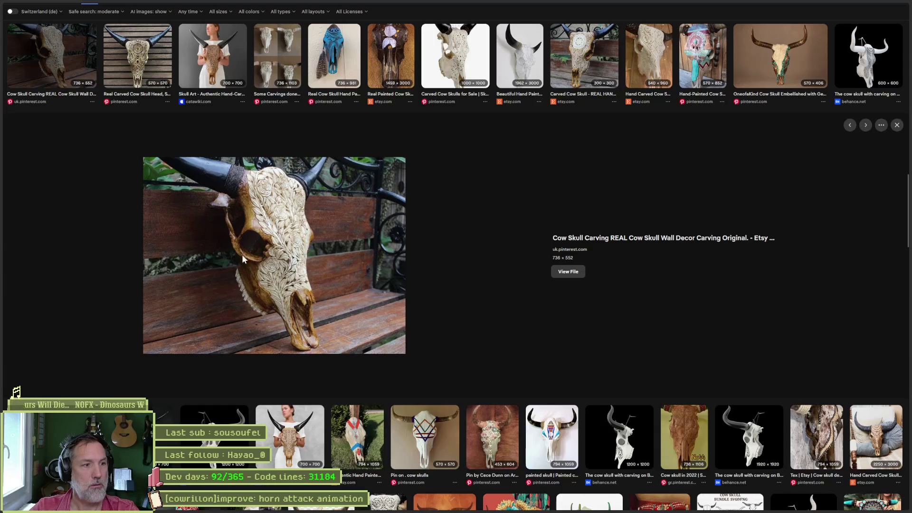
key("alt+Tab")
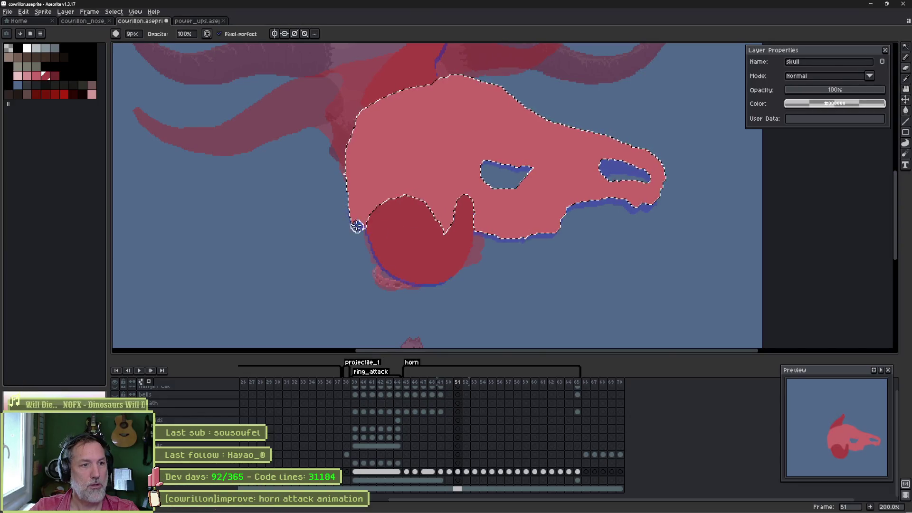
left_click(357, 226)
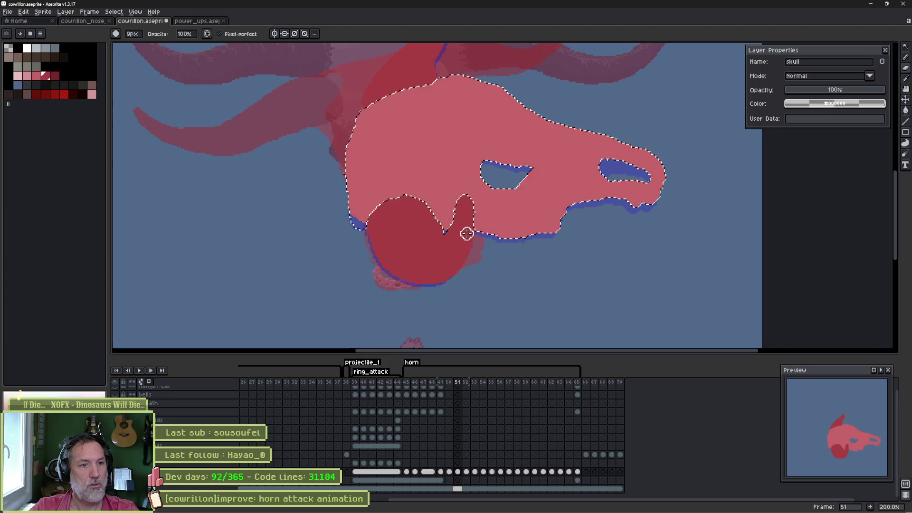
left_click_drag(467, 232, 505, 235)
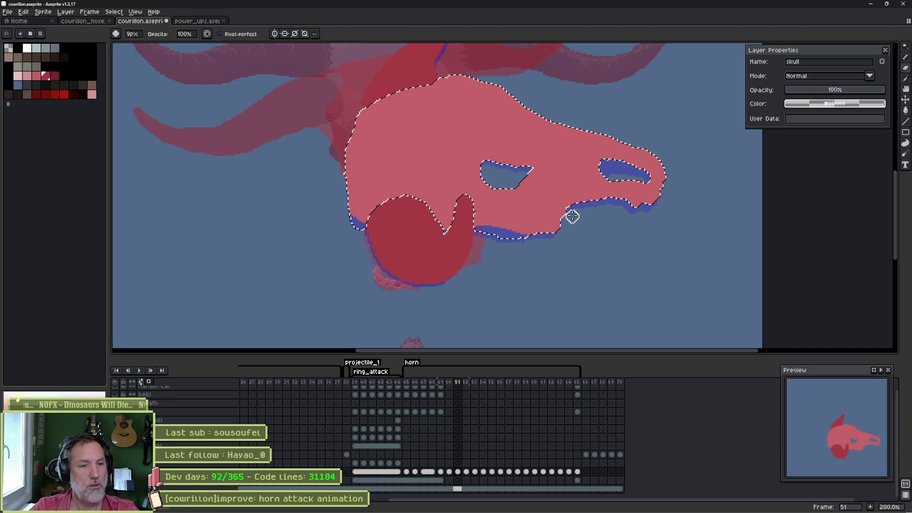
key("ctrl+d")
- On frame 52, outline the skull's lower jaw in the adjacent palette colour, then step ahead to frame 54
key("e")
key("bracketleft")
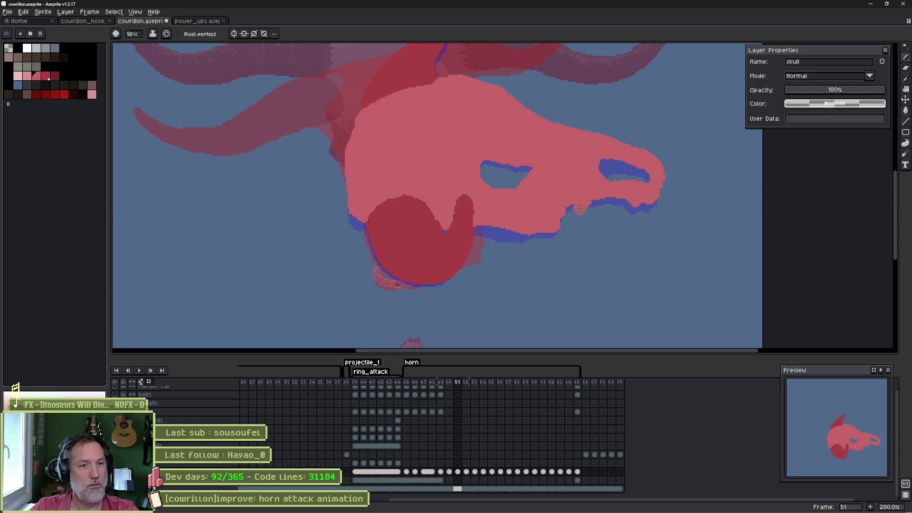
key("Right")
key("ctrl+shift+d")
key("b")
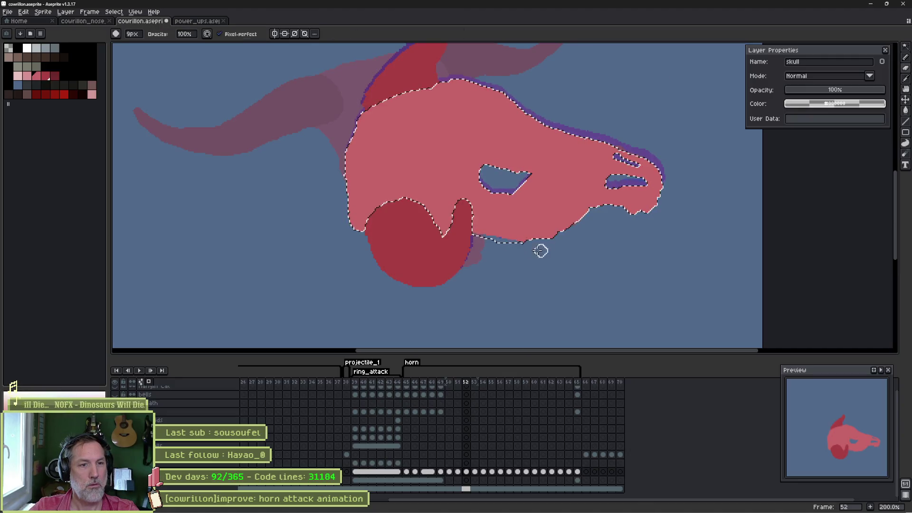
left_click_drag(485, 237, 509, 235)
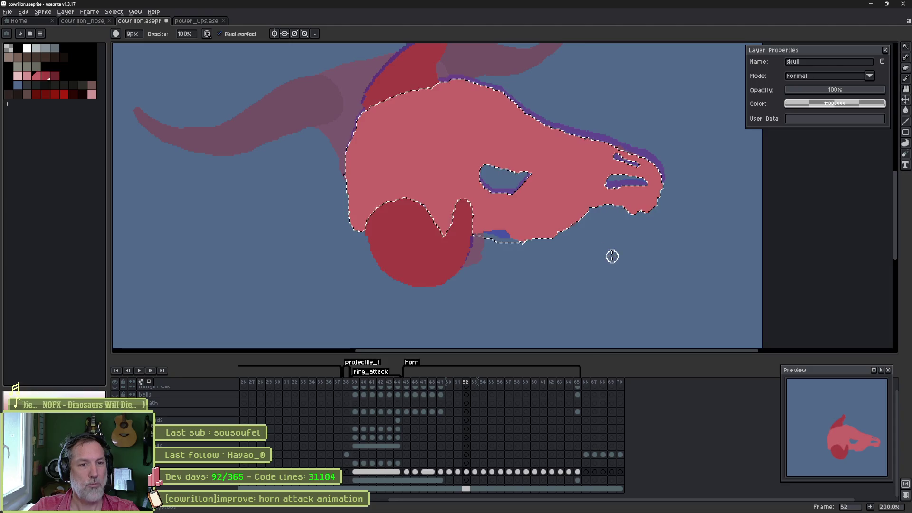
key("ctrl+d")
key("Right")
key("Left")
key("Left")
key("Right")
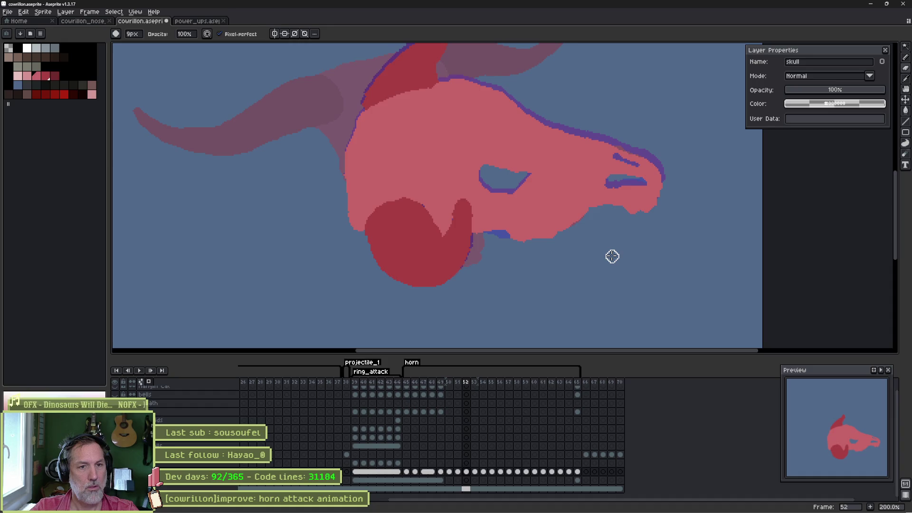
key("Right")
key("Right")
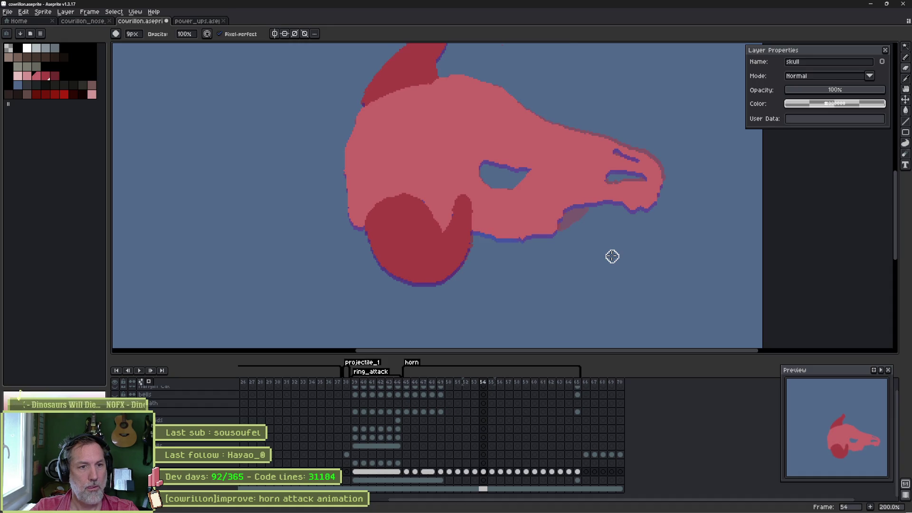
- Step forward through frames 55 to 59 and pan to see the whole skull
key("Right")
key("Right")
key("Right")
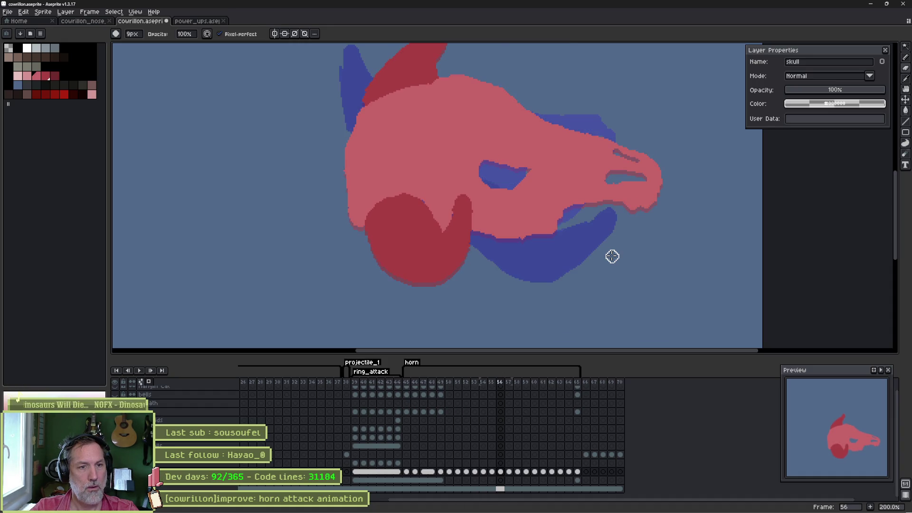
key("Right")
key("Right")
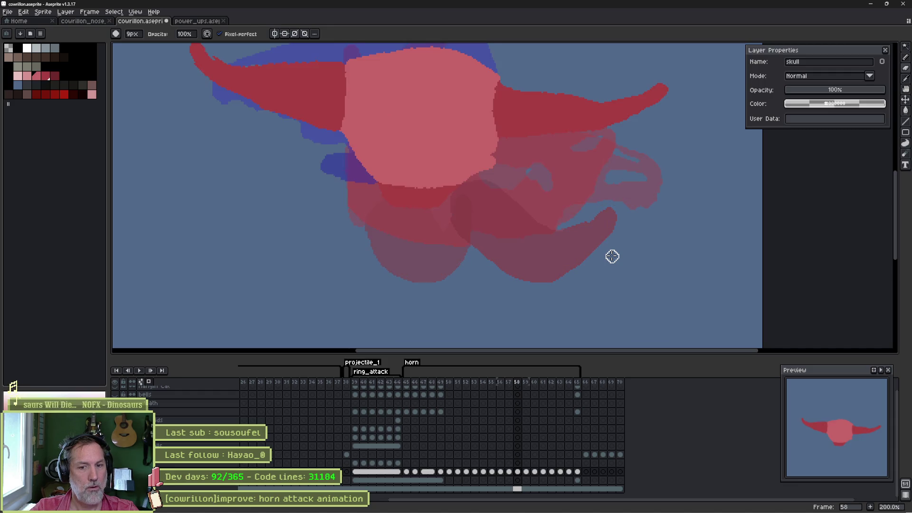
key("Right")
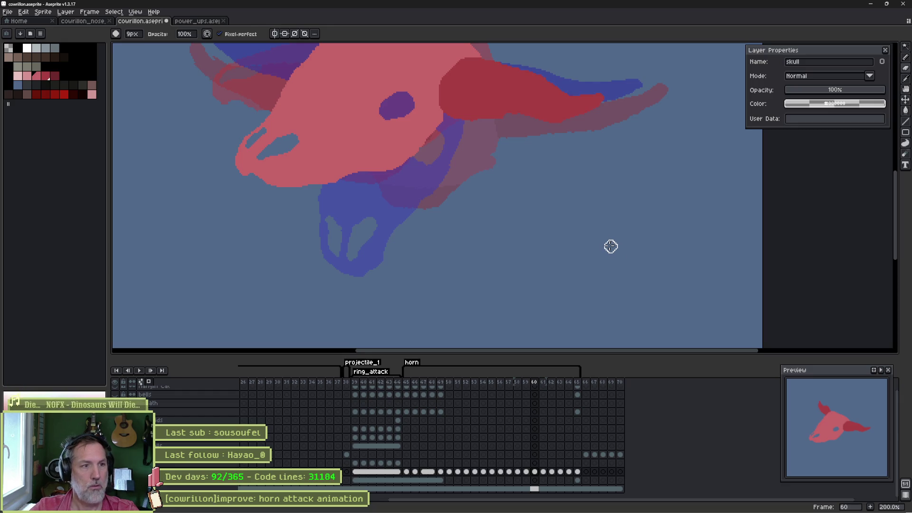
left_click_drag(400, 188, 452, 236)
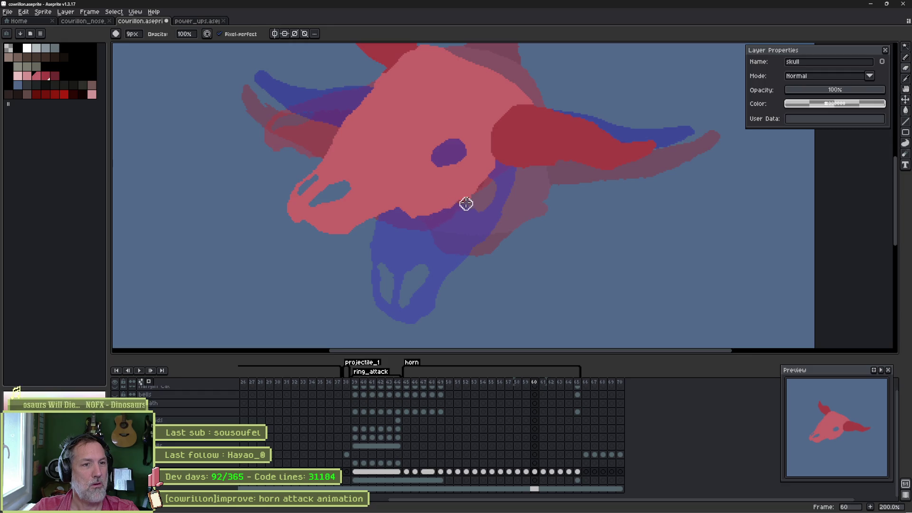
- Select the skull layer's pixels to check its outline, then move on to frame 61
key("w")
left_click(487, 171)
key("ctrl+d")
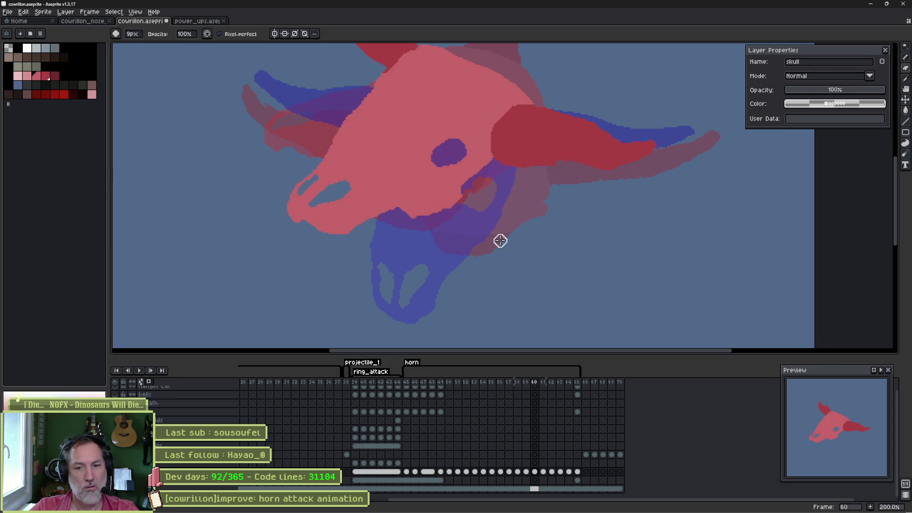
key("Right")
key("Left")
key("Right")
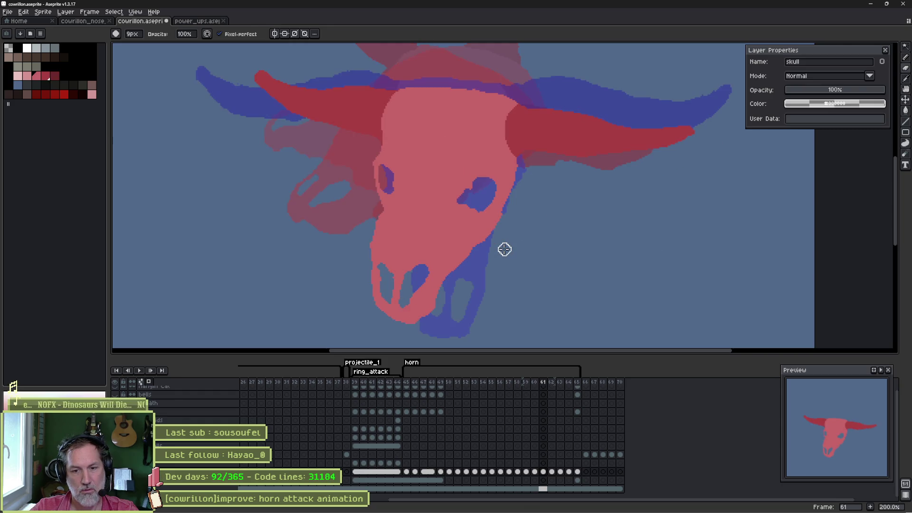
- Select and deselect the skull layer's pixels, then flip from frame 60 ahead to frame 62
key("e")
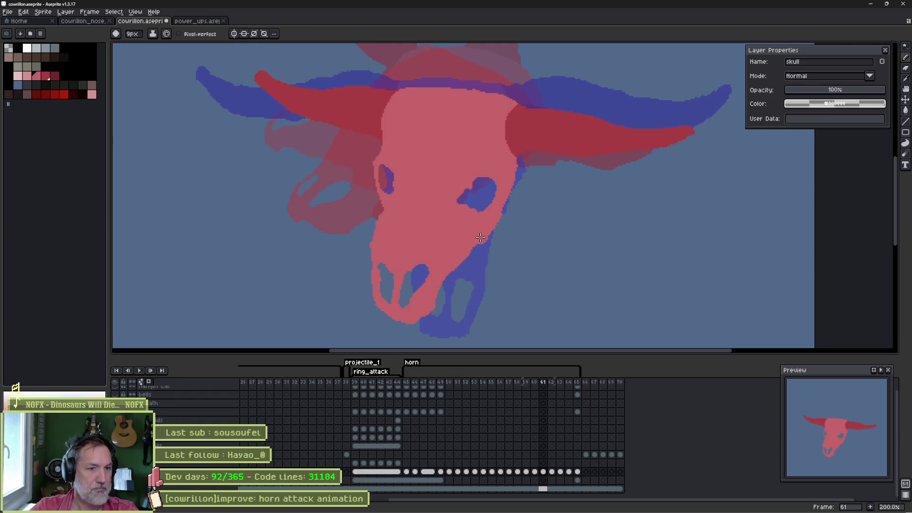
key("b")
left_click(520, 163, "ctrl")
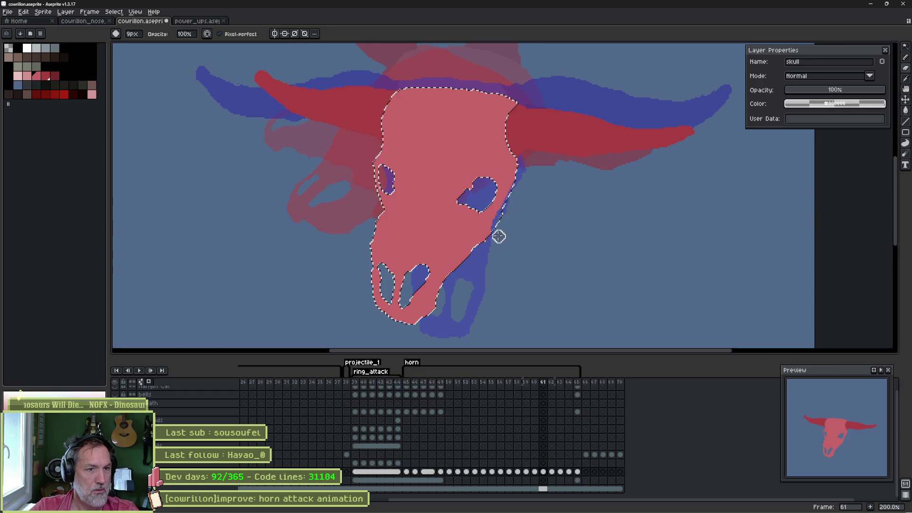
key("ctrl+d")
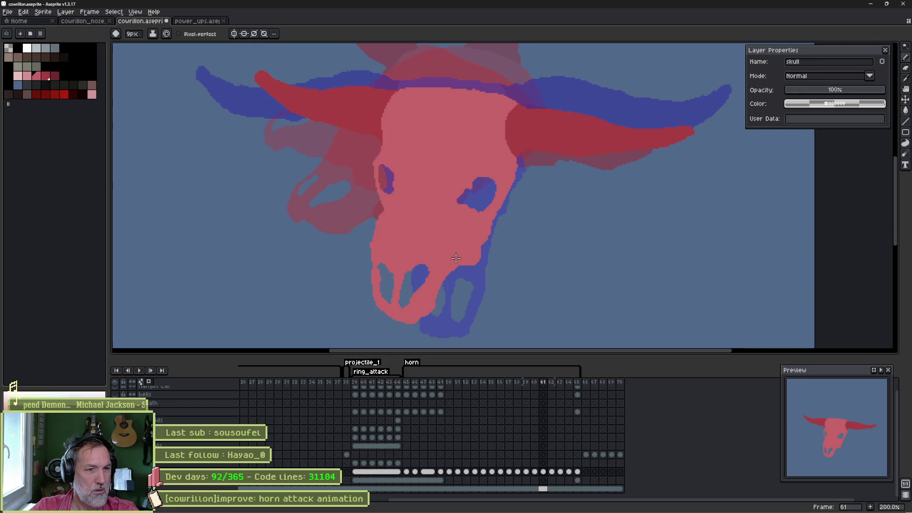
key("comma")
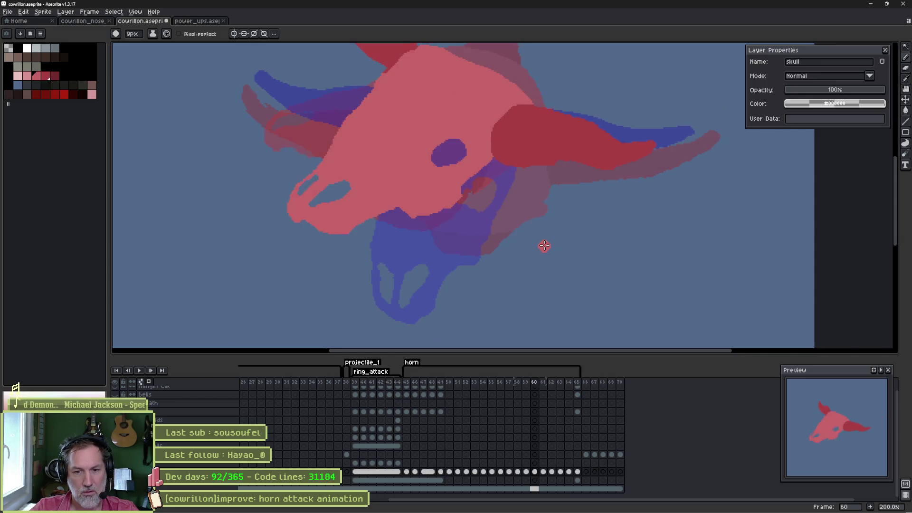
key("period")
key("period")
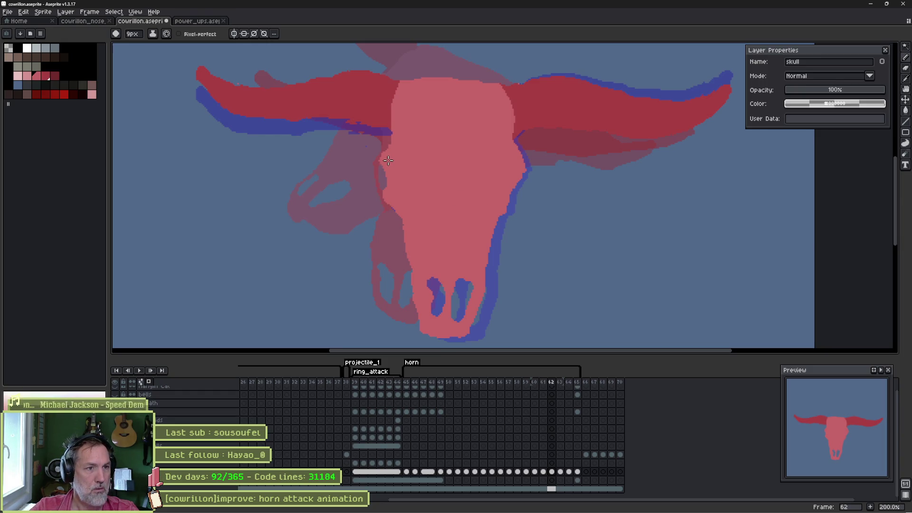
- On frame 63, erase the stray red pixel beside the skull and zoom to 300%
key("comma")
key("period")
key("period")
key("e")
left_click(366, 147)
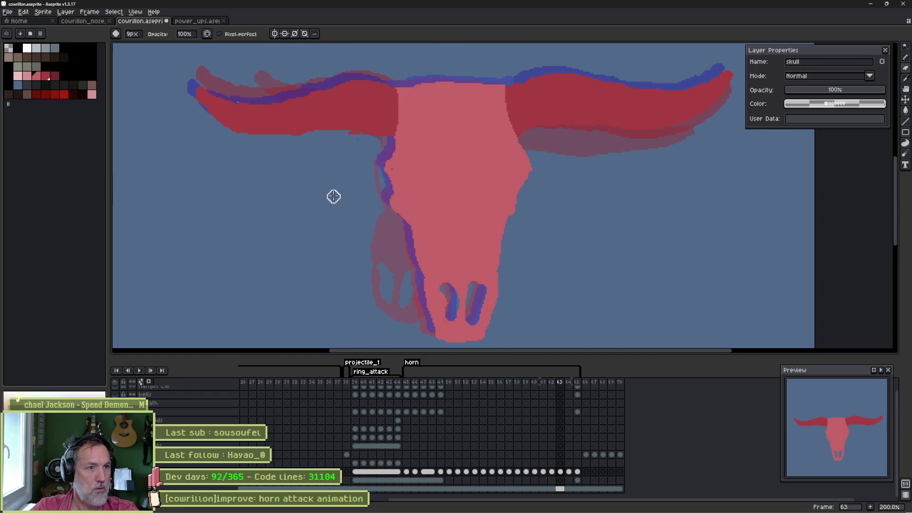
scroll(340, 146, "up", 3)
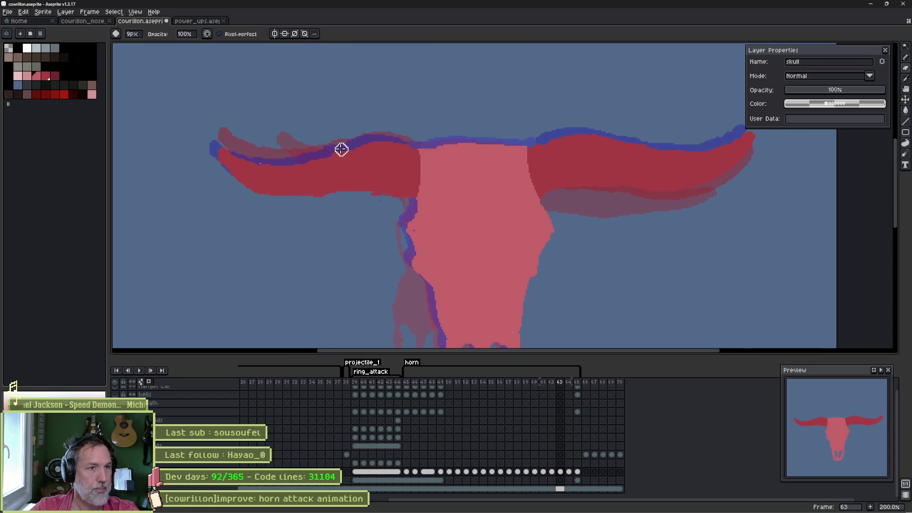
scroll(358, 145, "up", 1)
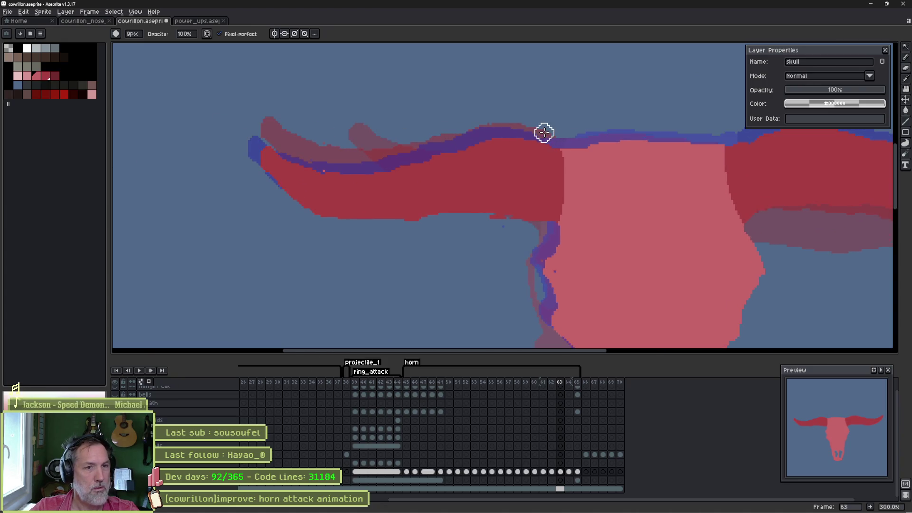
- Sample the darker horn red and pencil it over the left horn's purple upper edge
key("b")
left_click(481, 133, "alt")
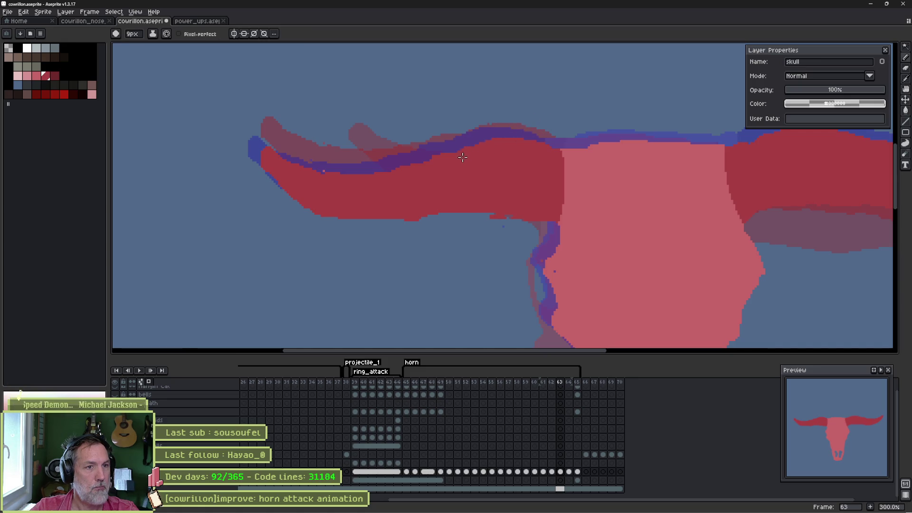
key("b")
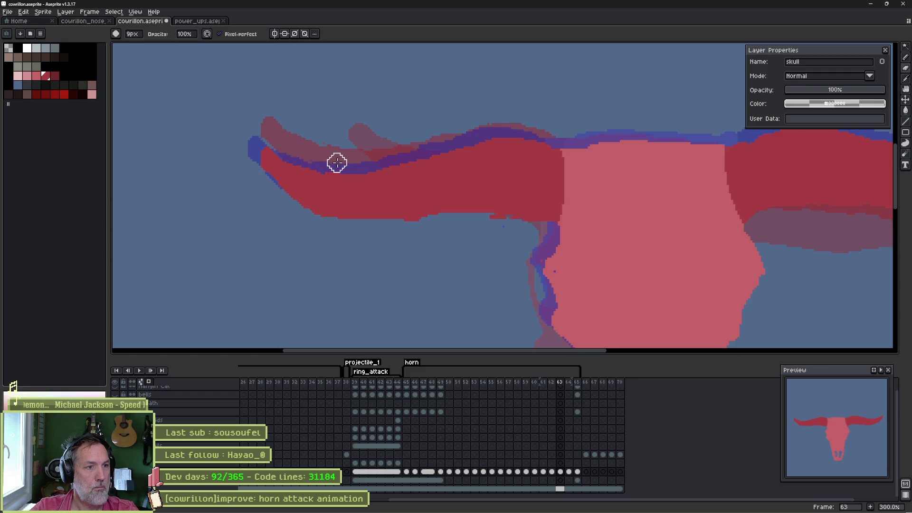
left_click_drag(279, 144, 344, 163)
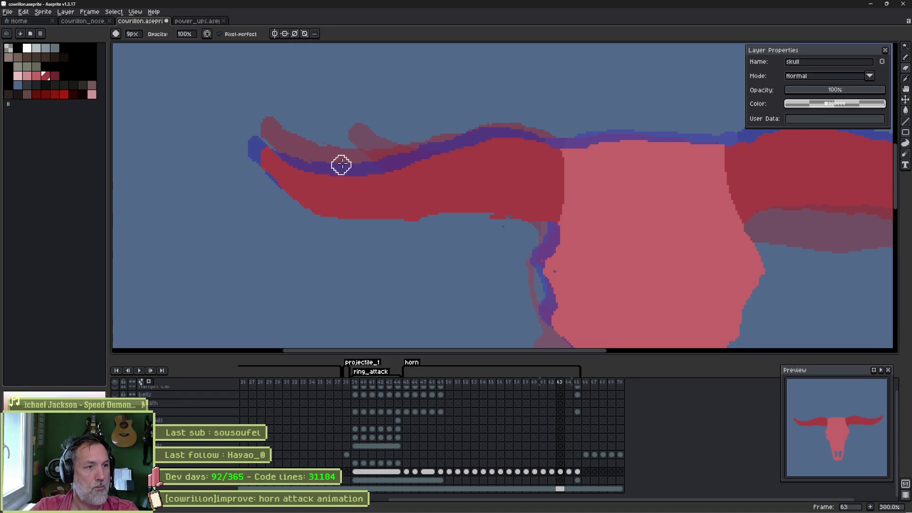
key("e")
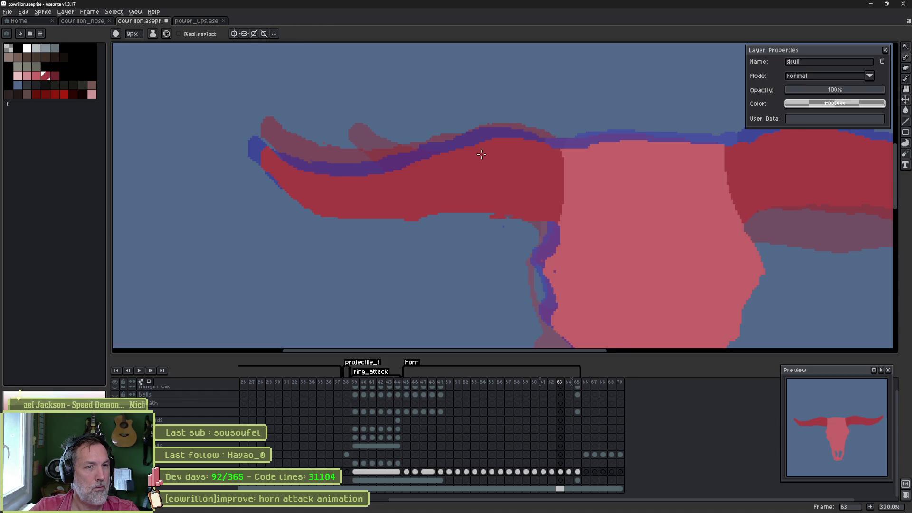
key("b")
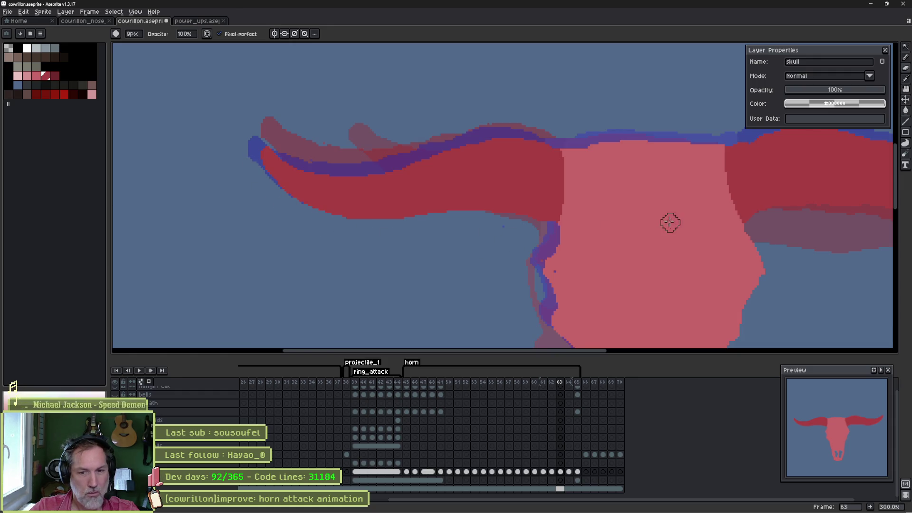
- Pan around frame 63 to inspect the right horn's tip and the skull's face
left_click_drag(670, 222, 374, 214)
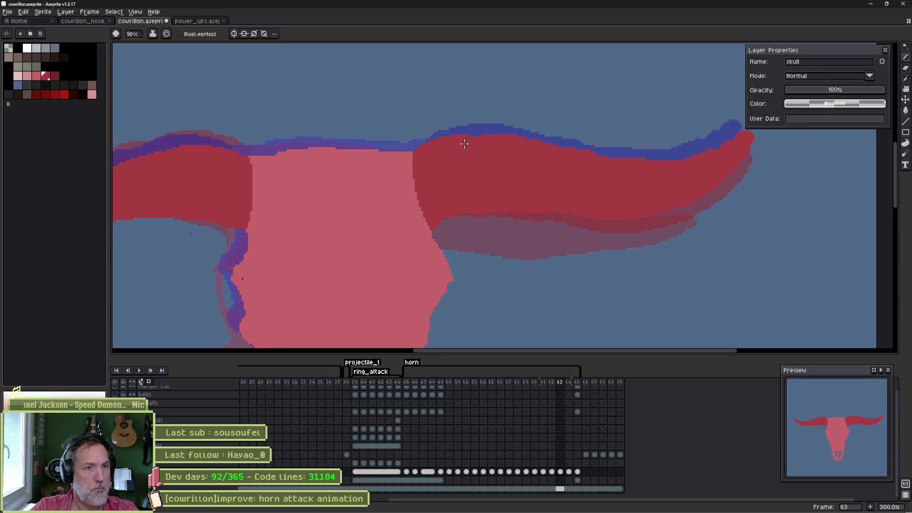
key("b")
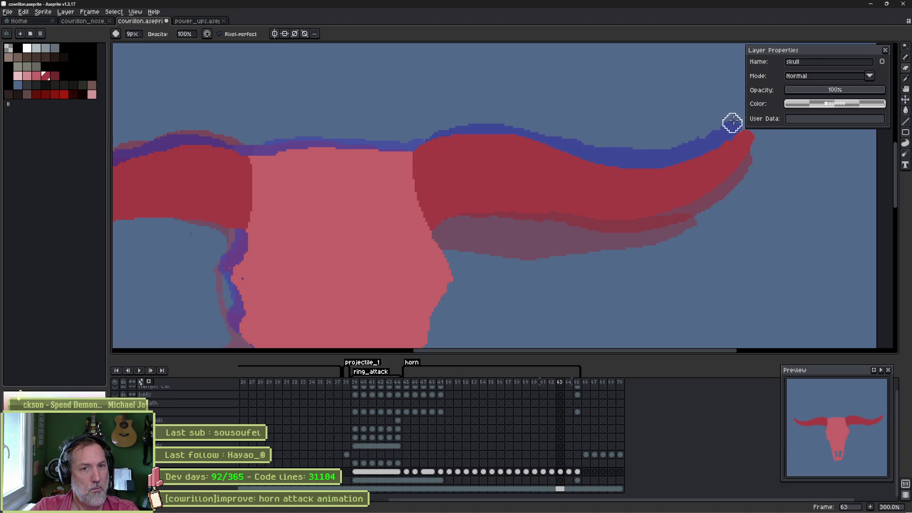
left_click_drag(766, 160, 707, 180)
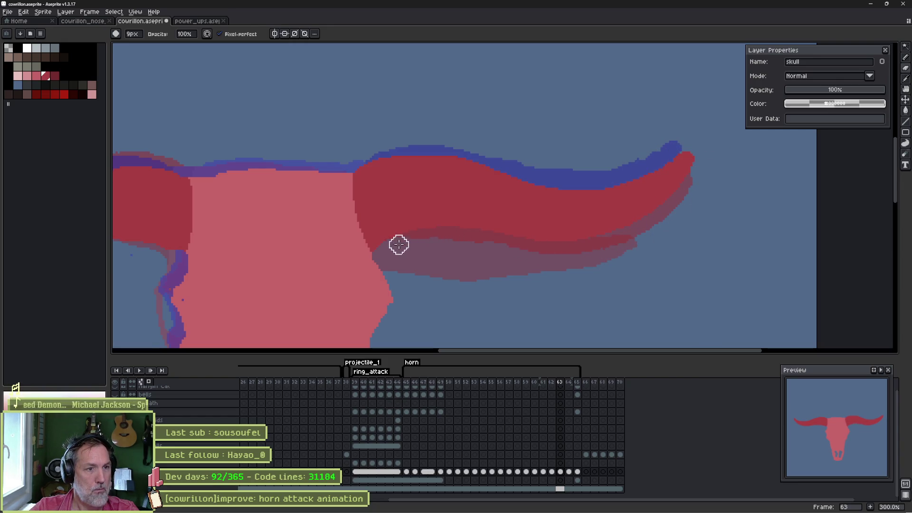
left_click_drag(404, 211, 577, 234)
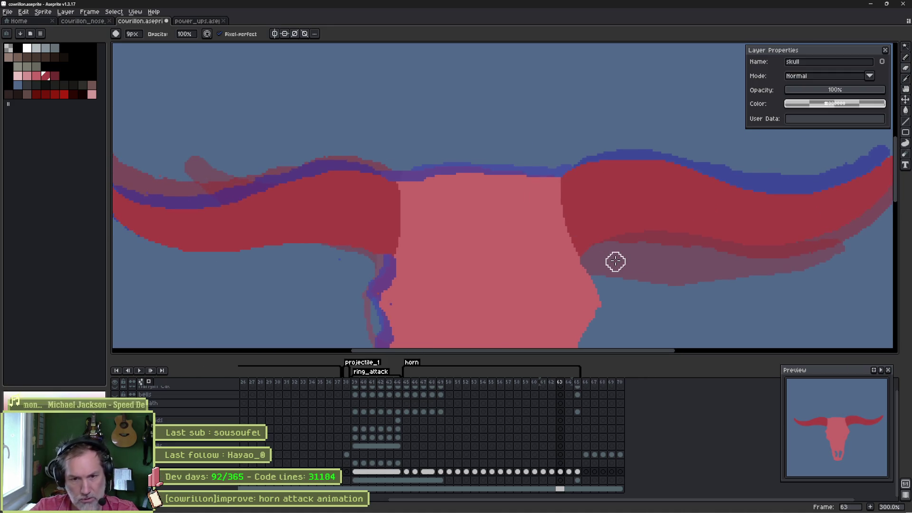
left_click_drag(435, 276, 520, 175)
key("i")
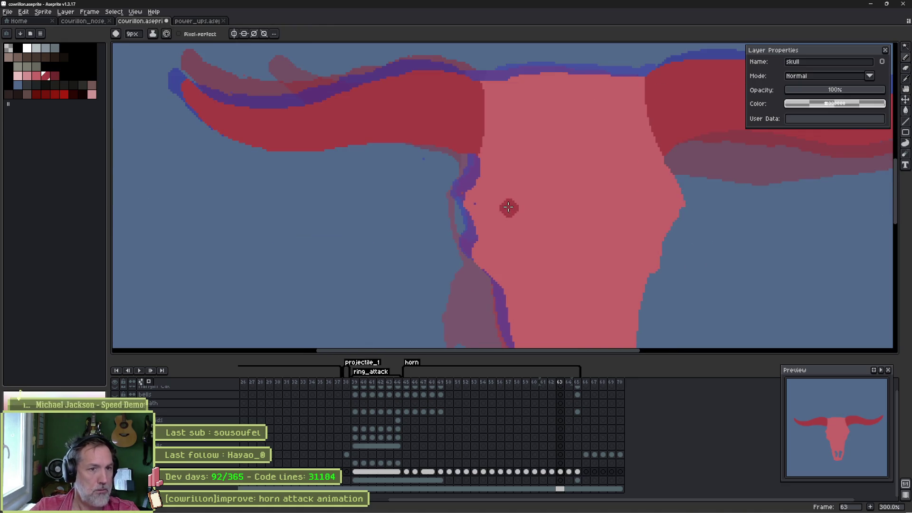
key("b")
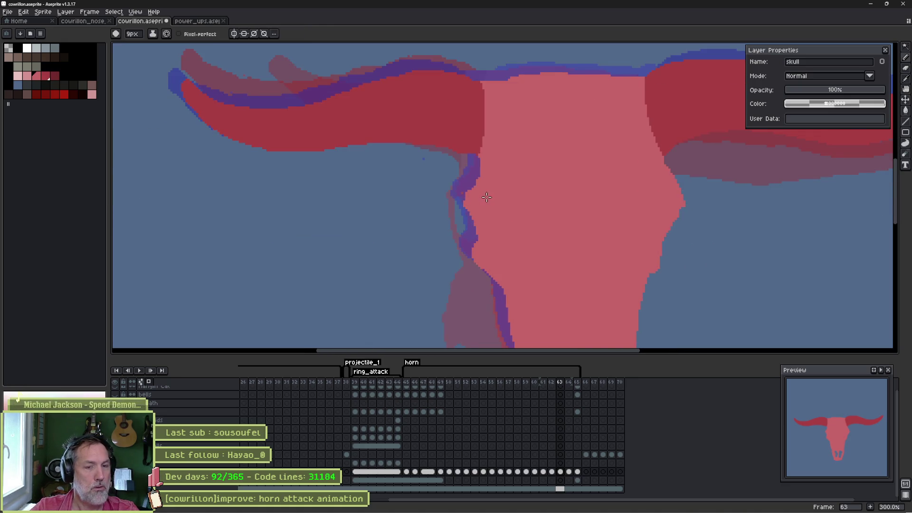
- Compare frame 63 with frames 62 and 64, zoom to 400%, and show the grid
key("comma")
key("period")
key("period")
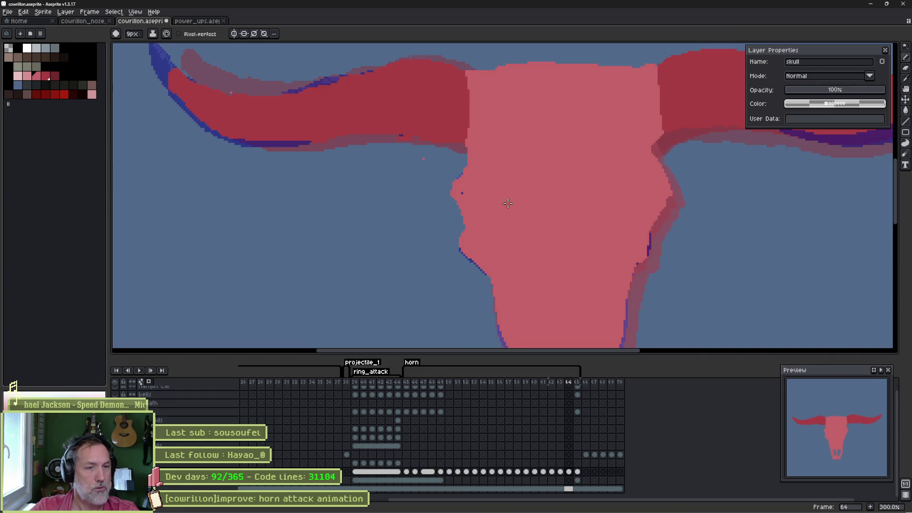
key("e")
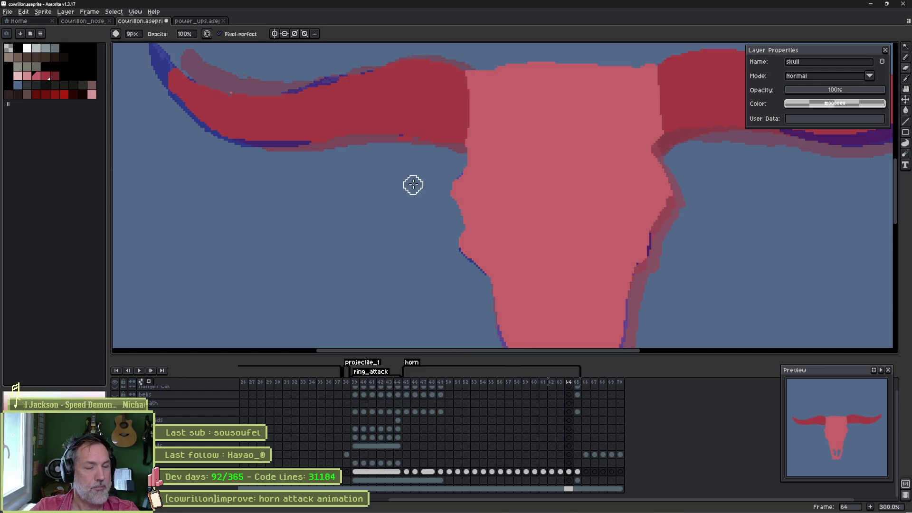
key("comma")
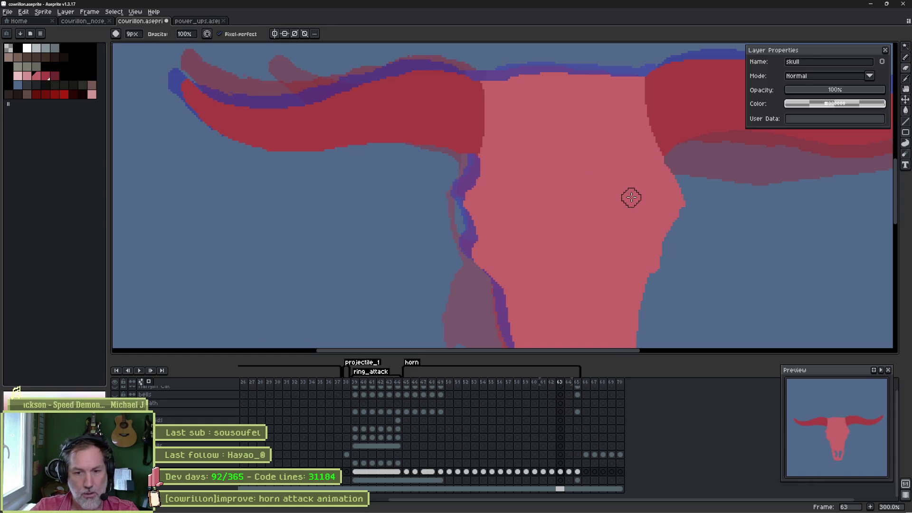
scroll(631, 197, "down", 3)
scroll(586, 157, "up", 3)
key("i")
key("b")
scroll(470, 180, "up", 1)
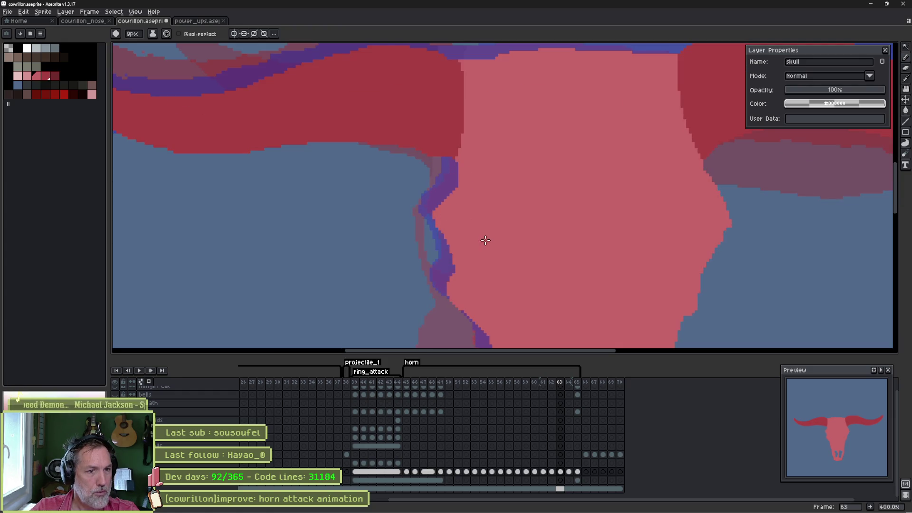
scroll(583, 247, "down", 1)
key("ctrl+apostrophe")
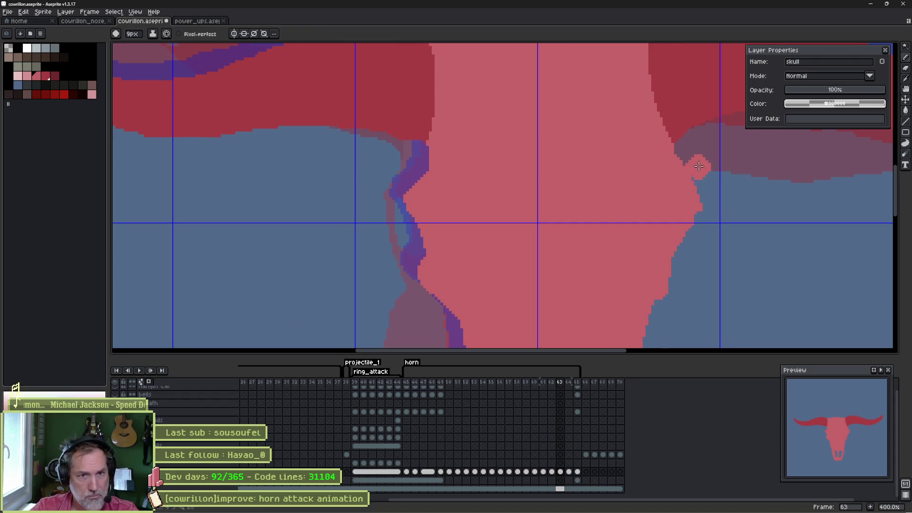
- Paint background blue over the skull's right-edge pixels and a purple outline down its left edge
mouse_move(696, 173)
left_mouse_down()
mouse_move(688, 155)
mouse_move(716, 190)
left_mouse_up()
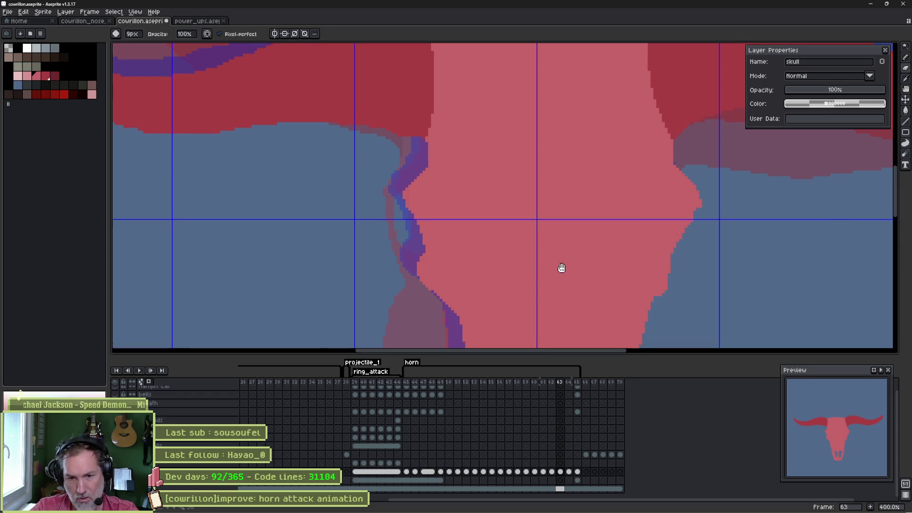
left_click_drag(566, 279, 531, 146)
left_click(623, 177)
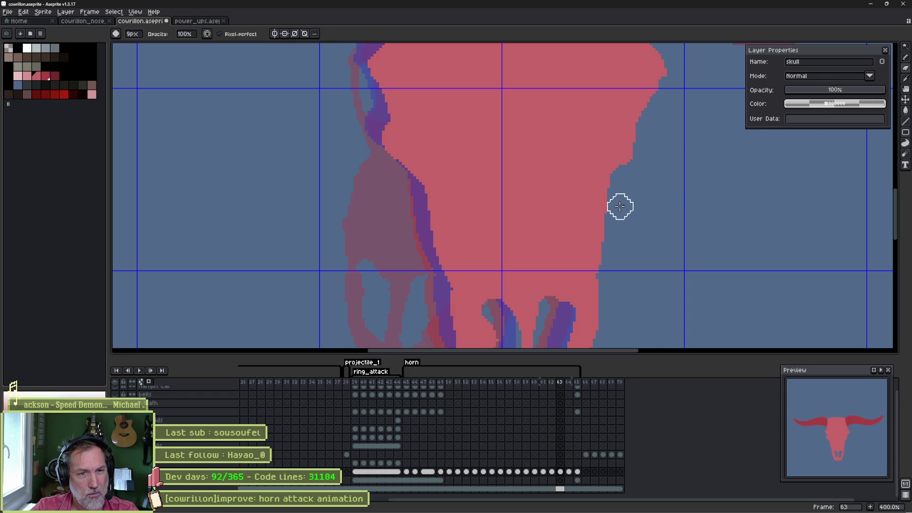
left_click_drag(403, 184, 429, 255)
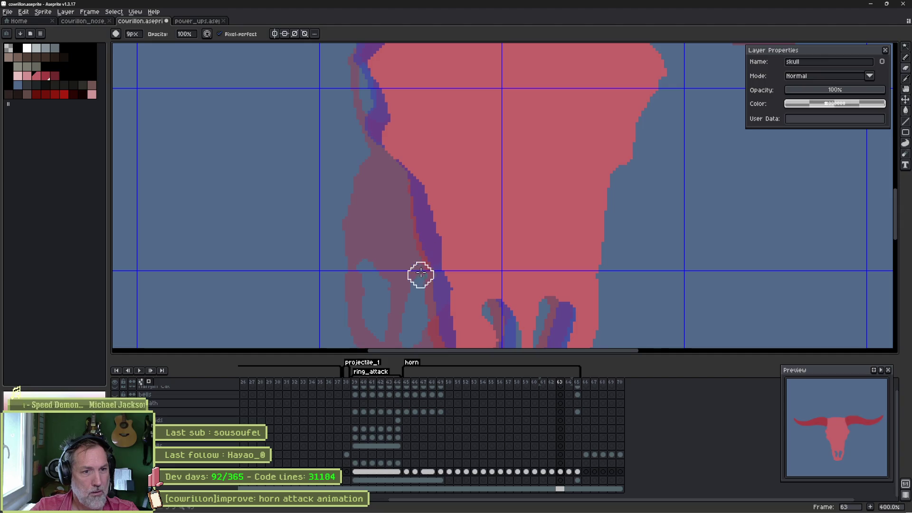
- Lasso the skull, nudge it slightly left, commit the new position and deselect
scroll(420, 277, "down", 1)
scroll(419, 238, "down", 2)
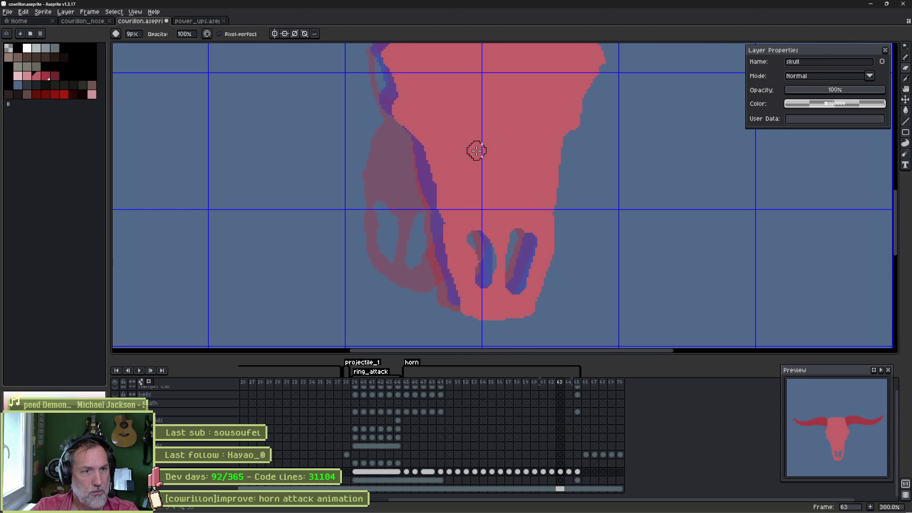
scroll(492, 220, "up", 1)
scroll(487, 202, "down", 1)
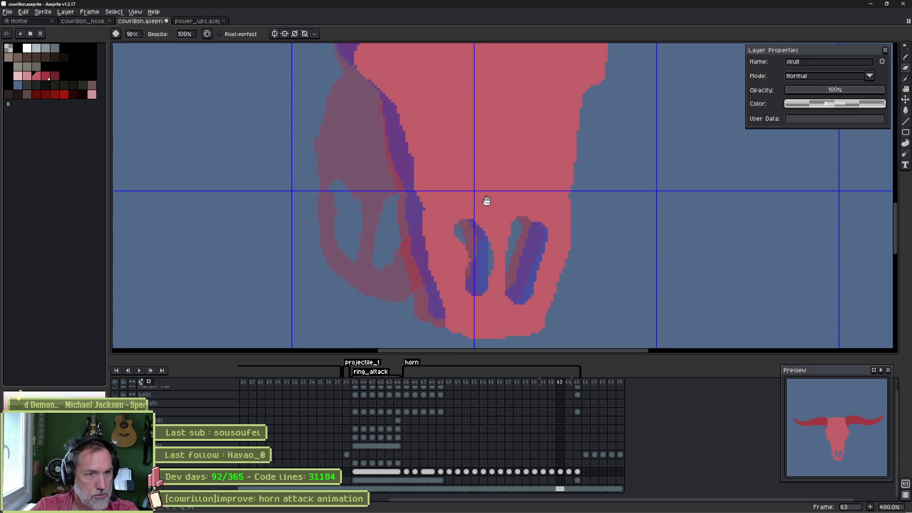
scroll(496, 218, "down", 2)
left_click_drag(496, 218, 499, 244)
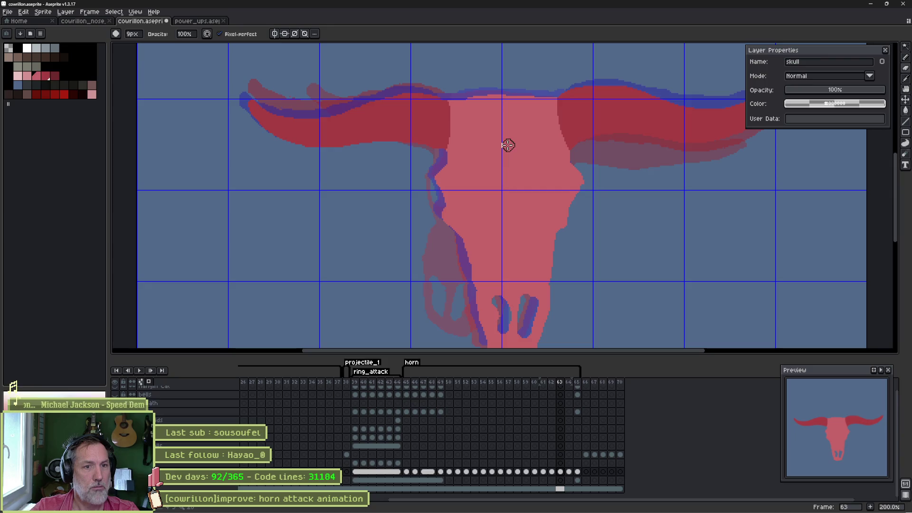
key("v")
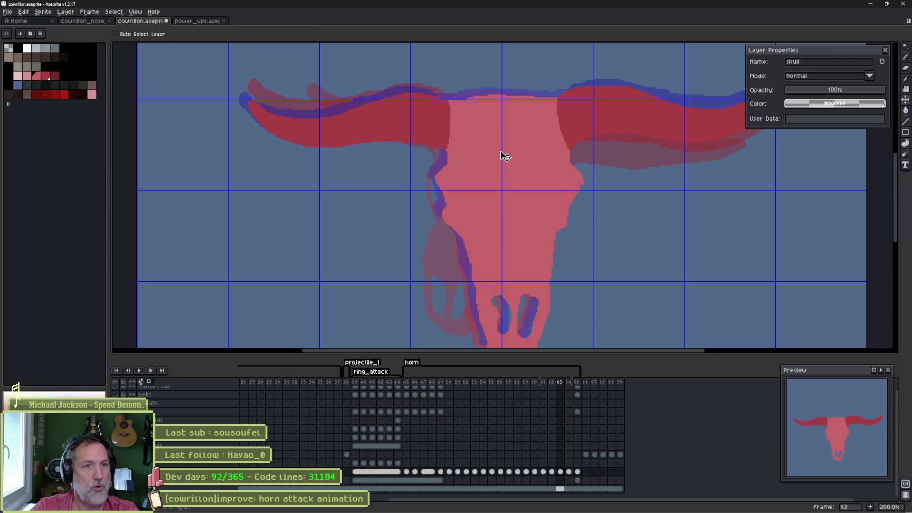
mouse_move(500, 187)
left_mouse_down()
mouse_move(470, 147)
mouse_move(479, 153)
left_mouse_up()
key("m")
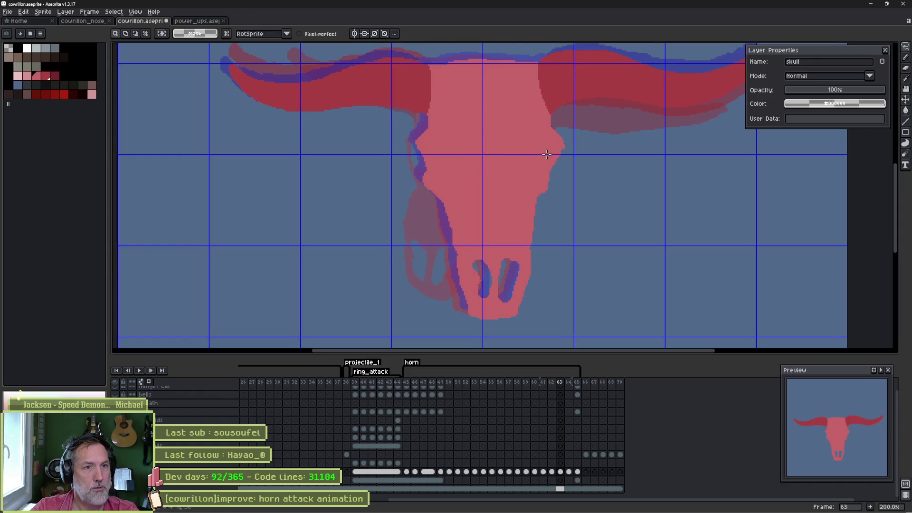
left_click_drag(509, 125, 500, 152)
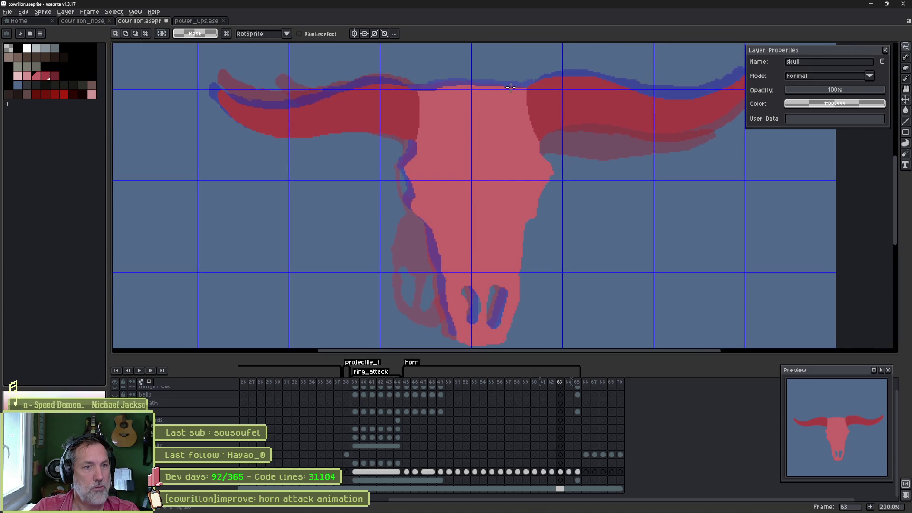
mouse_move(371, 136)
left_mouse_down()
mouse_move(546, 122)
mouse_move(590, 204)
mouse_move(582, 338)
mouse_move(354, 238)
left_mouse_up()
left_click_drag(505, 171, 501, 175)
key("Return")
key("ctrl+d")
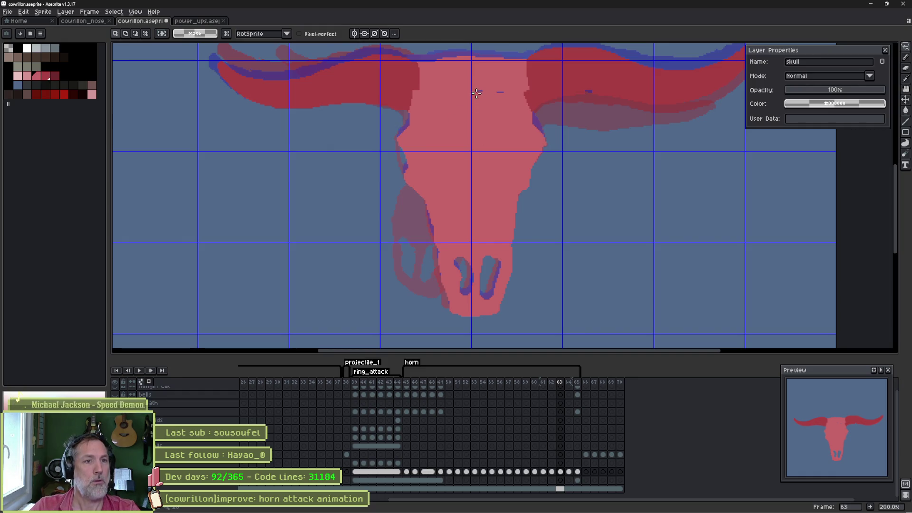
- Cover the stray blue dash with skull pink and select the left horn shape
key("b")
left_click(499, 91)
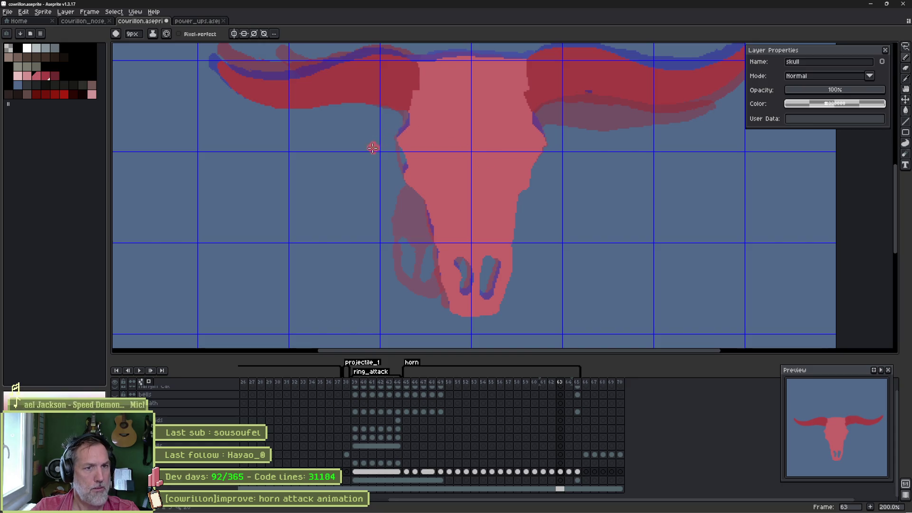
key("b")
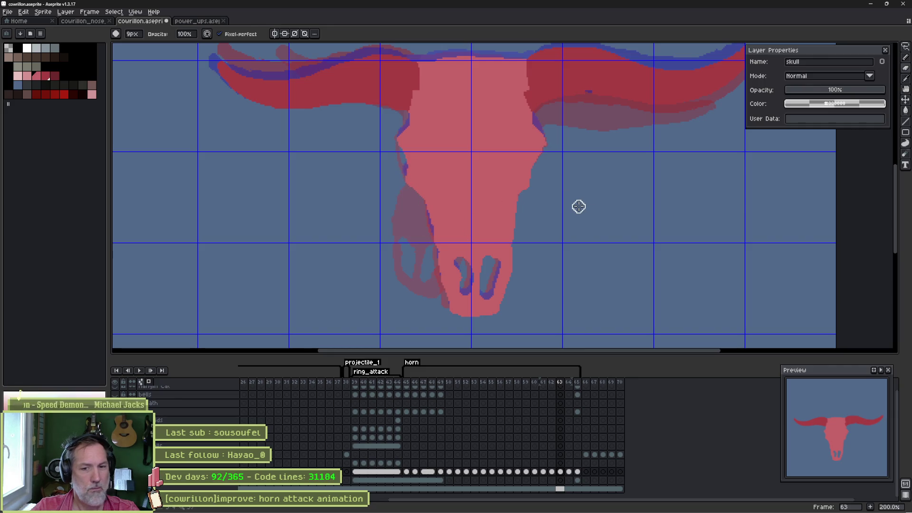
mouse_move(537, 146)
left_mouse_down()
mouse_move(499, 147)
mouse_move(473, 212)
mouse_move(566, 250)
left_mouse_up()
left_click(407, 209, "ctrl")
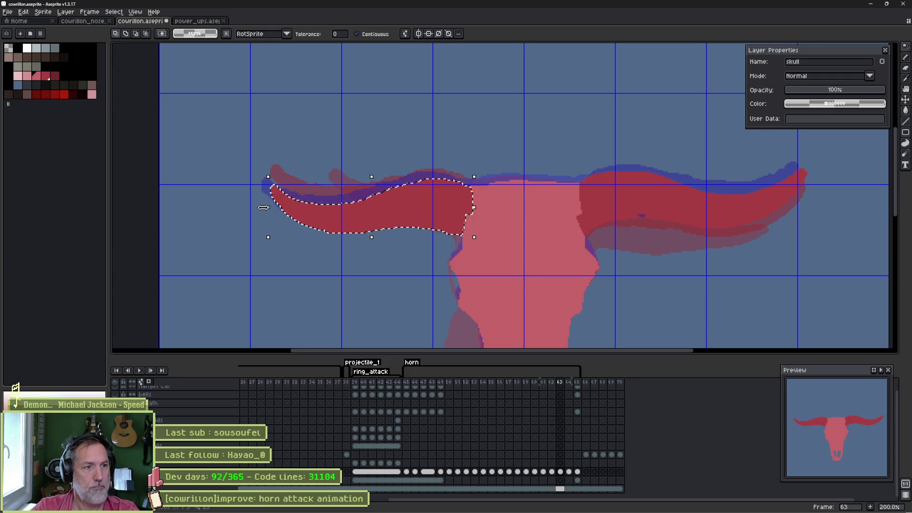
- Transform the left horn to stretch it further outward and raise it slightly
key("ctrl+t")
left_click_drag(257, 213, 244, 207)
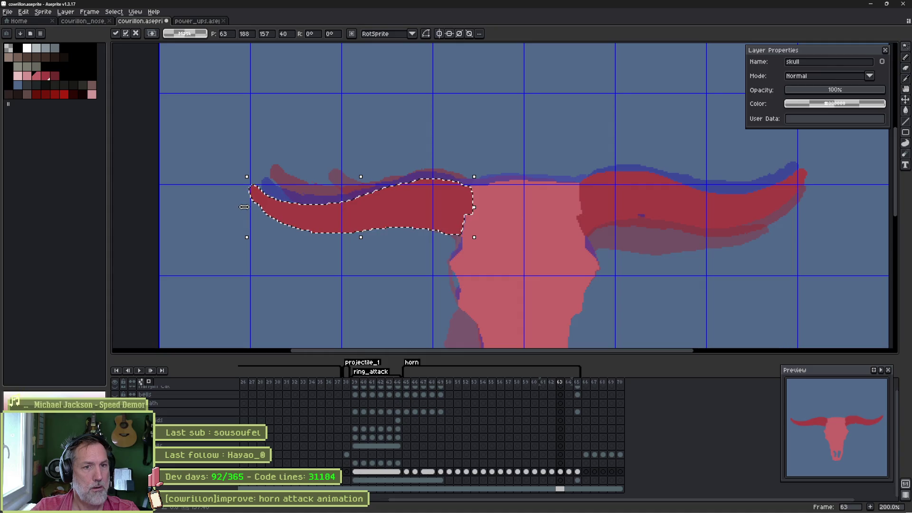
left_click_drag(401, 209, 400, 208)
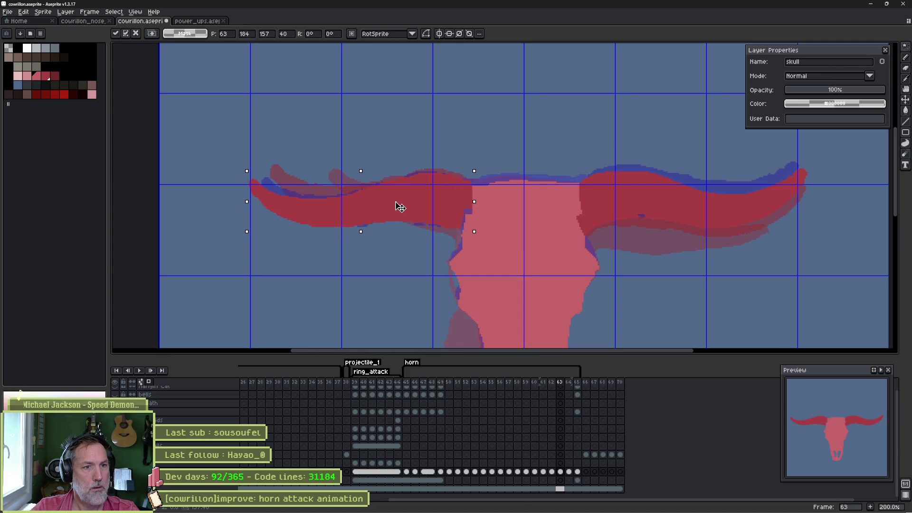
key("Return")
- Extend the horn's red where it meets the skull, then pick up the skull pink
key("b")
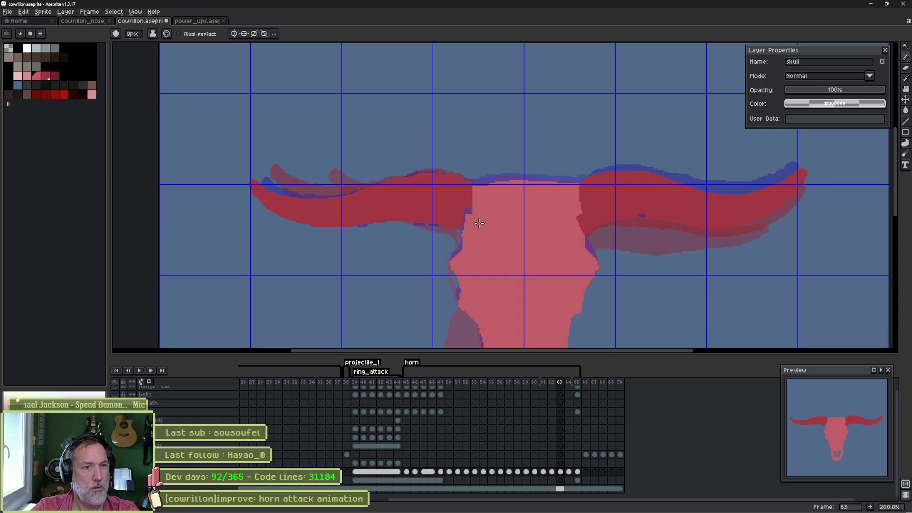
left_click(455, 195, "alt")
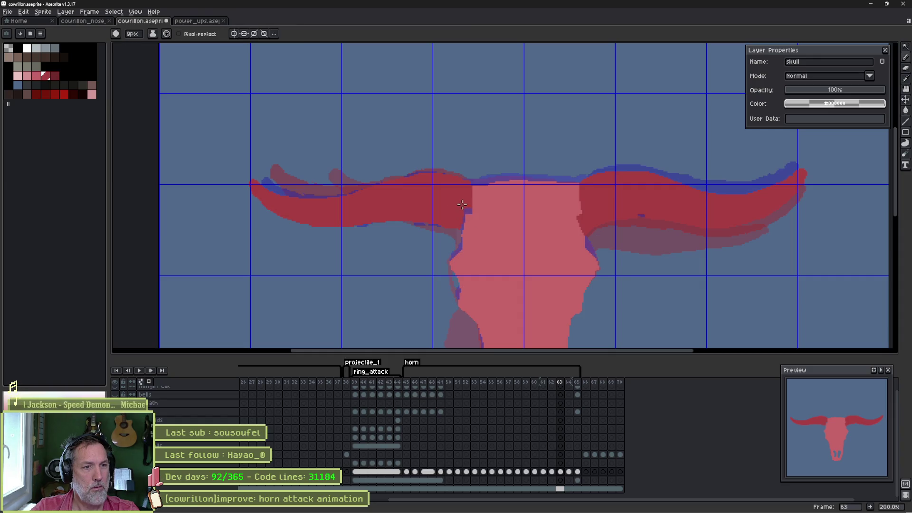
left_click_drag(467, 211, 468, 197)
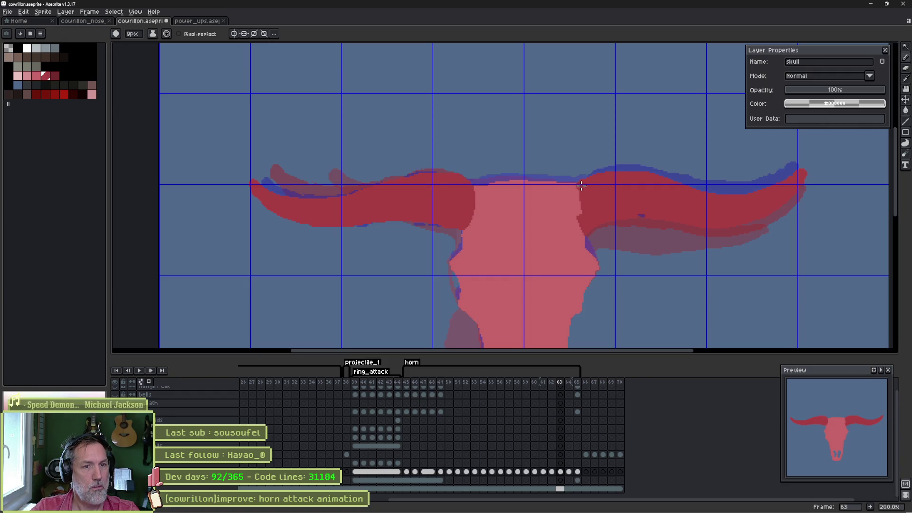
left_click(553, 201, "alt")
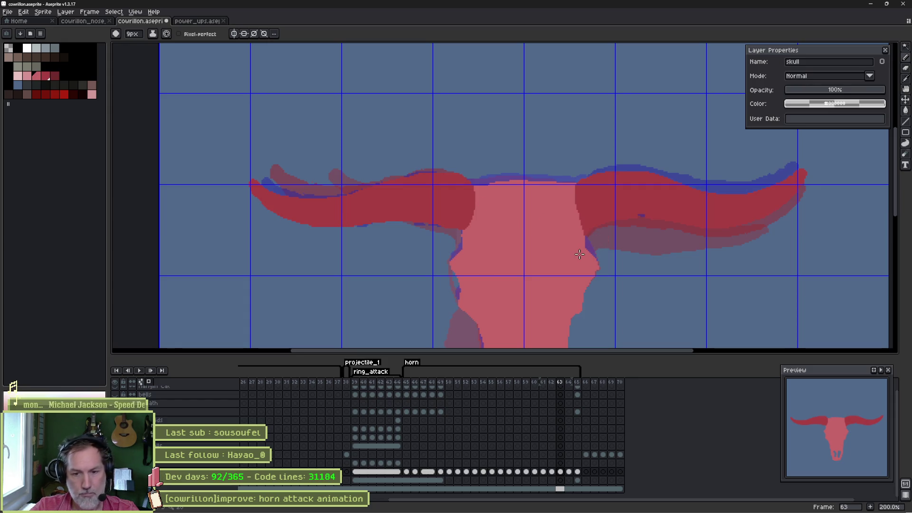
key("b")
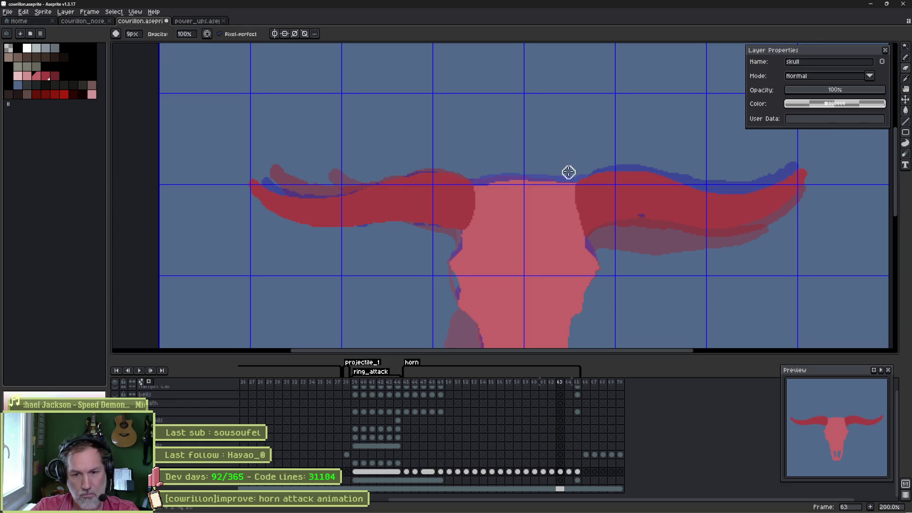
scroll(546, 220, "up", 2)
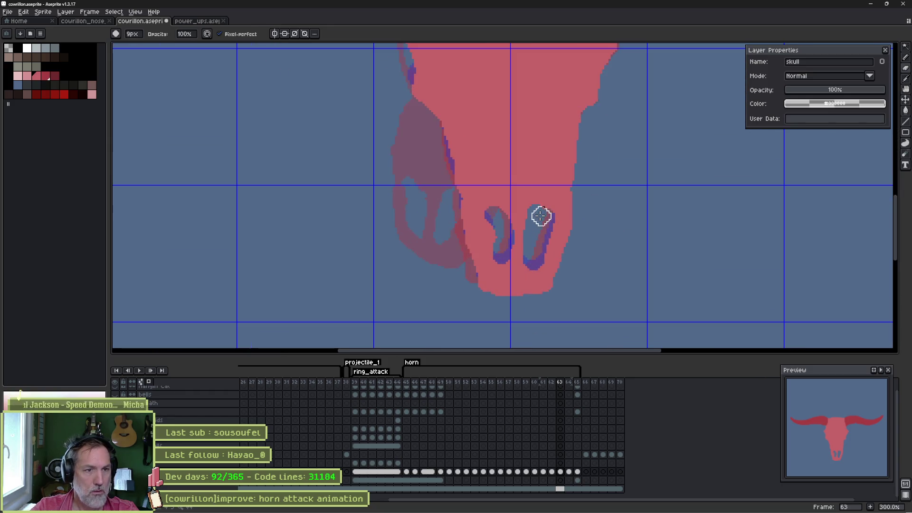
- On frame 45, lasso the ringed skull's snout and copy it
right_click(549, 220, "ctrl")
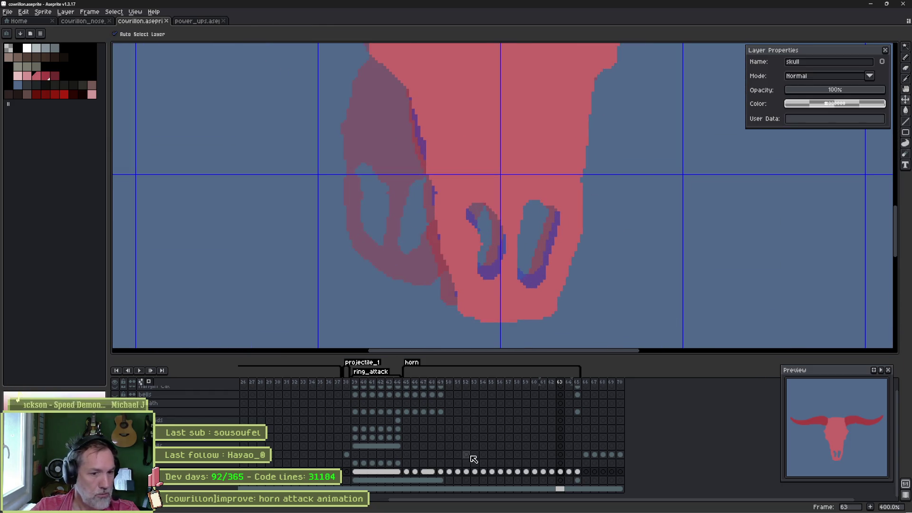
left_click(407, 472)
key("b")
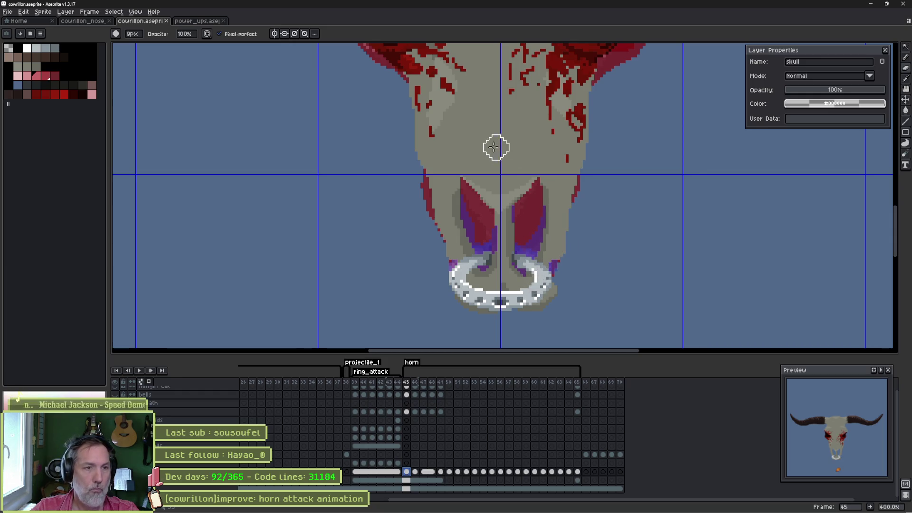
key("q")
mouse_move(457, 157)
left_mouse_down()
mouse_move(545, 153)
mouse_move(578, 270)
mouse_move(470, 295)
mouse_move(444, 155)
left_mouse_up()
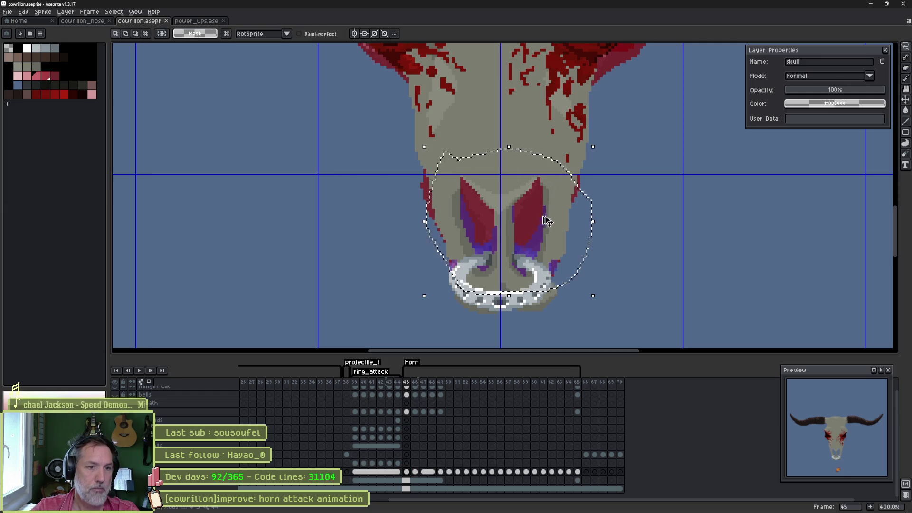
key("ctrl+d")
- Return to frame 63 and flip through frames 61–64 to compare horn poses
left_click_drag(543, 472, 562, 476)
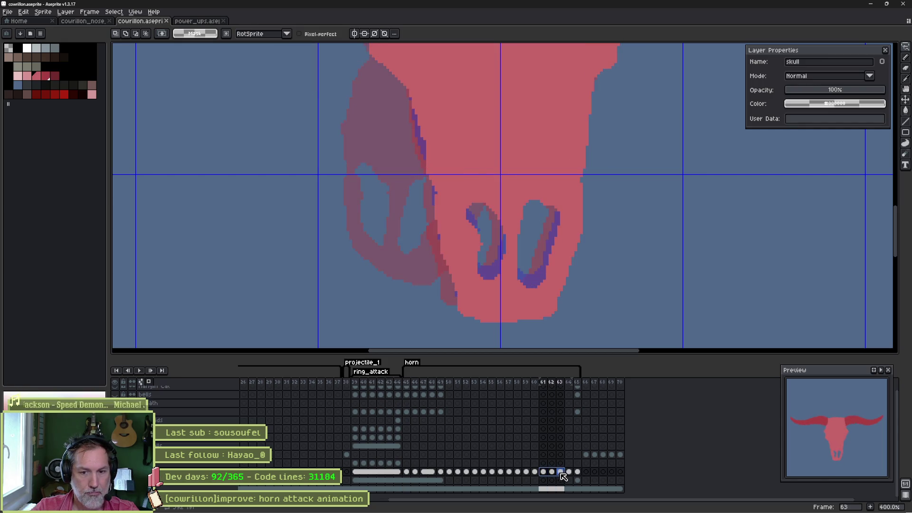
key("Left")
key("Right")
key("Left")
key("Right")
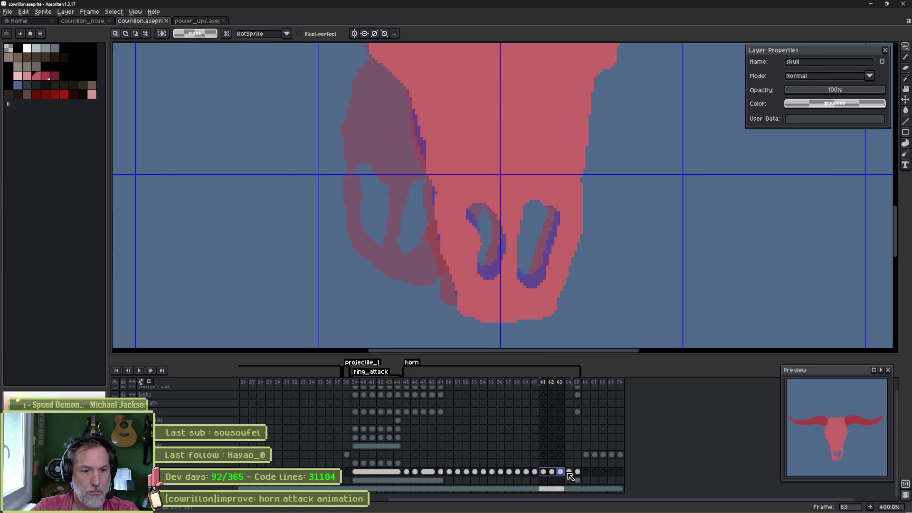
left_click(572, 473)
left_click_drag(575, 477, 554, 478)
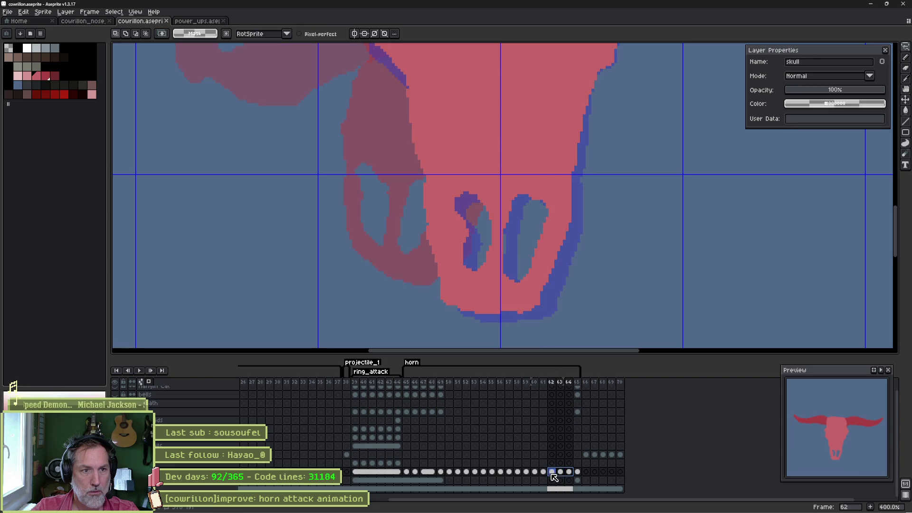
- Select frames 61–63, compare them again, and paste the snout onto frame 63
scroll(475, 223, "down", 1)
left_click_drag(487, 157, 491, 316)
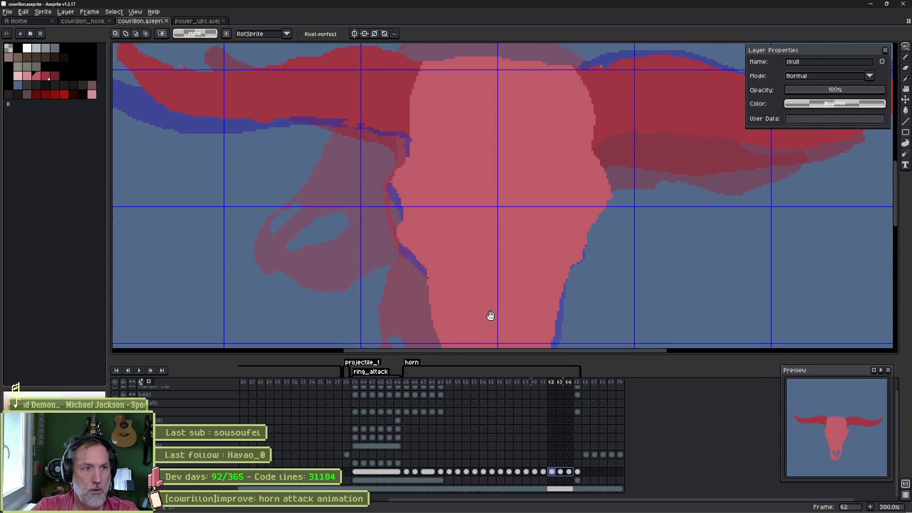
scroll(492, 316, "down", 1)
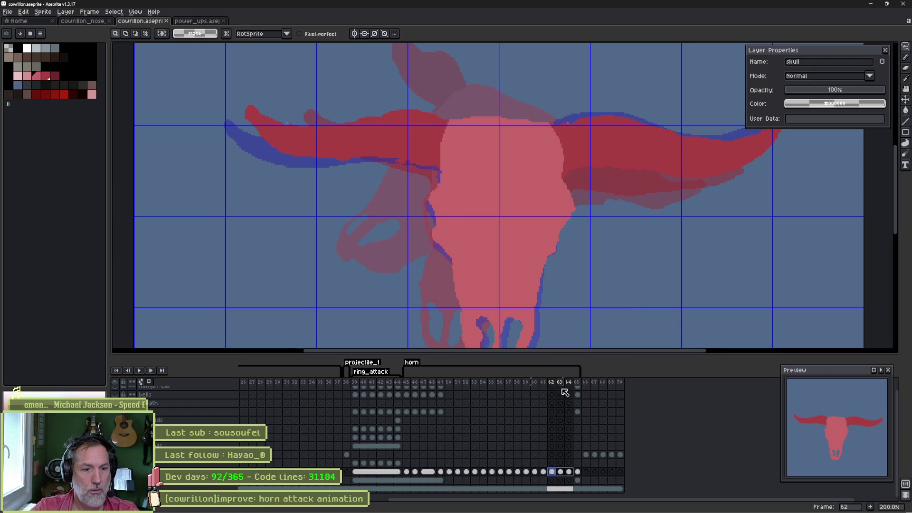
left_click(544, 472)
left_click_drag(545, 475, 564, 477)
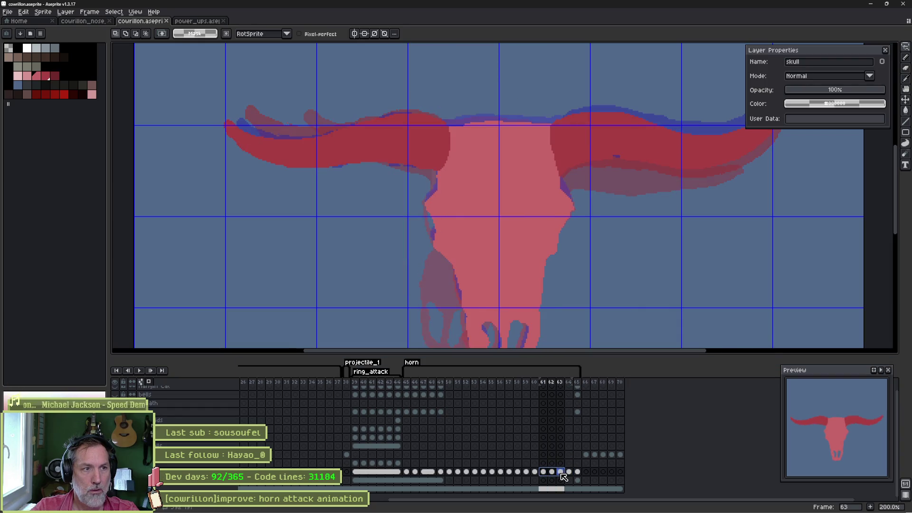
key("Left")
key("Right")
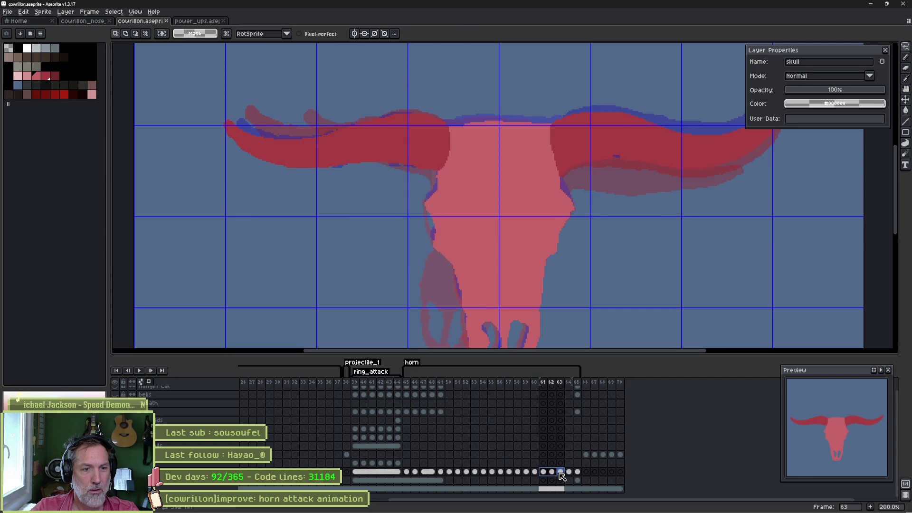
scroll(541, 233, "down", 3)
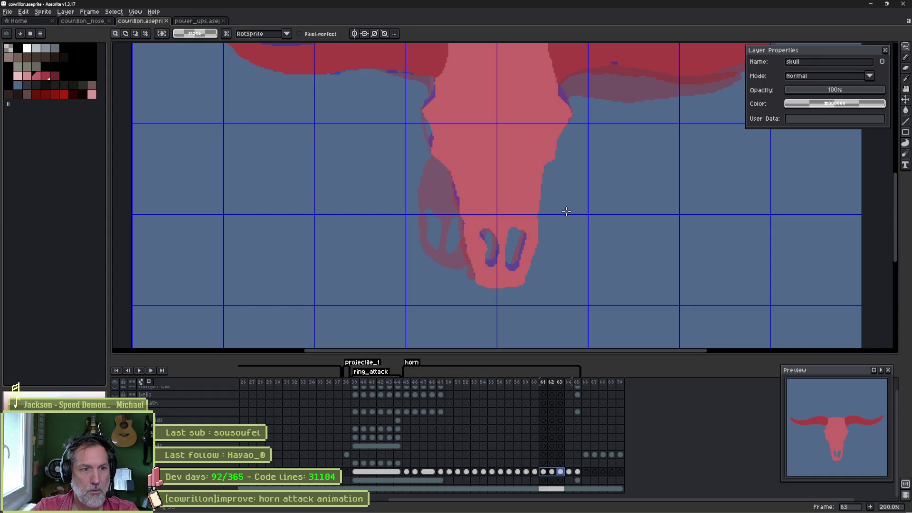
key("ctrl+v")
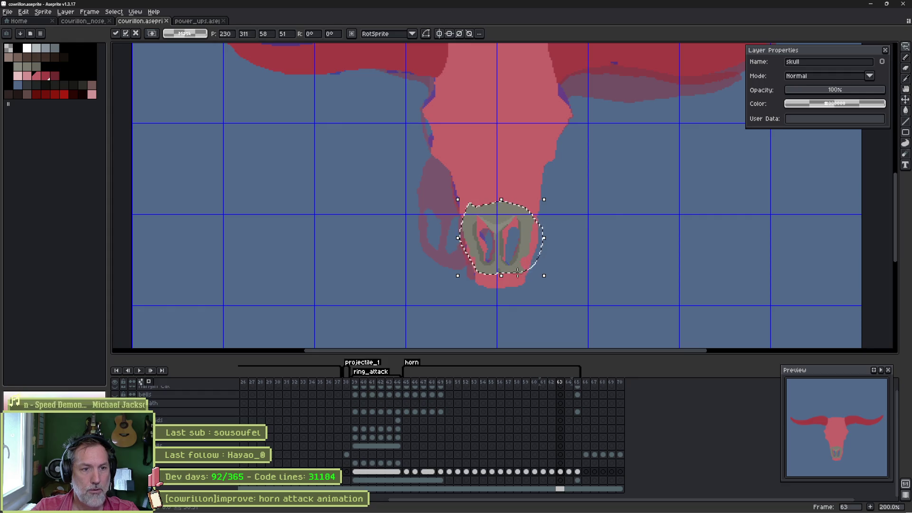
- Move the pasted snout down onto the nose and place it
left_click_drag(514, 266, 514, 280)
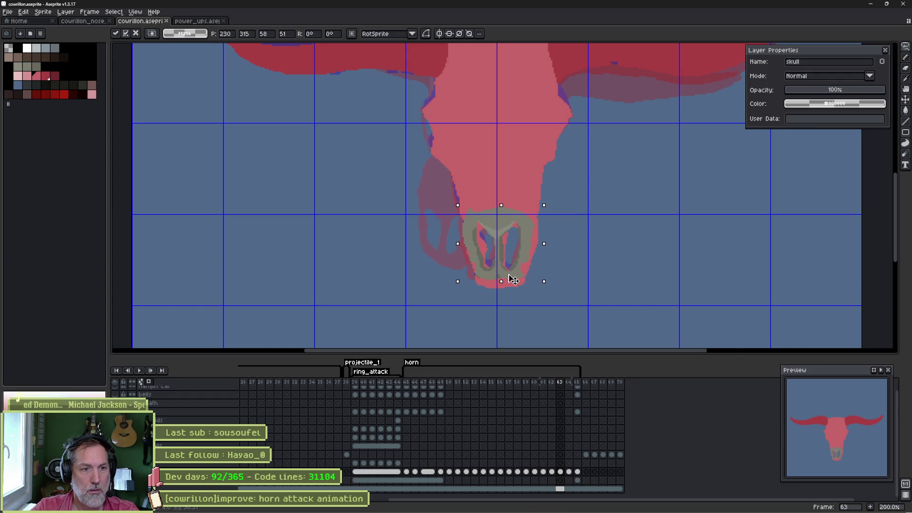
key("Return")
scroll(506, 236, "up", 2)
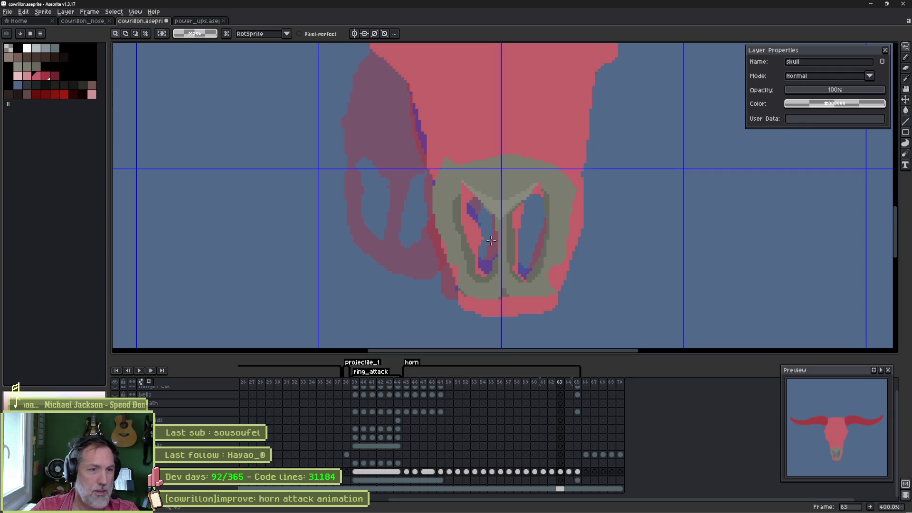
scroll(492, 242, "up", 3)
- Delete the pink inside both eye sockets using a magic wand selection
key("w")
left_click(449, 217)
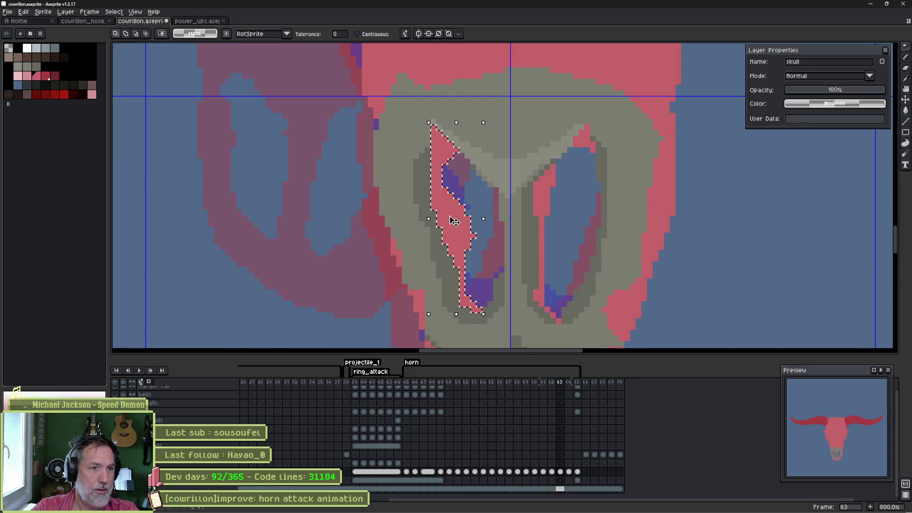
left_click(544, 199, "shift")
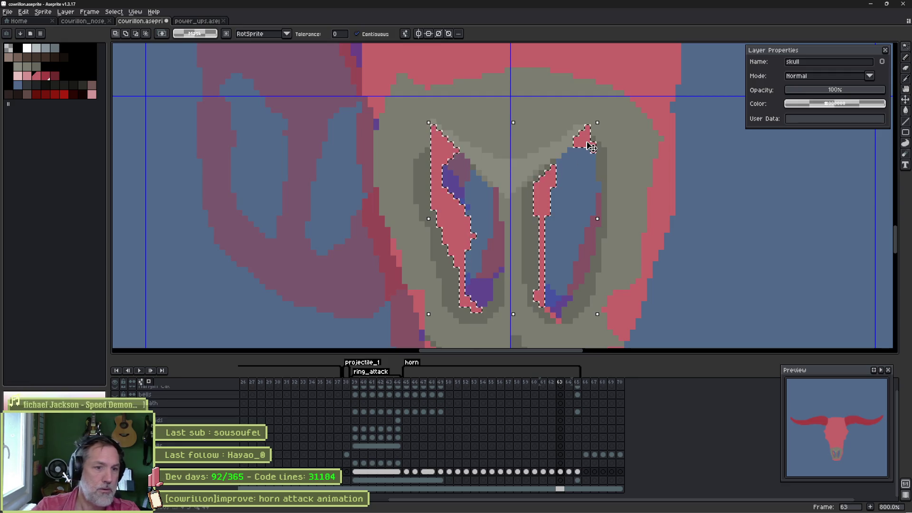
key("Delete")
key("ctrl+d")
- Fill the grey snout and leftover grey between the sockets with pink, then turn off onion skin
scroll(587, 141, "down", 1)
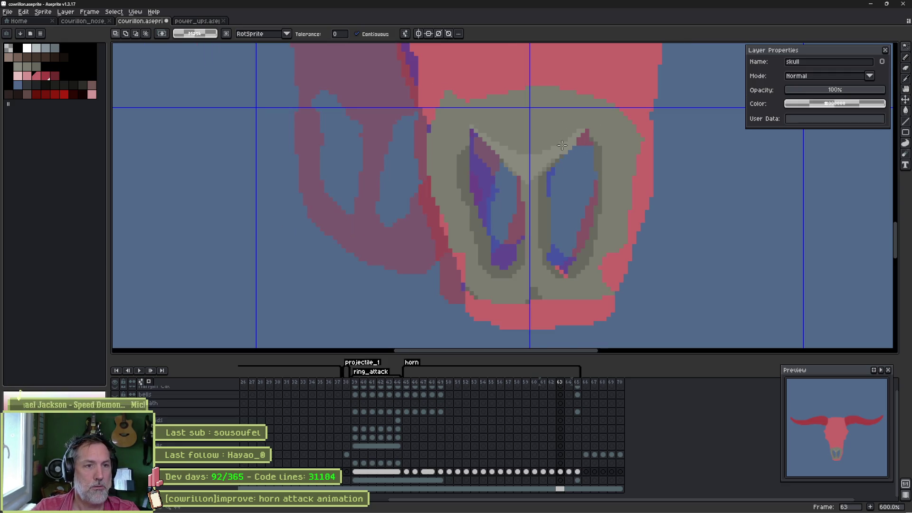
left_click(506, 118)
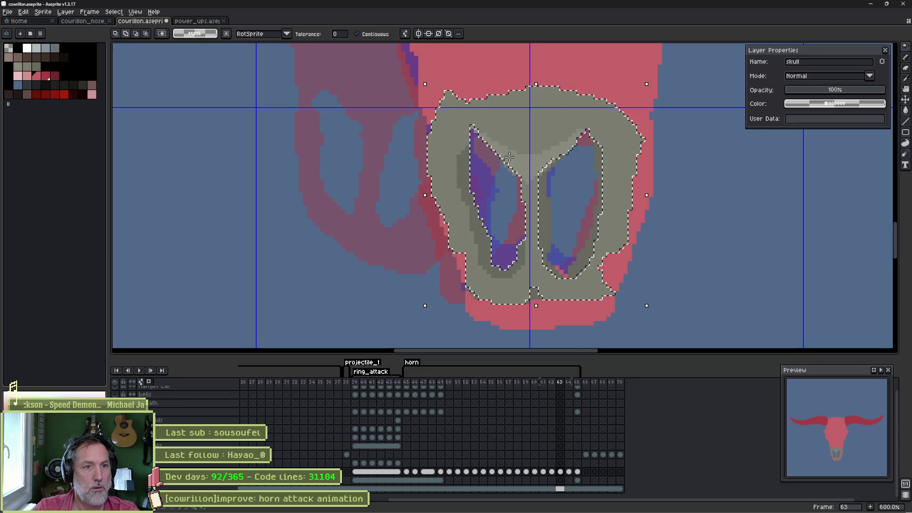
key("g")
left_click(516, 125)
left_click(523, 157)
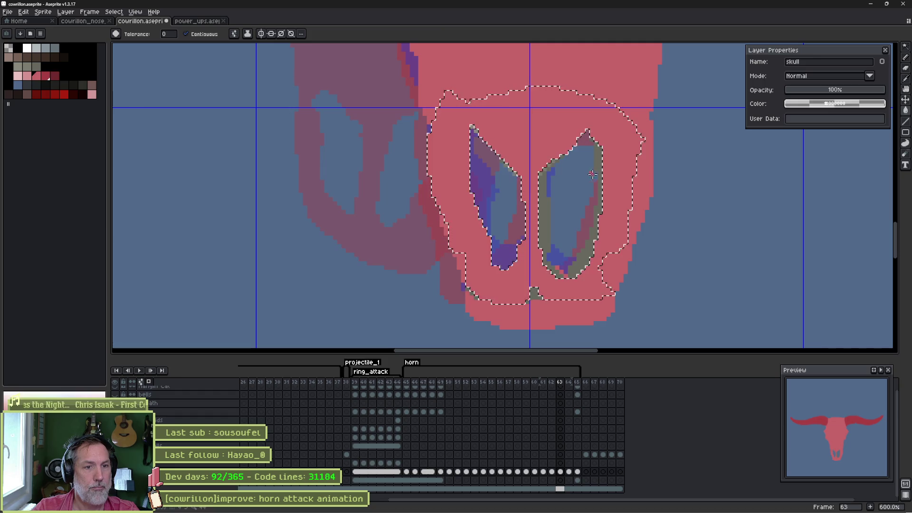
key("ctrl+d")
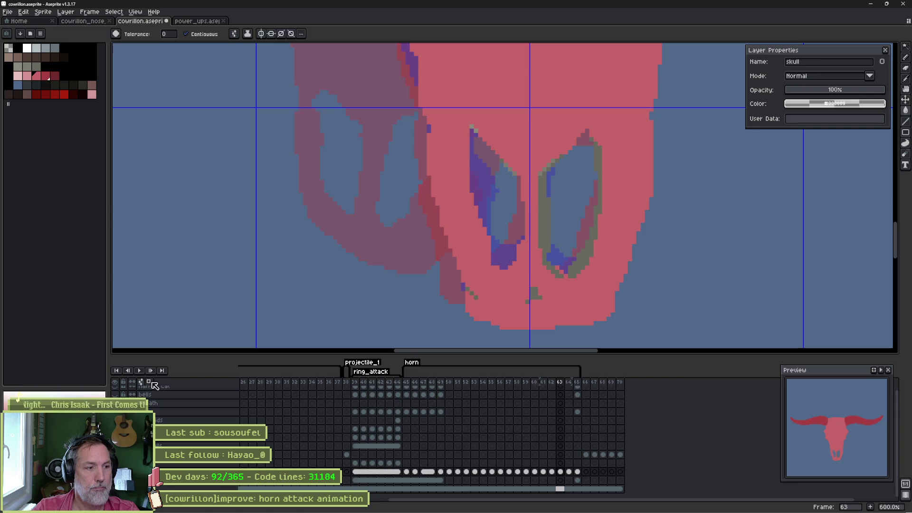
left_click(152, 383)
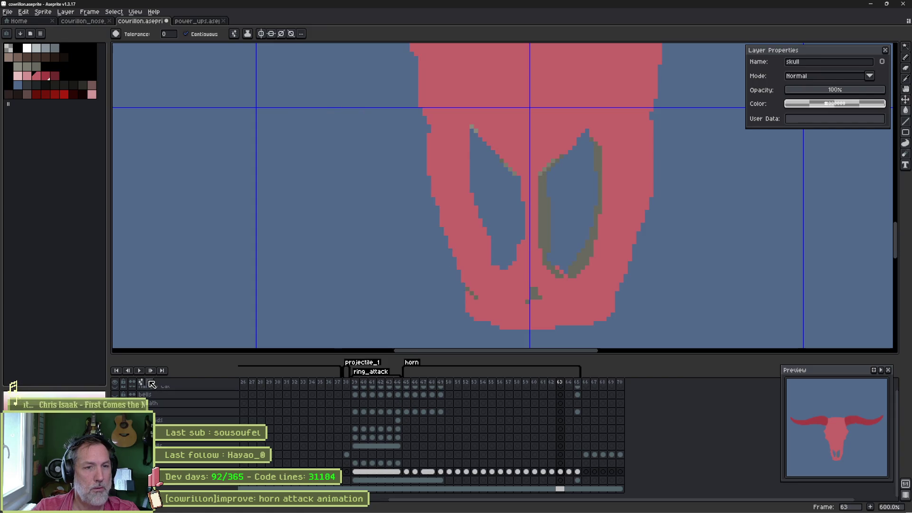
key("b")
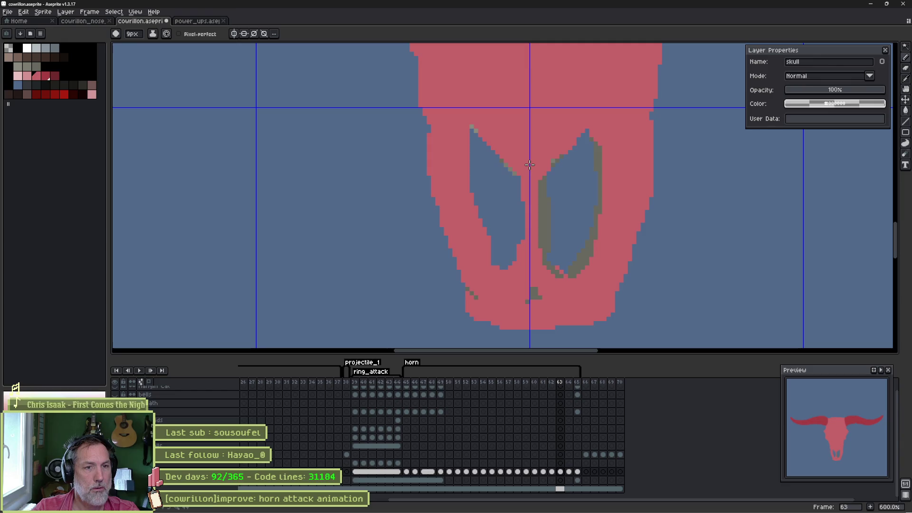
- Paint over the right socket's grey-green edge, then delete stray pixels with non-contiguous magic wand
key("minus")
key("minus")
key("minus")
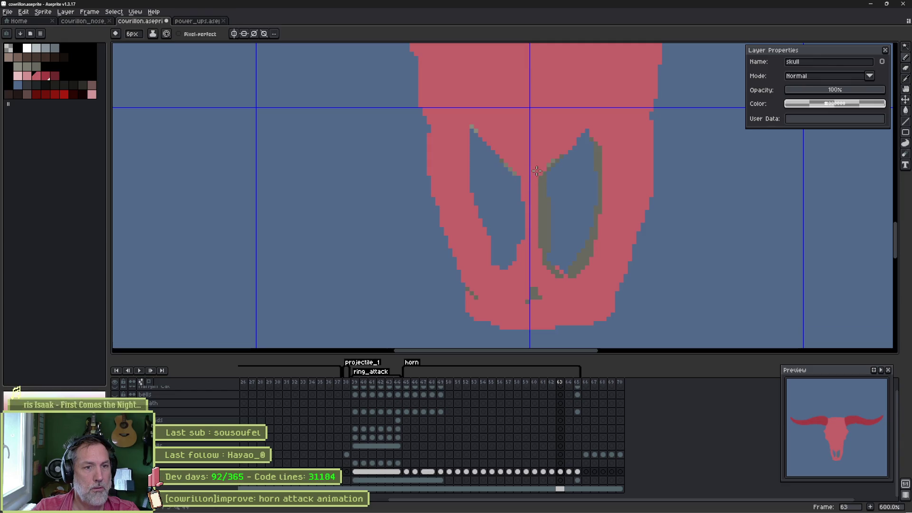
left_click_drag(537, 207, 537, 271)
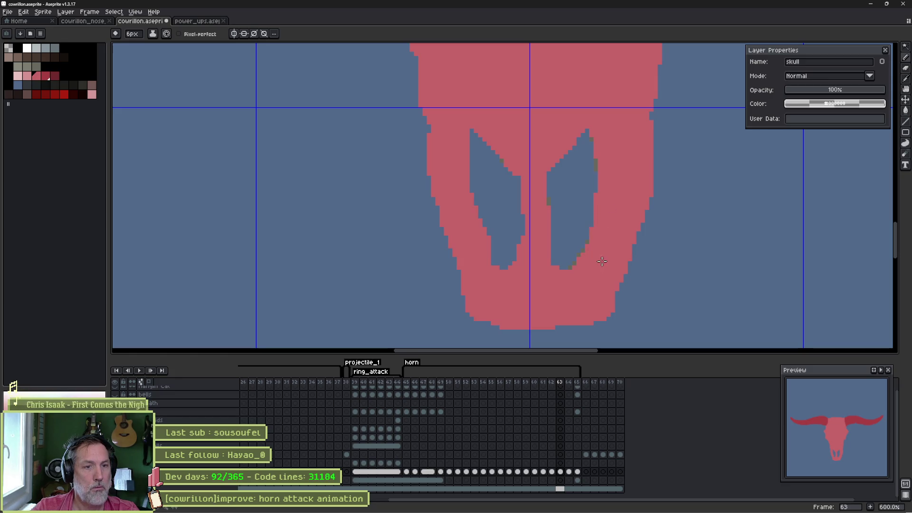
key("w")
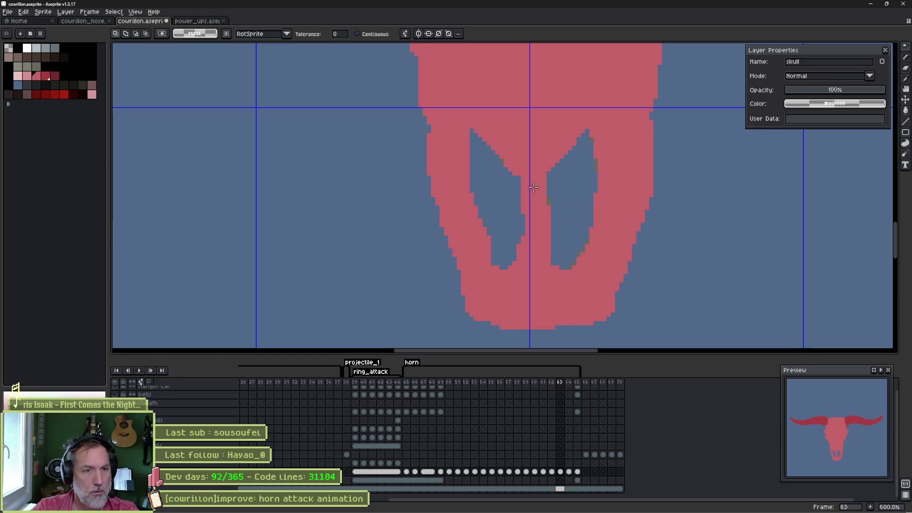
left_click(357, 34)
left_click(549, 201)
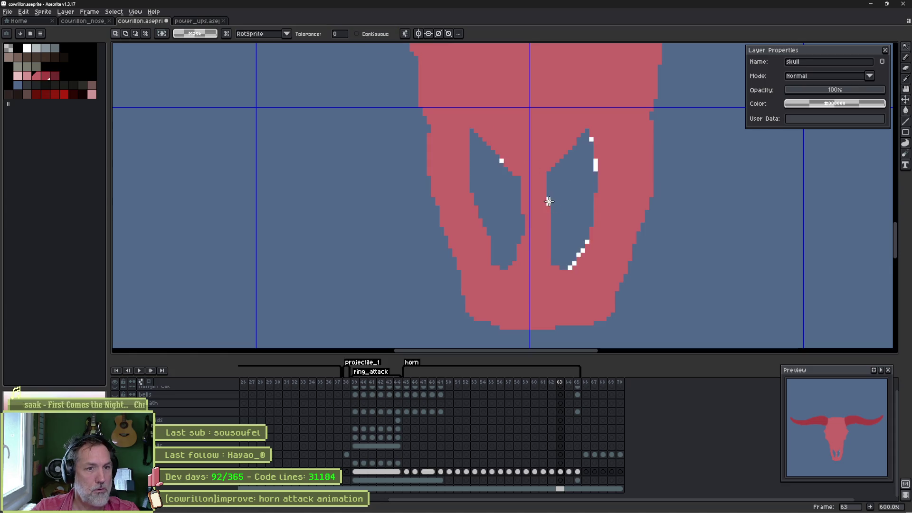
key("Delete")
key("ctrl+d")
- Fill the blue notch in the right horn's lower edge with the pencil
scroll(534, 202, "down", 1)
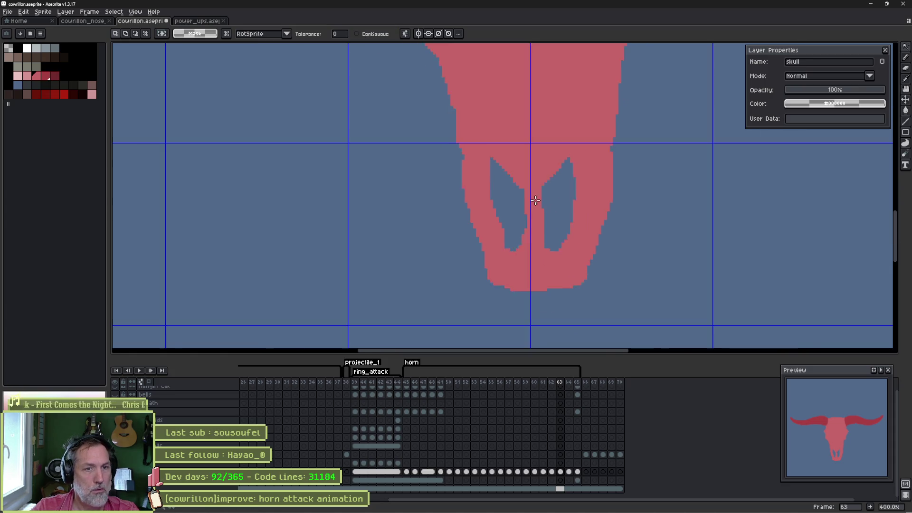
scroll(534, 201, "down", 3)
left_click_drag(569, 155, 534, 186)
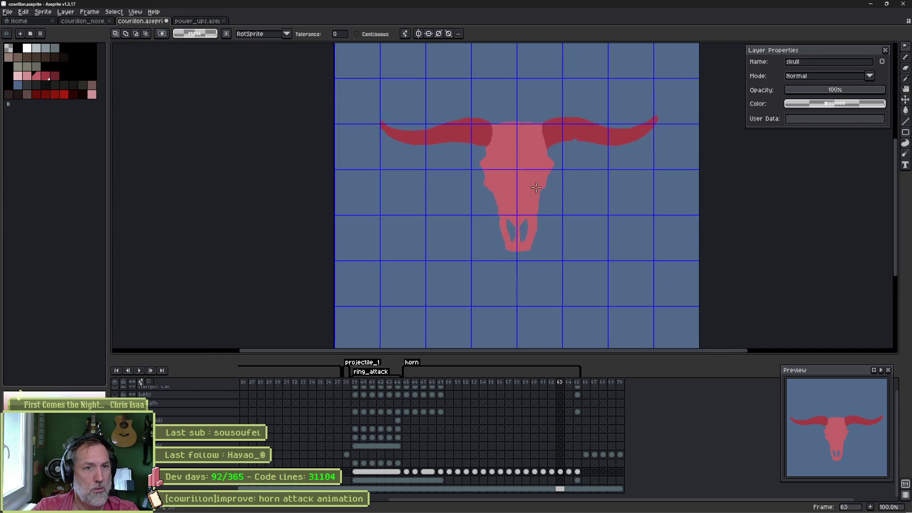
scroll(535, 187, "up", 2)
left_click_drag(592, 132, 550, 214)
key("b")
scroll(542, 221, "up", 1)
scroll(539, 224, "up", 1)
left_click(519, 236)
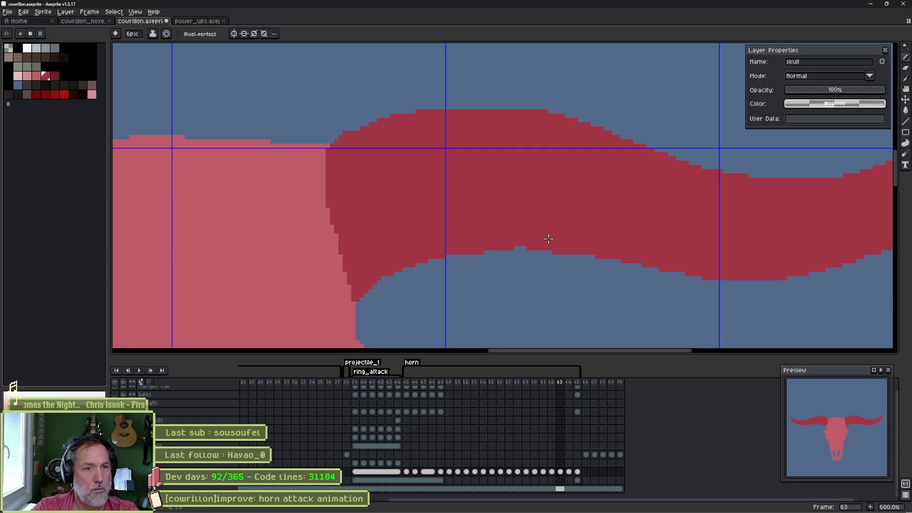
scroll(493, 235, "down", 2)
left_click_drag(362, 244, 542, 210)
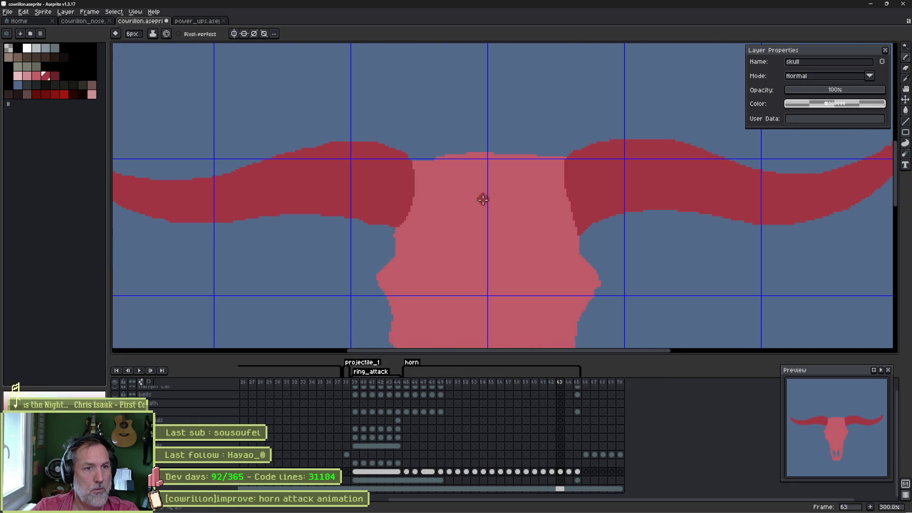
- Extend dark red along the right horn's inner edge
scroll(415, 201, "down", 1)
left_click_drag(416, 201, 475, 217)
scroll(570, 230, "up", 2)
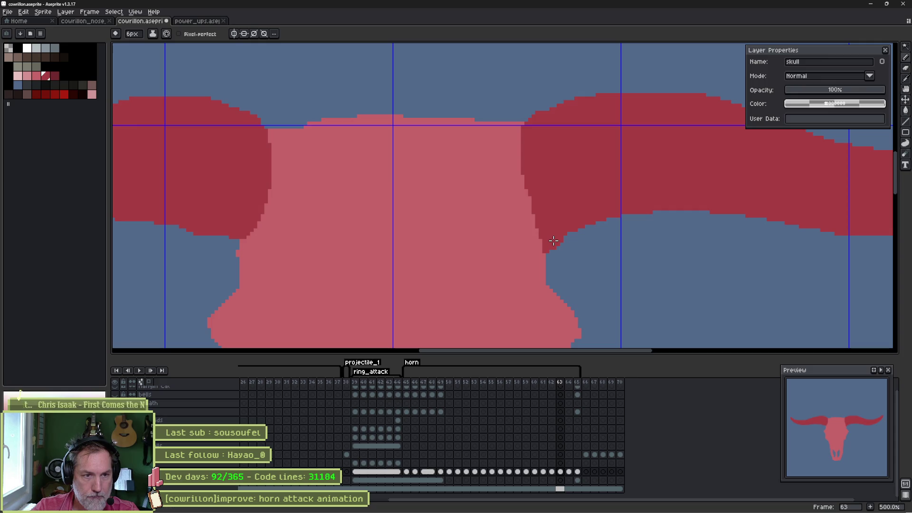
left_click_drag(550, 238, 539, 205)
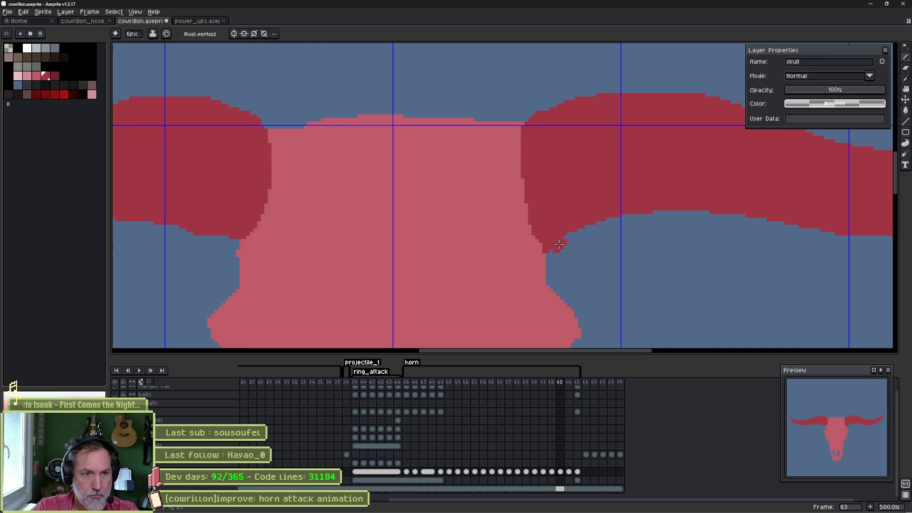
- Pick up the skull's light pink and erase the stray pink pixel at the red tip
scroll(535, 254, "up", 4)
left_click(535, 249, "alt")
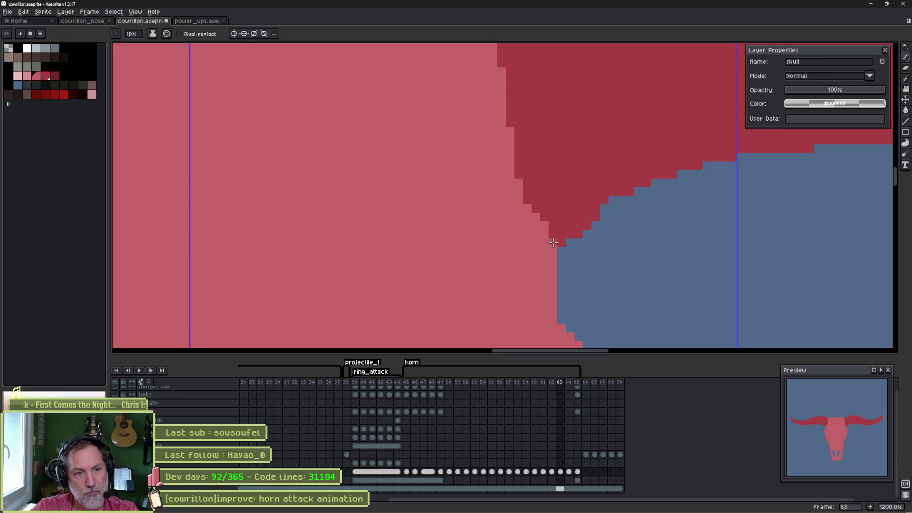
key("e")
left_click(568, 246)
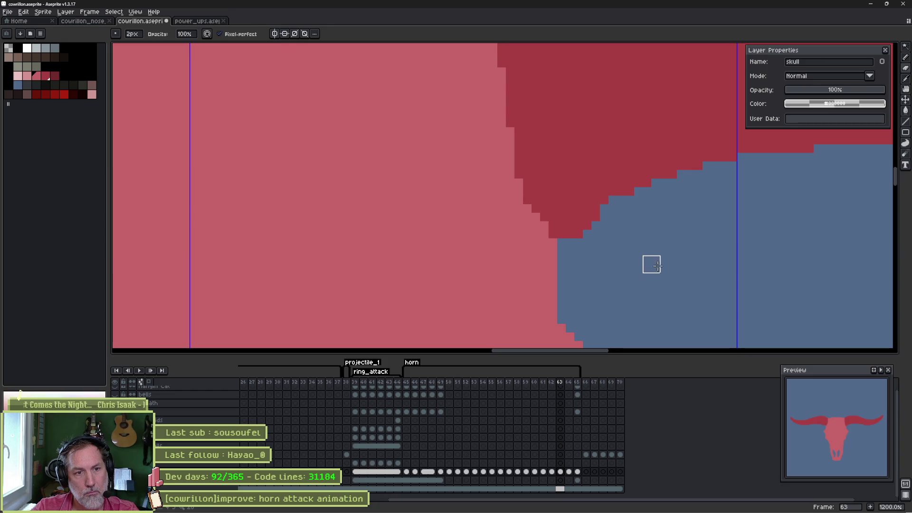
scroll(461, 216, "down", 6)
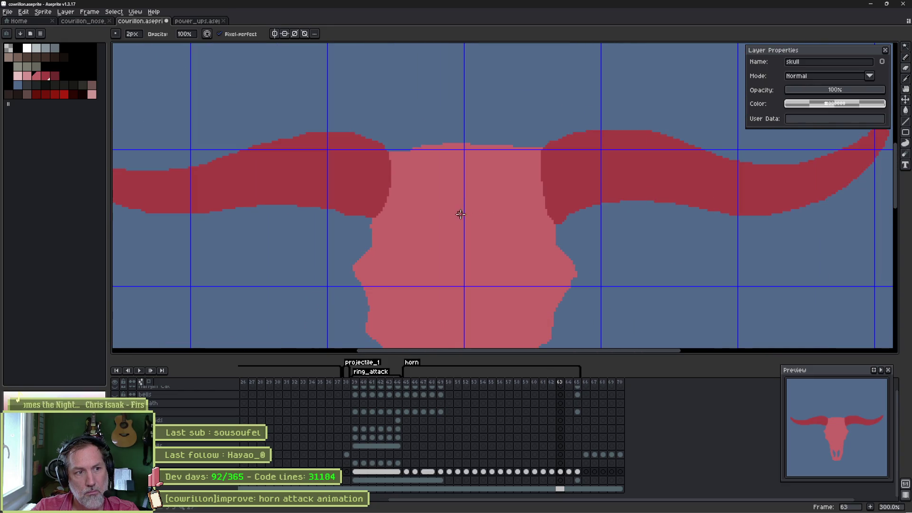
scroll(410, 220, "down", 2)
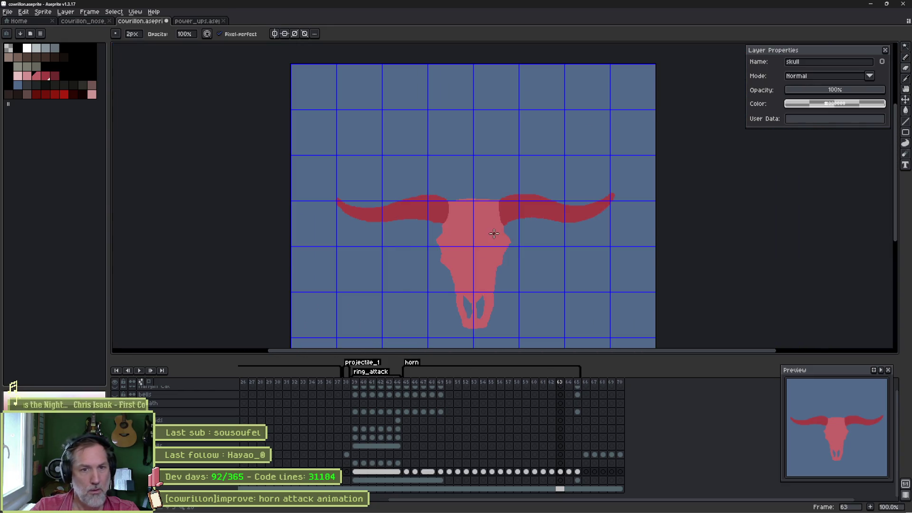
scroll(497, 241, "up", 1)
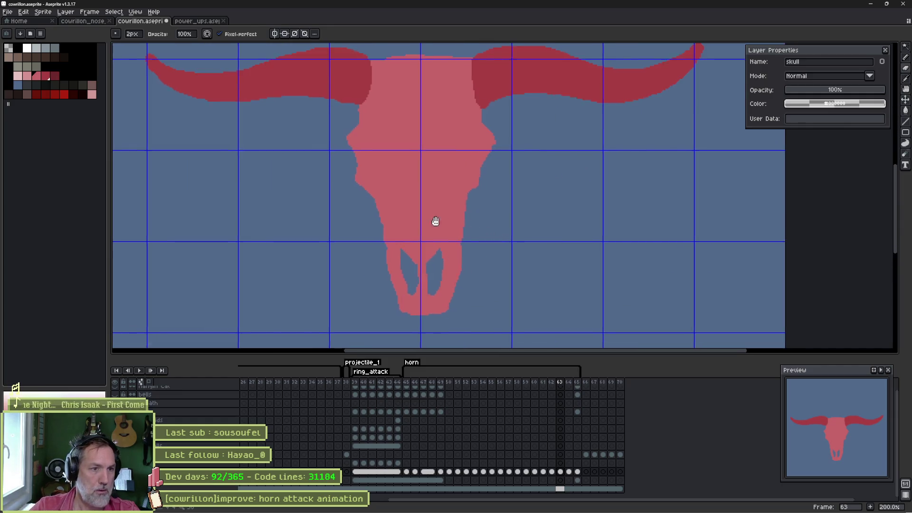
- Frame the whole skull and horns in view, then jump to frame 45's painted skull
left_click_drag(432, 220, 515, 244)
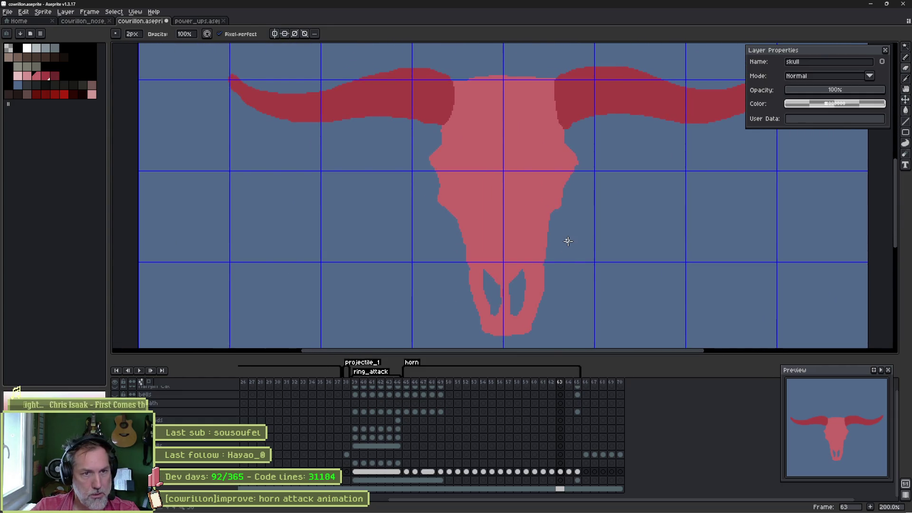
scroll(435, 146, "up", 2)
key("e")
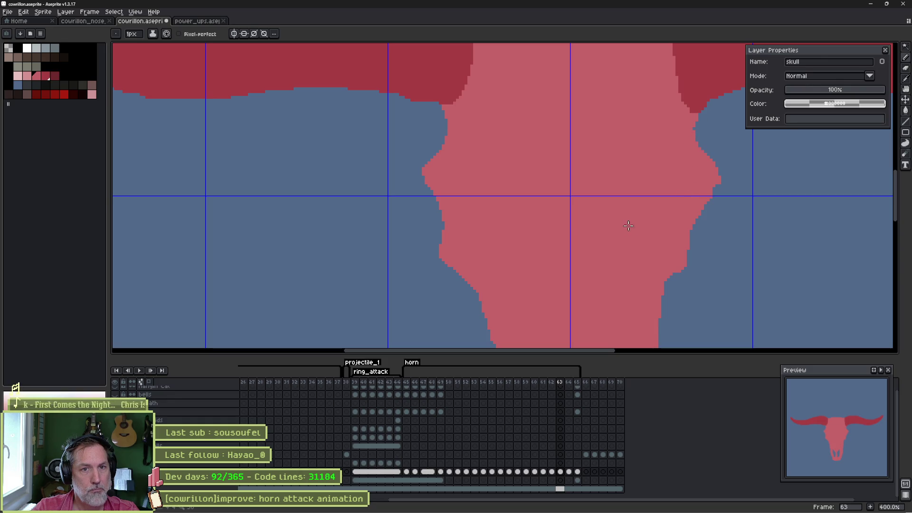
scroll(524, 220, "down", 2)
left_click_drag(507, 199, 499, 155)
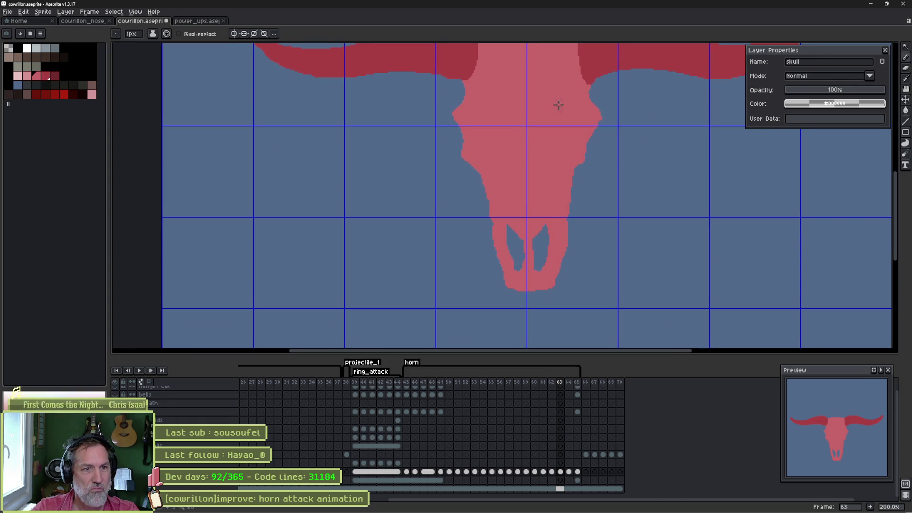
scroll(559, 105, "up", 2)
key("b")
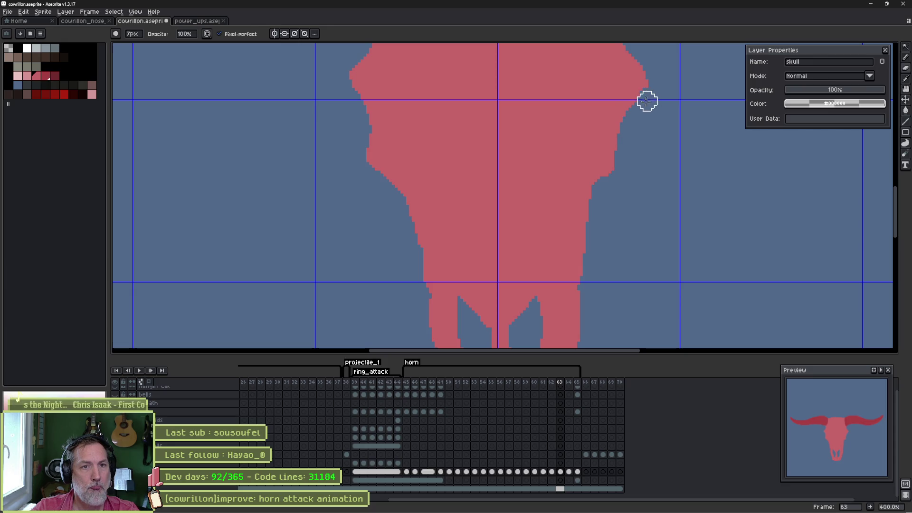
scroll(438, 136, "down", 2)
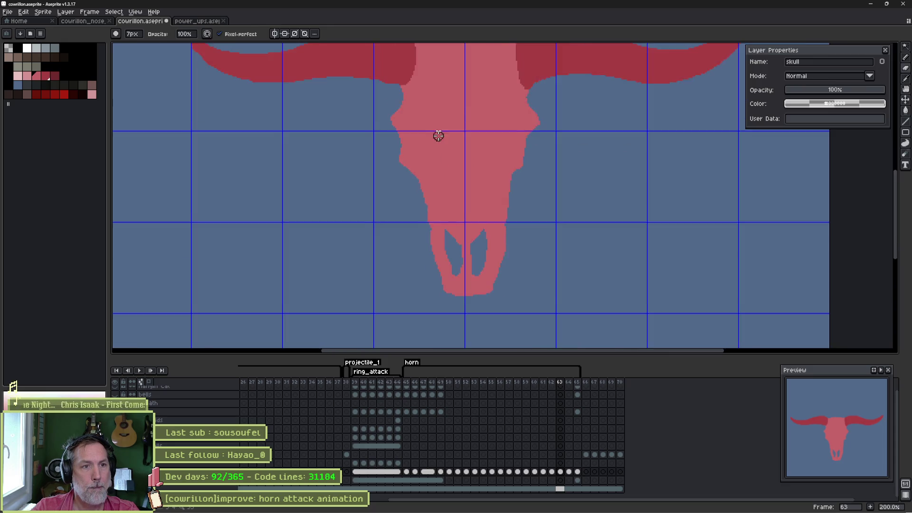
left_click_drag(438, 136, 444, 203)
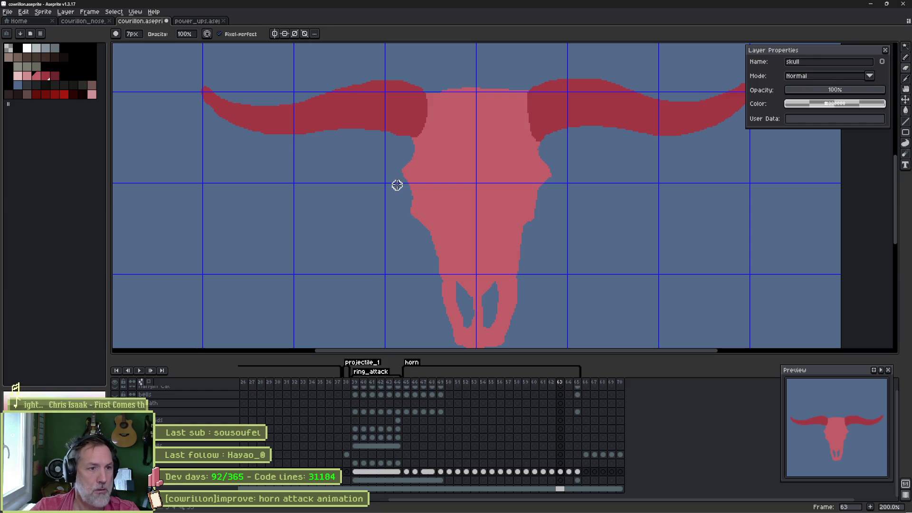
left_click(407, 383)
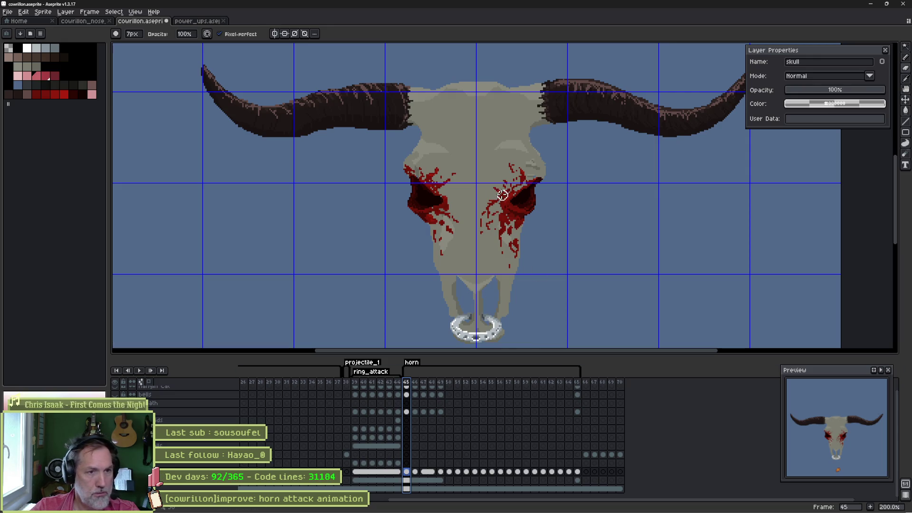
- On frame 45, lasso the bloody eye area and copy it
key("w")
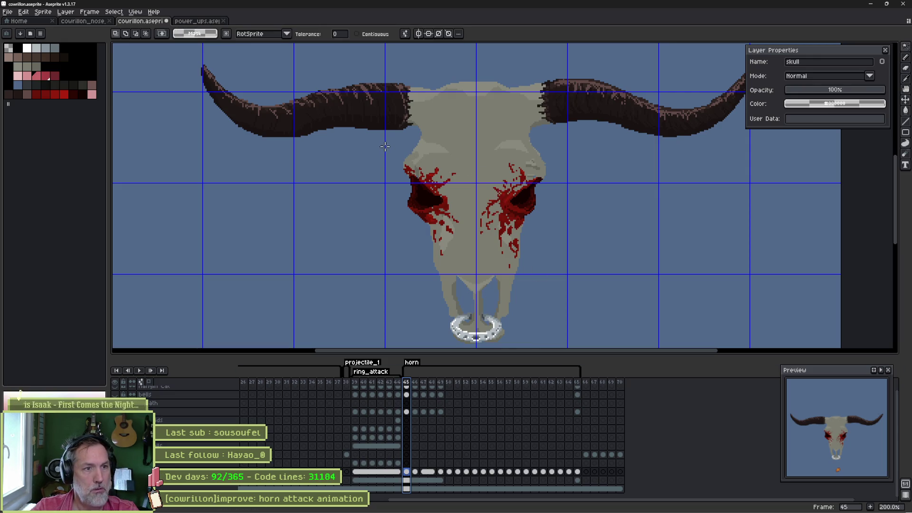
left_click(560, 148)
key("ctrl+d")
key("b")
mouse_move(404, 144)
left_mouse_down()
mouse_move(484, 139)
mouse_move(568, 205)
mouse_move(408, 244)
left_mouse_up()
left_click_drag(383, 154, 384, 151)
key("ctrl+d")
- Go to frame 63, add a new layer, and paste the bloody eye area onto it
left_click_drag(512, 481, 562, 481)
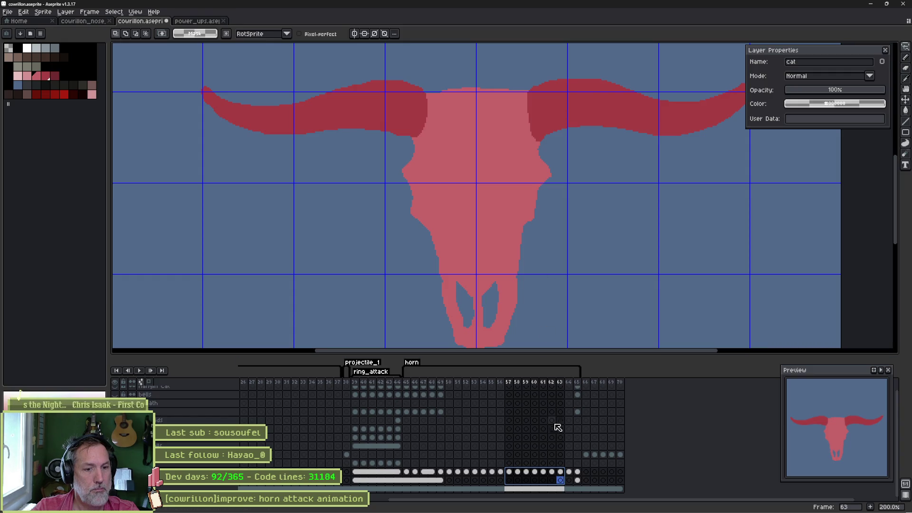
left_click(562, 473)
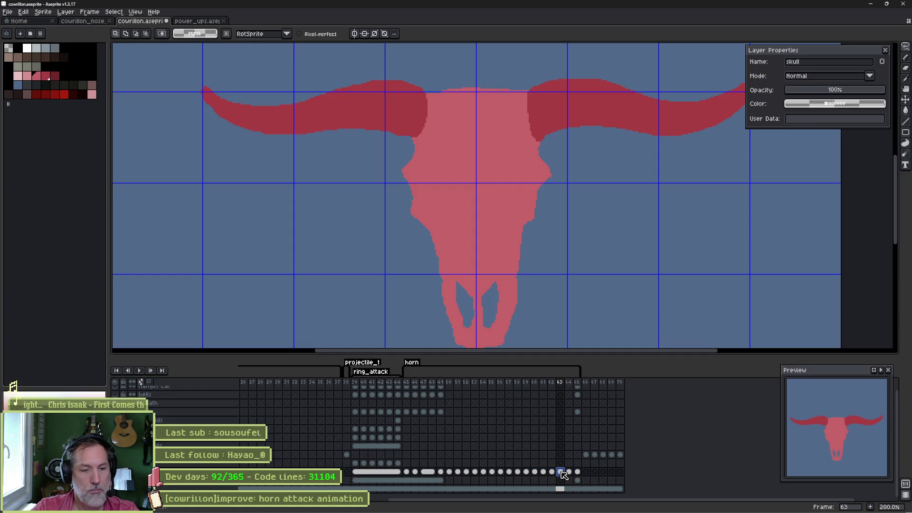
key("shift+n")
key("ctrl+v")
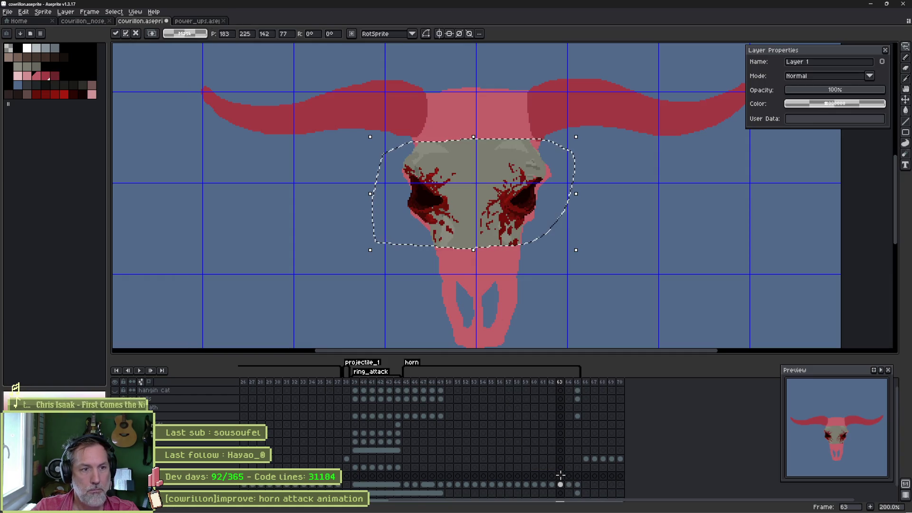
- Dismiss the opacity error, set the new layer's opacity to 100, and place the pasted eyes
left_click(859, 90)
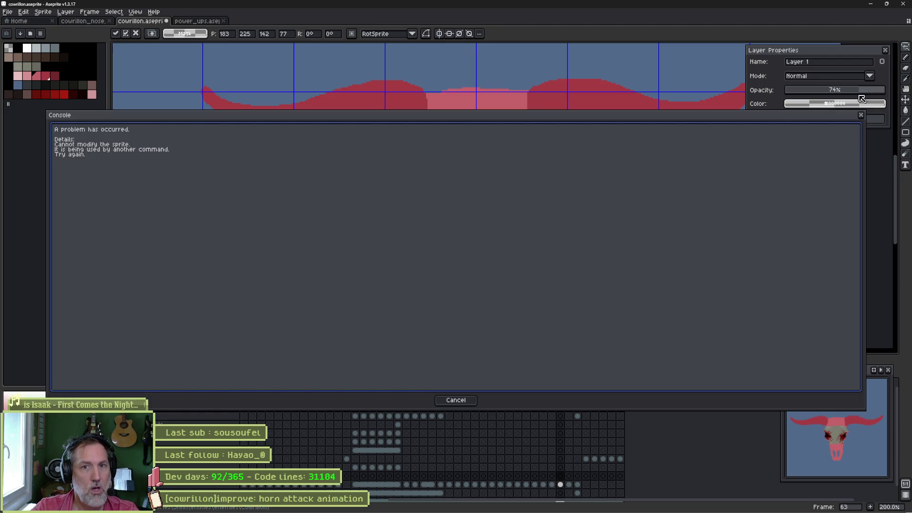
left_click(861, 114)
left_click(841, 89)
type("100")
key("Return")
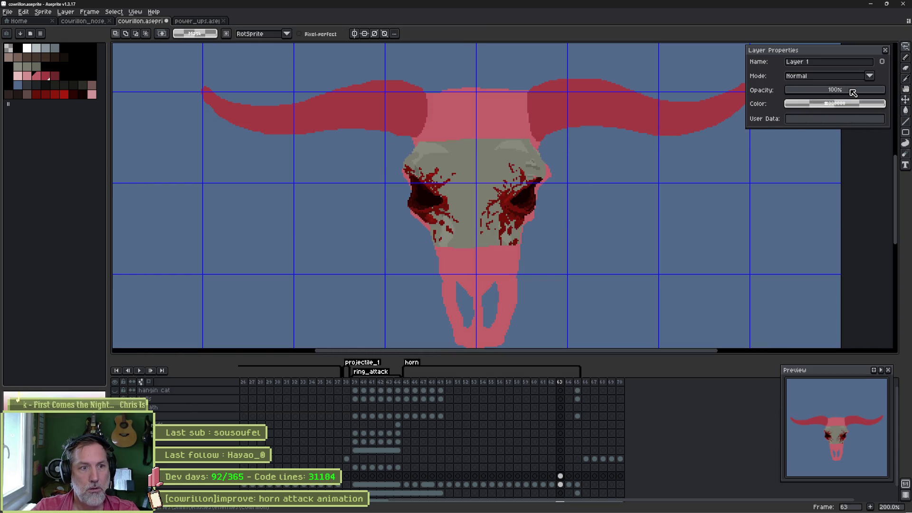
left_click(561, 476)
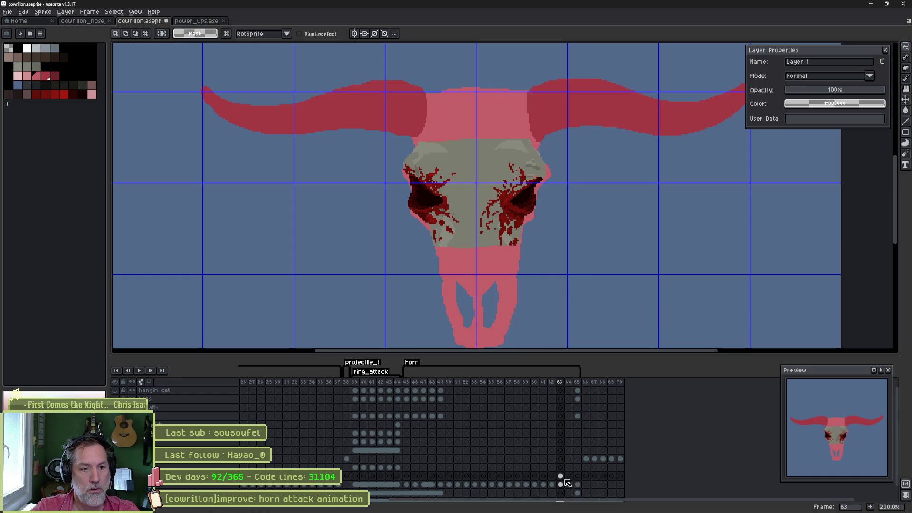
- Set Layer 1 to 70% opacity and select the skull layer's frame 63 cel
left_click(857, 90)
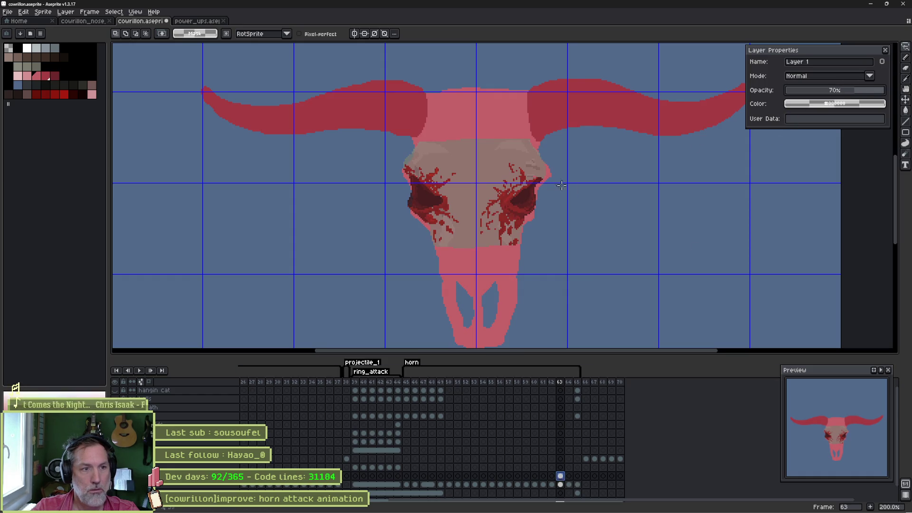
scroll(518, 186, "up", 2)
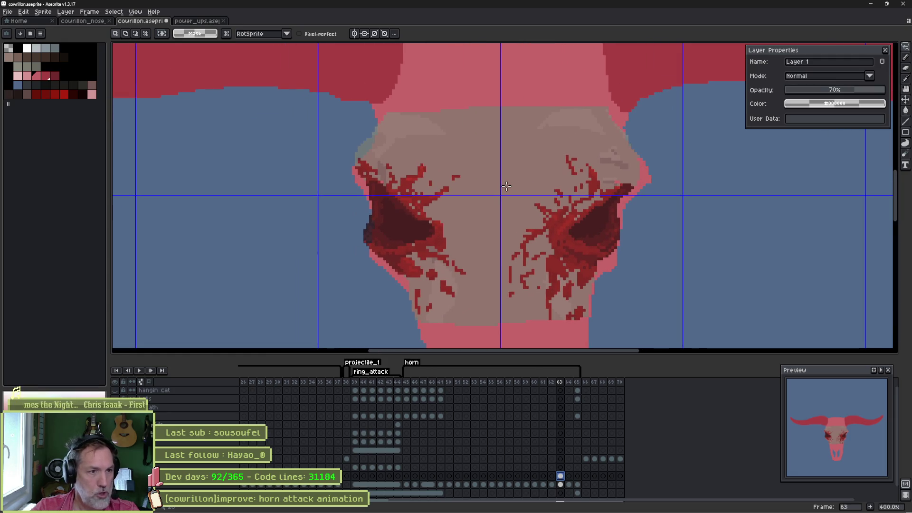
left_click(561, 484)
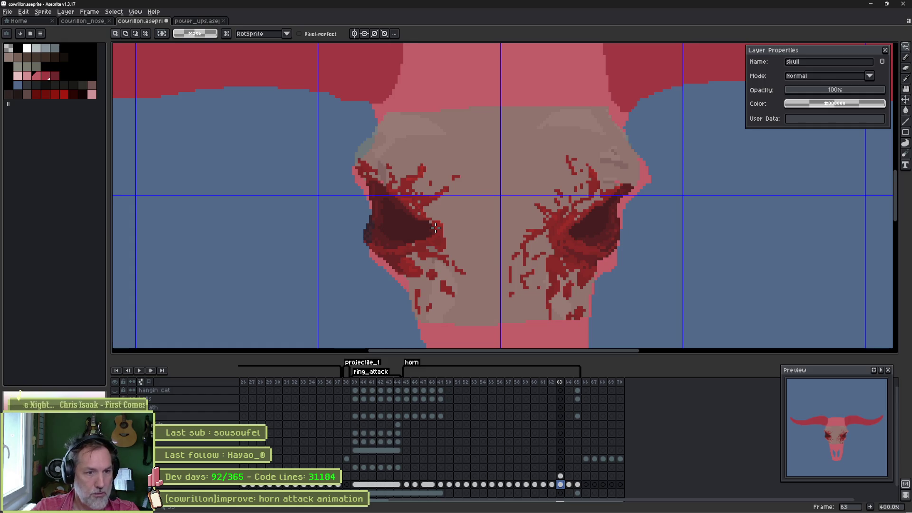
scroll(440, 201, "down", 3)
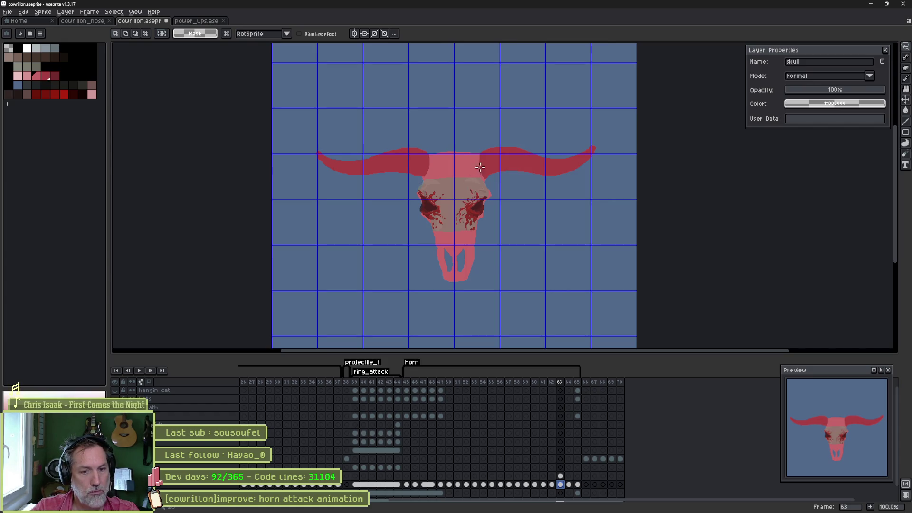
- Alternate between frames 45 and 63, check frames 64–65, and settle on frame 64 with Move
left_click(409, 485)
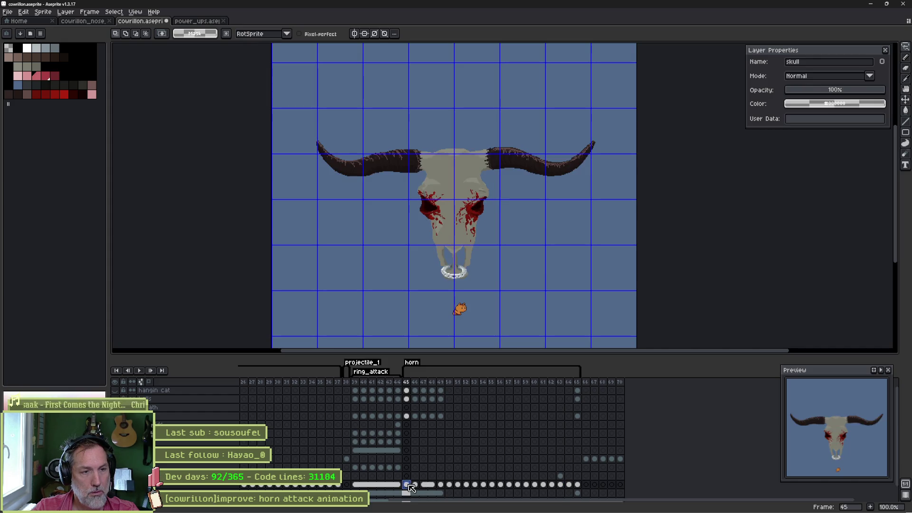
left_click(561, 485)
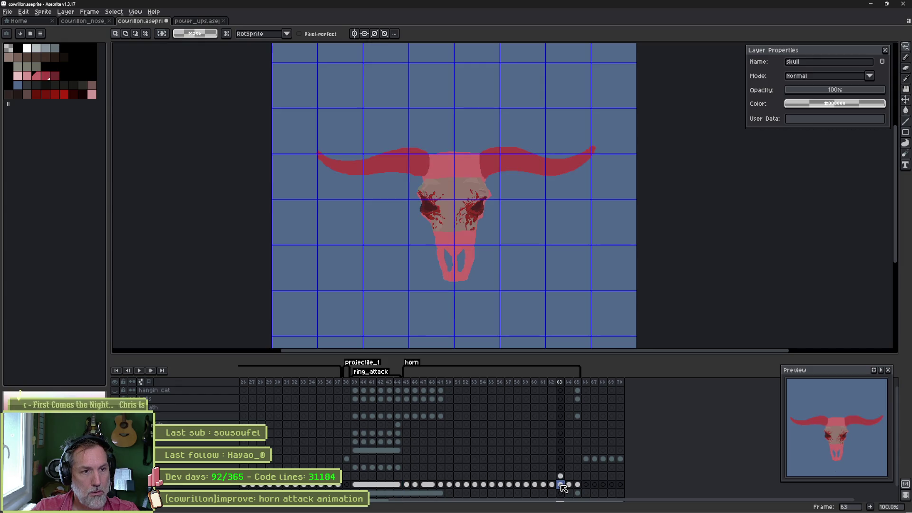
left_click(408, 485)
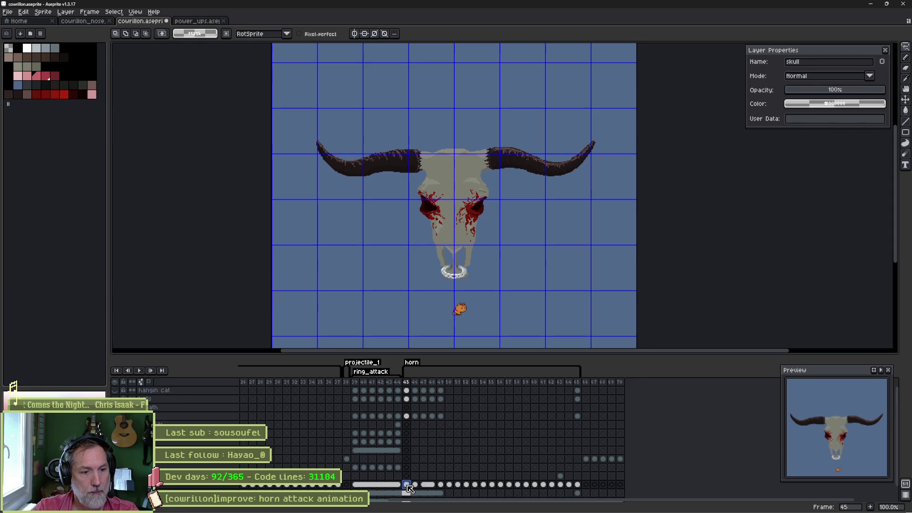
left_click(561, 485)
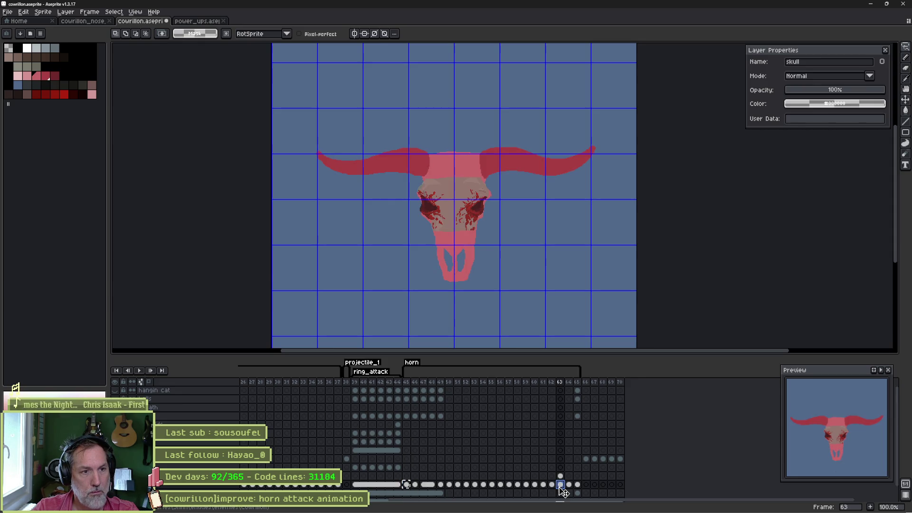
left_click(570, 485)
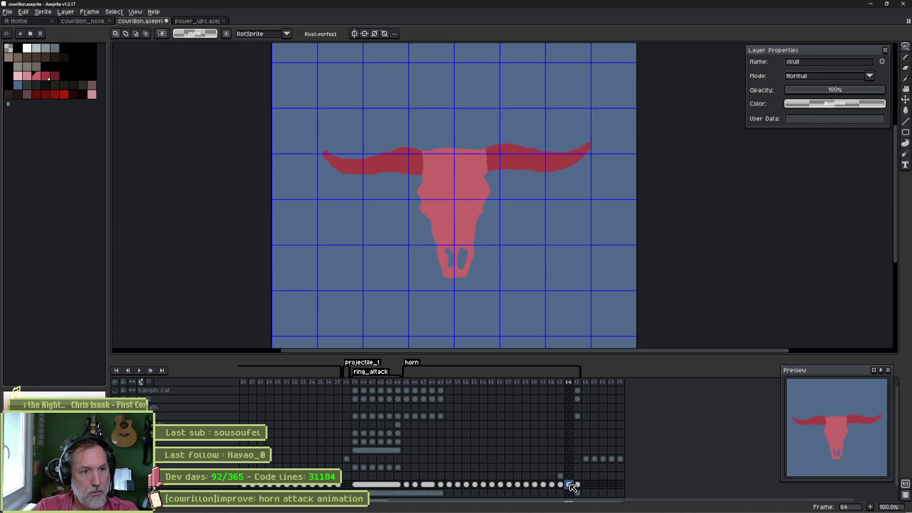
key("Right")
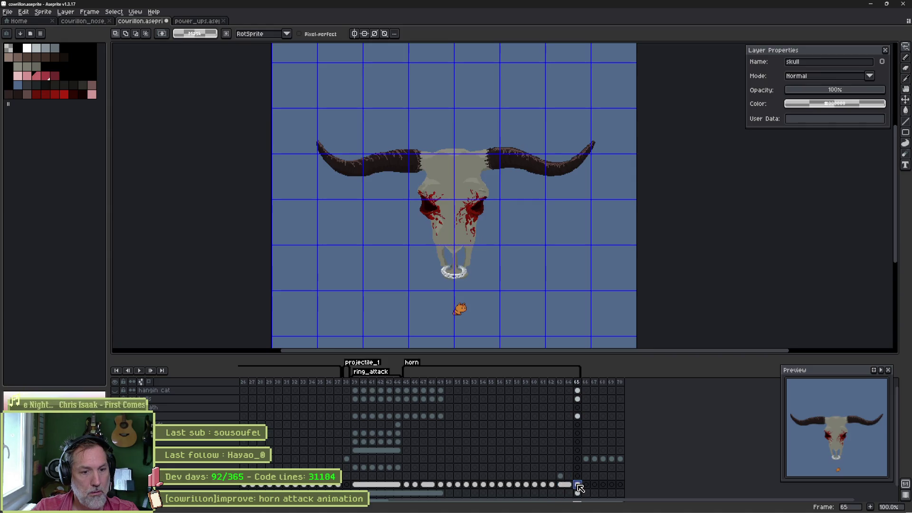
left_click(569, 485)
key("v")
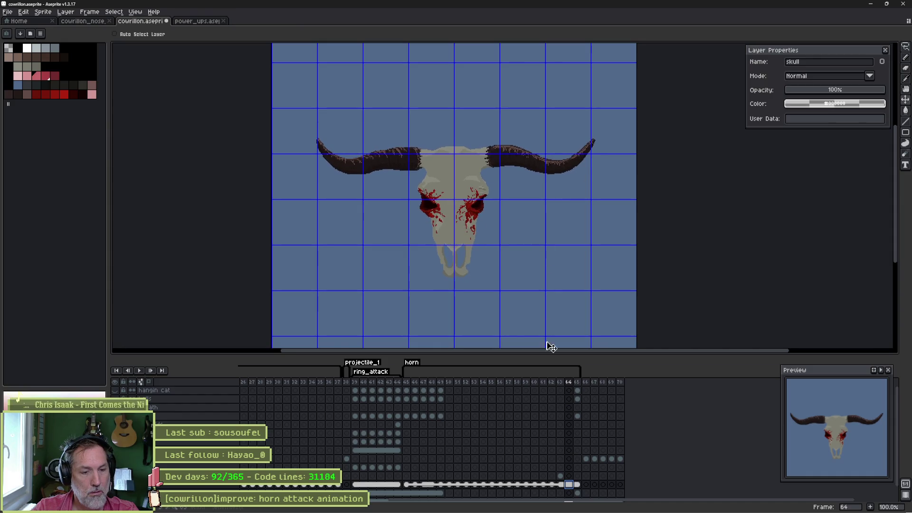
- Undo the accidental cel move and restore the bone skull on frame 64
left_click_drag(409, 485, 587, 485)
key("ctrl+z")
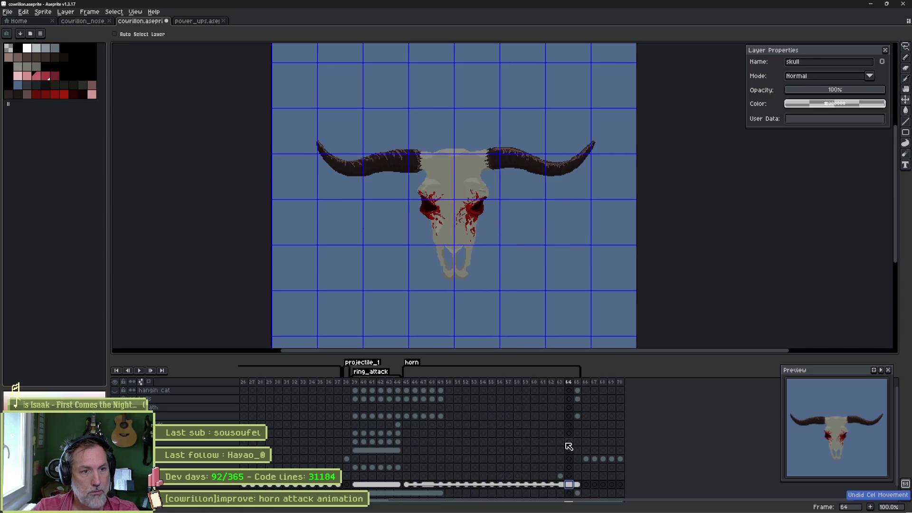
key("Left")
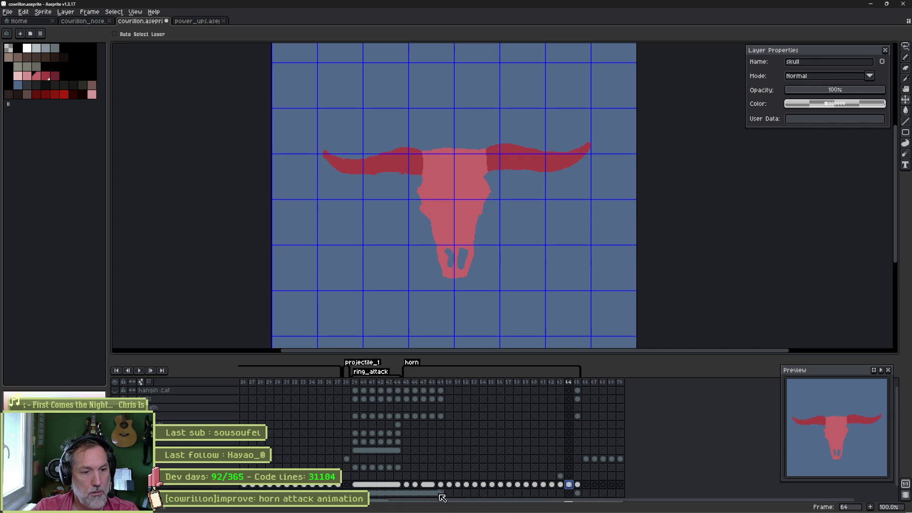
key("ctrl+z")
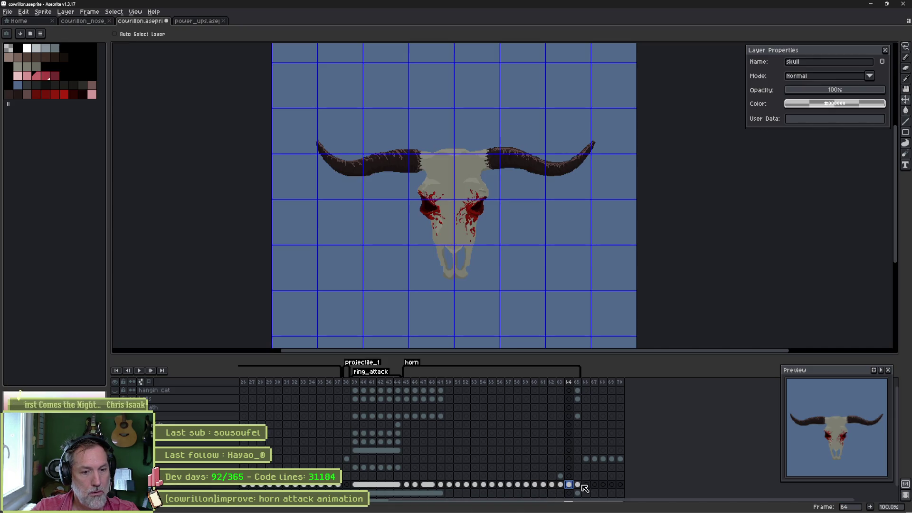
left_click(579, 485)
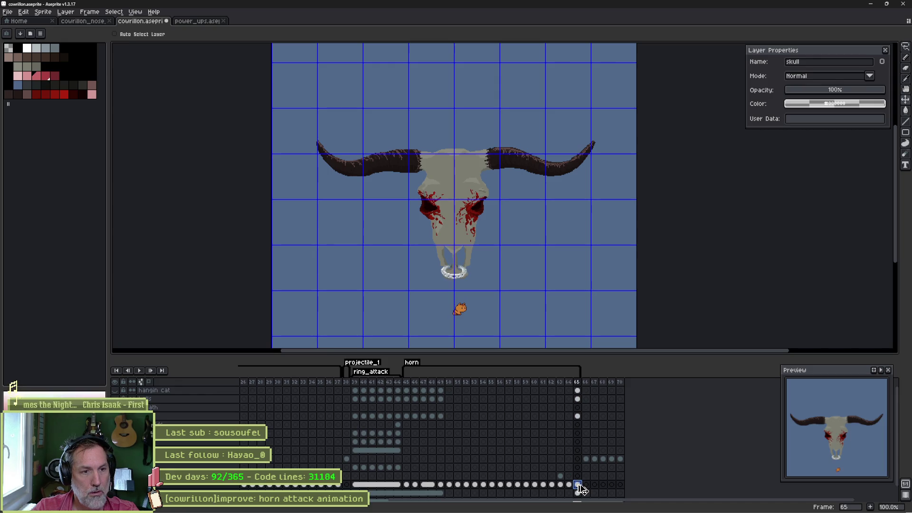
left_click(561, 485)
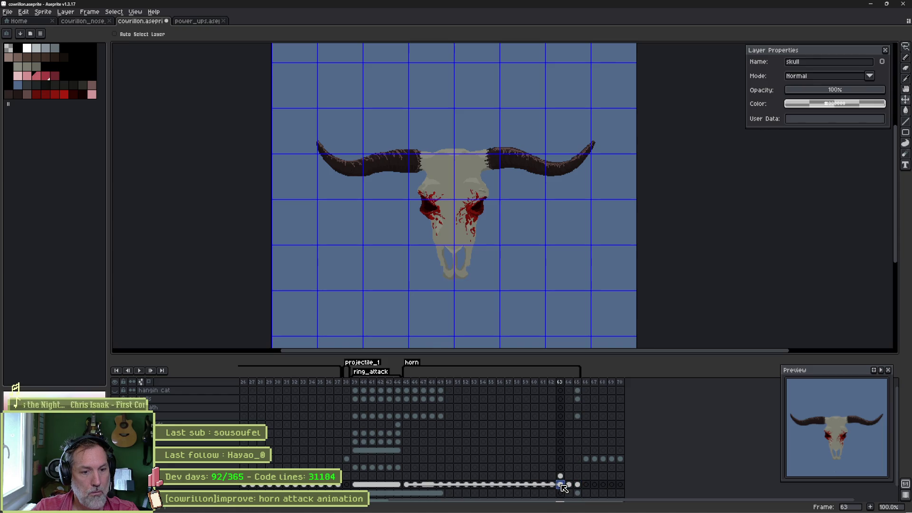
left_click(553, 484)
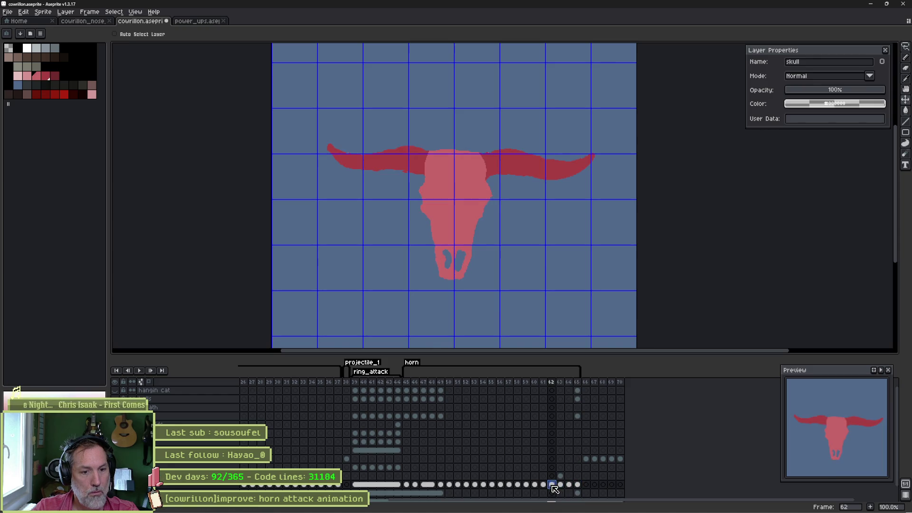
- Preview frames 62–64, then end the horn tag at frame 63 and save the sprite
key("Return")
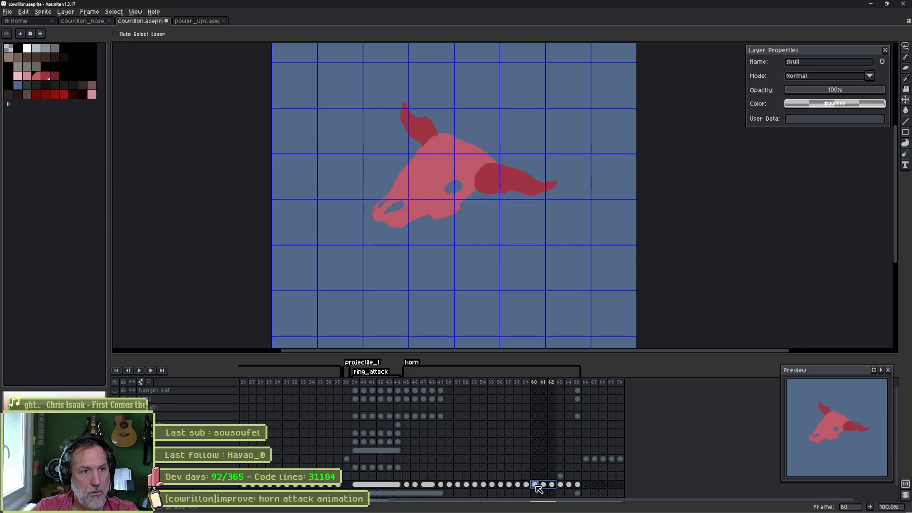
key("Return")
left_click(561, 485)
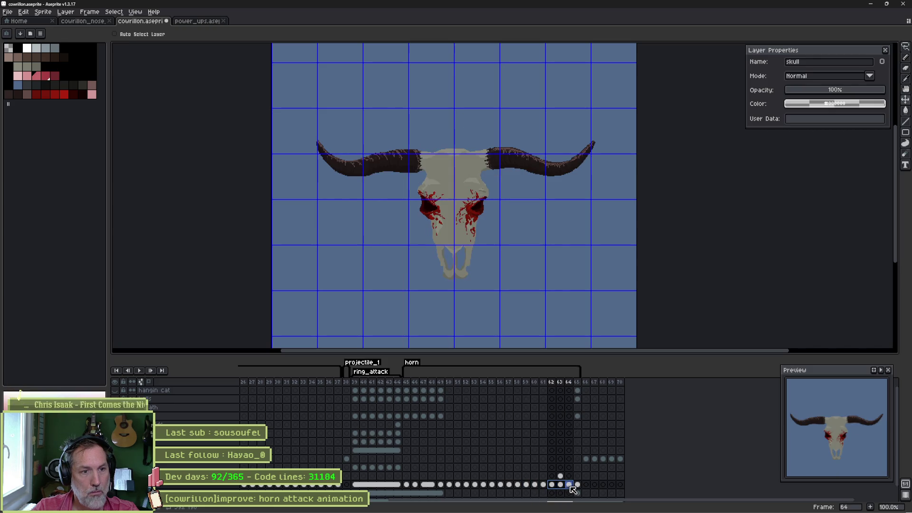
left_click(567, 487)
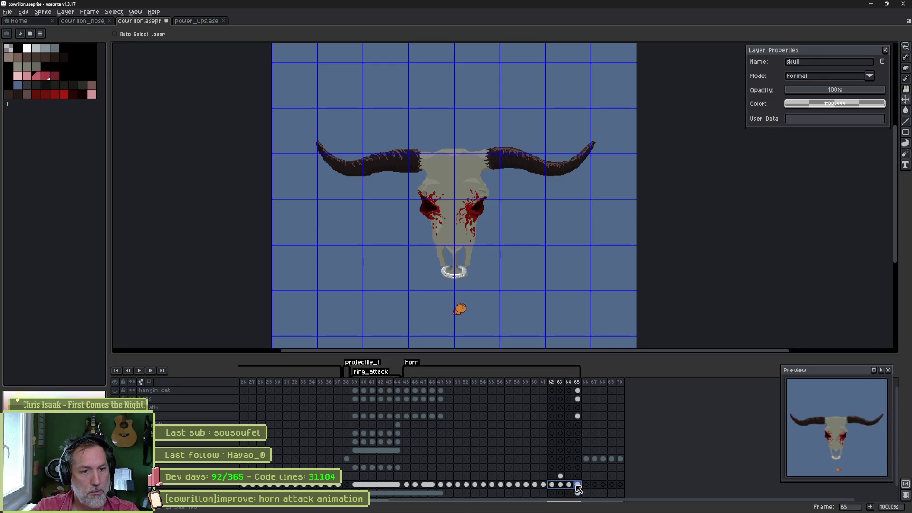
left_click(553, 485)
left_click(559, 485)
left_click(554, 485)
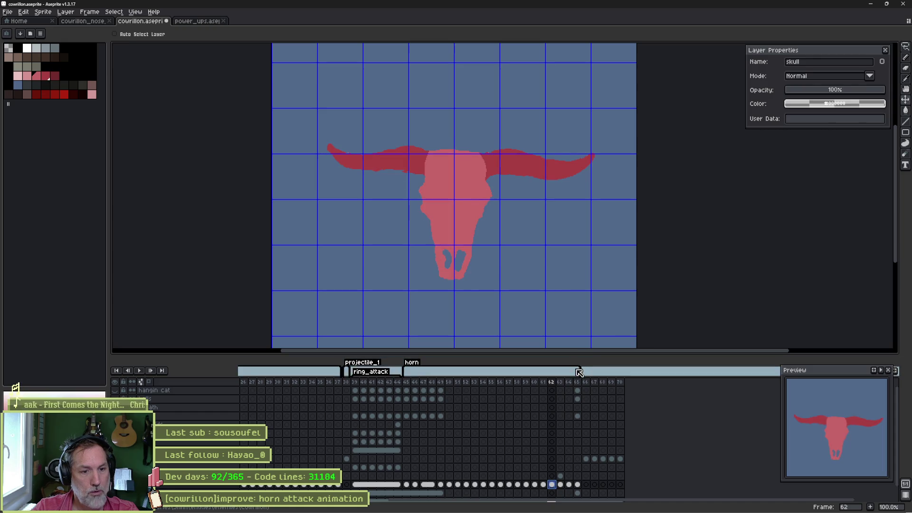
left_click_drag(581, 371, 560, 378)
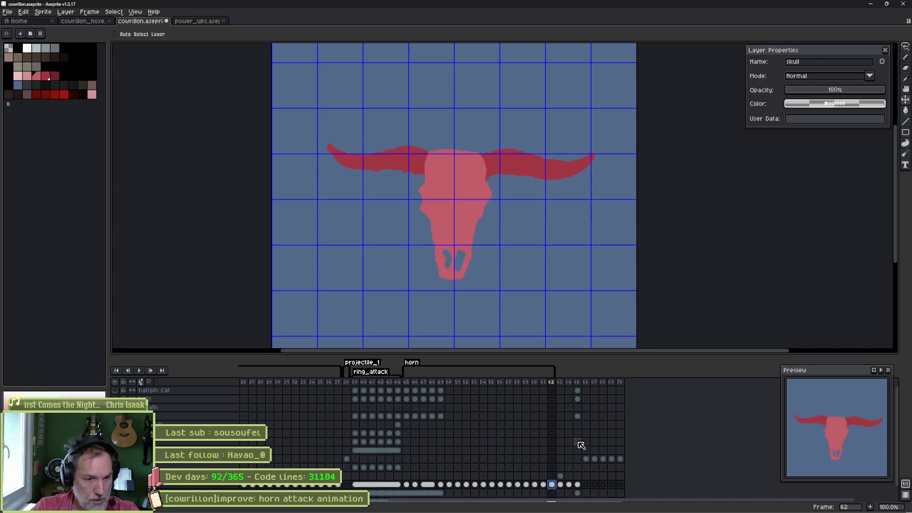
key("ctrl+s")
- Flip back and forth between frames 44 and 45 to compare them
mouse_move(406, 485)
left_mouse_down()
mouse_move(433, 488)
mouse_move(402, 485)
left_mouse_up()
key("Right")
key("Left")
key("Right")
key("Left")
key("Right")
left_click(401, 485)
left_click(408, 485)
left_click(403, 484)
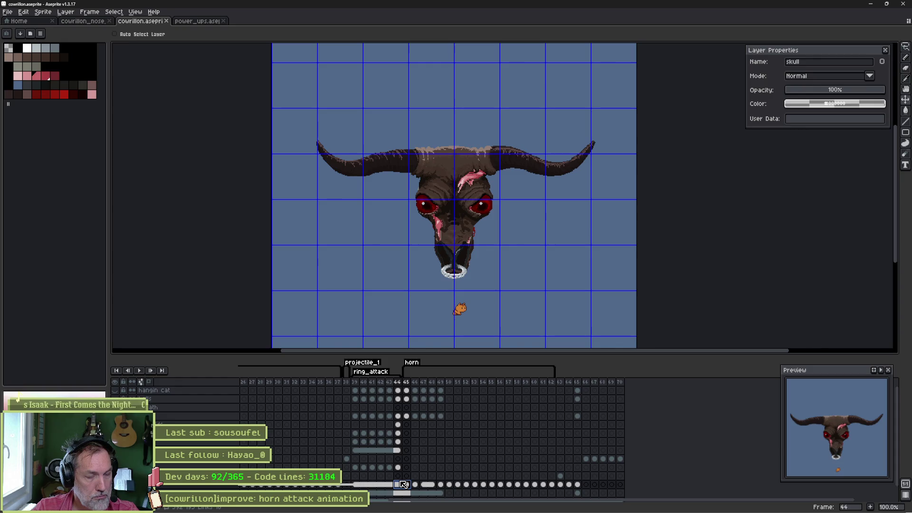
- Select the Layer 1 cel at frame 45 and step through frames 44–46
left_click(407, 484)
left_click(407, 476)
key("Right")
key("Left")
key("Left")
key("Right")
key("Left")
key("Right")
key("Right")
key("Left")
key("Right")
key("Left")
key("Right")
- Select frames 45–47, preview the horn motion, and pick the ring layer on frame 47
left_click_drag(419, 479, 424, 478)
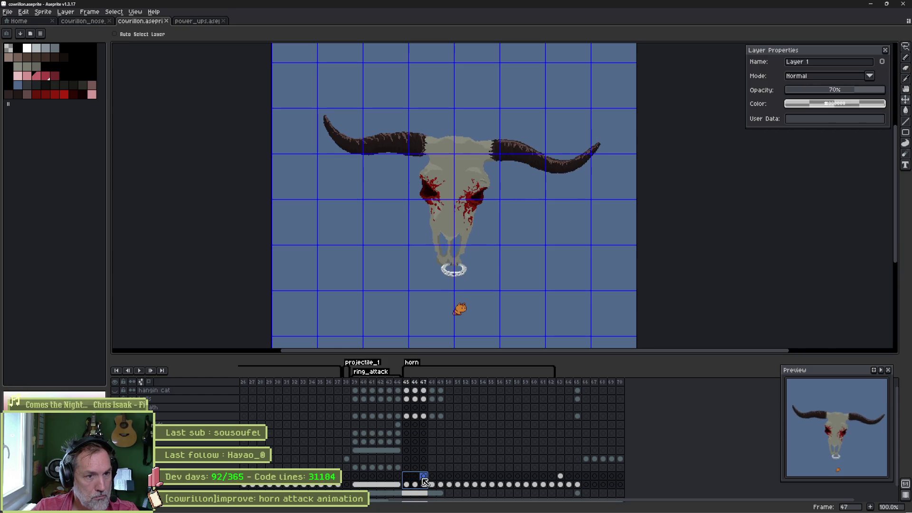
key("Left")
key("Right")
key("Left")
key("Right")
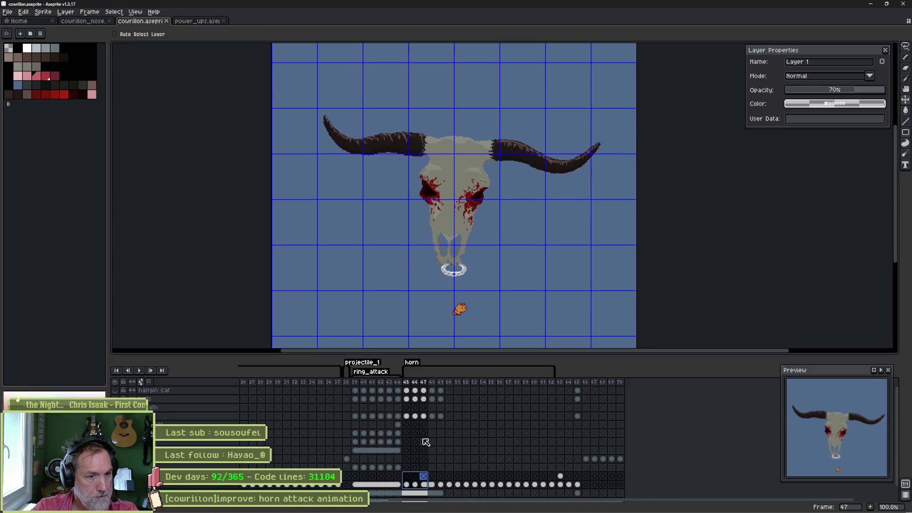
left_click(423, 417)
- Move the nose ring up and left and rotate it on frame 47
scroll(460, 300, "up", 2)
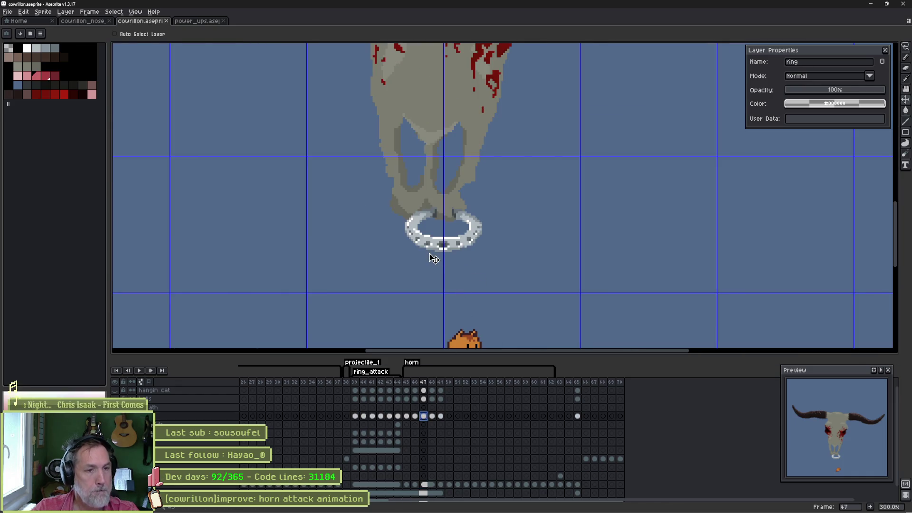
mouse_move(453, 252)
left_mouse_down()
mouse_move(438, 225)
mouse_move(482, 229)
left_mouse_up()
key("ctrl+t")
key("Return")
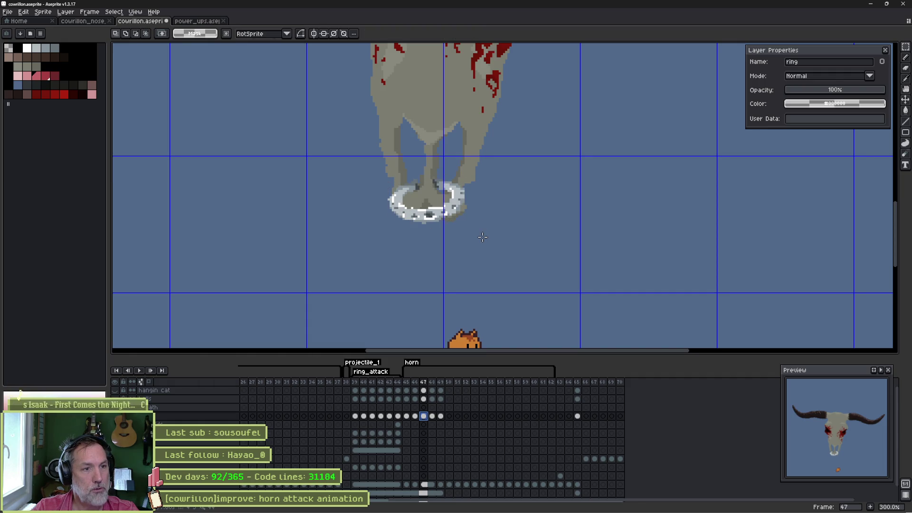
- Rotate the ring about -8° on frame 48 and about -27° on frame 49
left_click(433, 416)
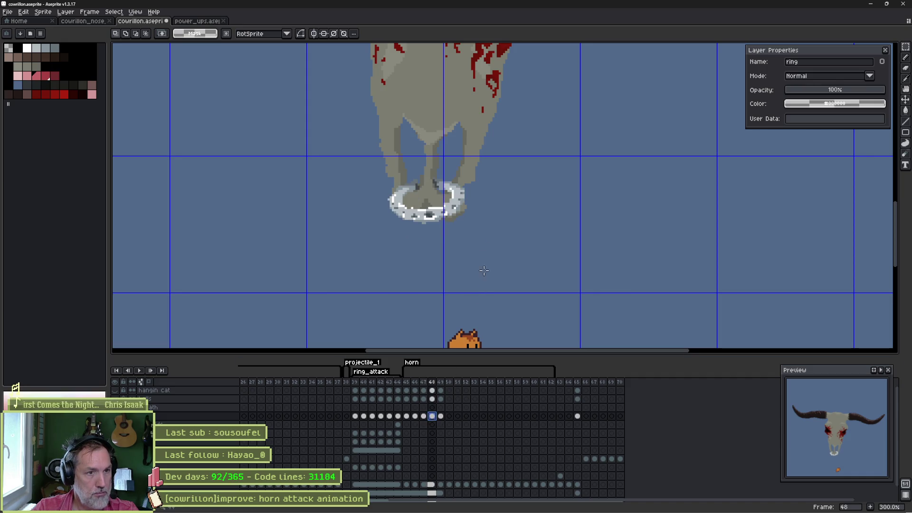
key("ctrl+shift+d")
mouse_move(470, 173)
left_mouse_down()
mouse_move(475, 187)
mouse_move(450, 206)
left_mouse_up()
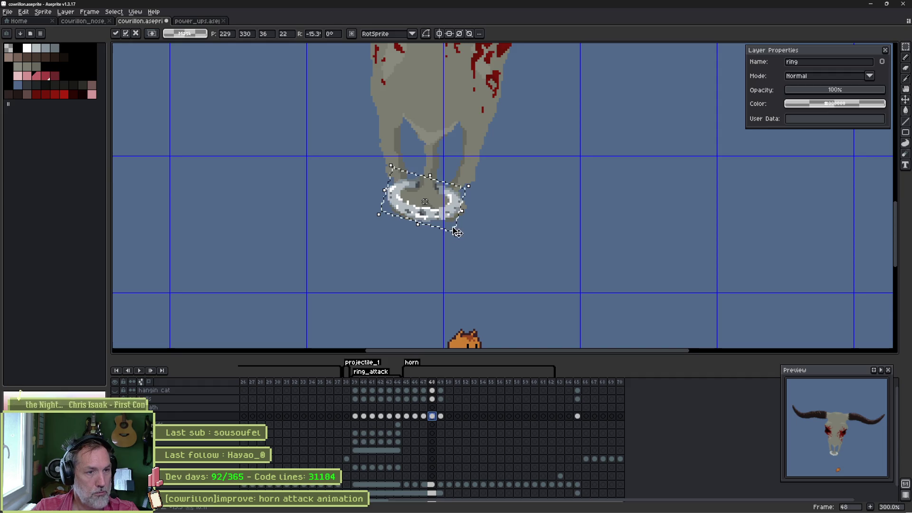
left_click(441, 416)
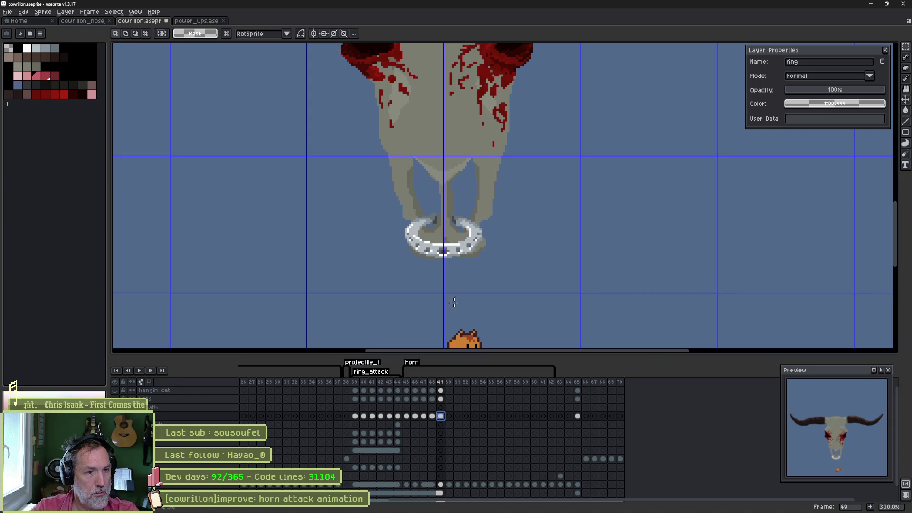
mouse_move(489, 215)
left_mouse_down()
mouse_move(489, 238)
mouse_move(466, 242)
left_mouse_up()
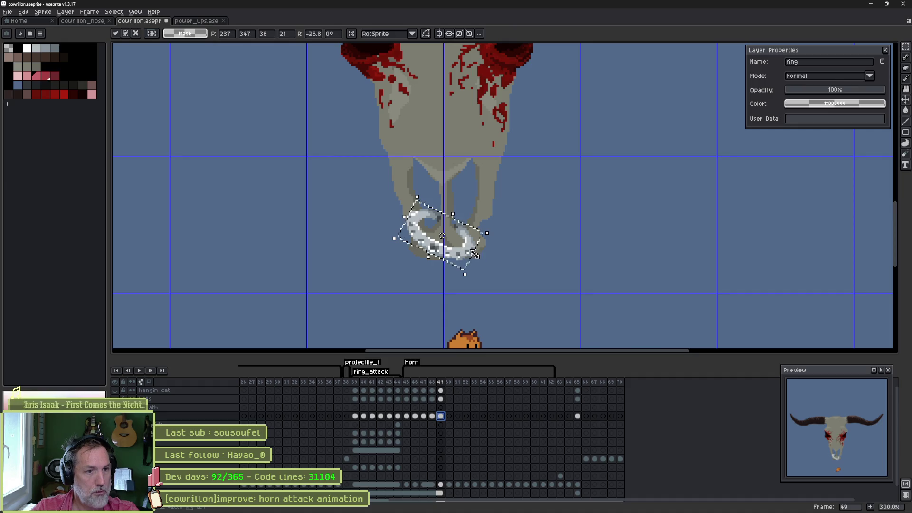
key("Return")
- Select frames 45–50 and review the ring's motion across them
left_click(418, 387)
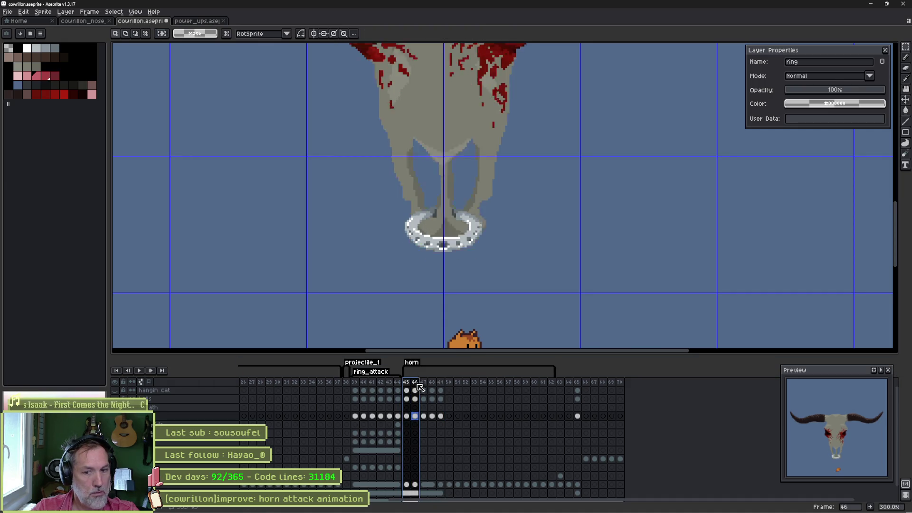
left_click(460, 383)
left_click(418, 385)
mouse_move(418, 384)
left_mouse_down()
mouse_move(454, 381)
mouse_move(408, 380)
mouse_move(450, 379)
mouse_move(418, 381)
mouse_move(438, 379)
left_mouse_up()
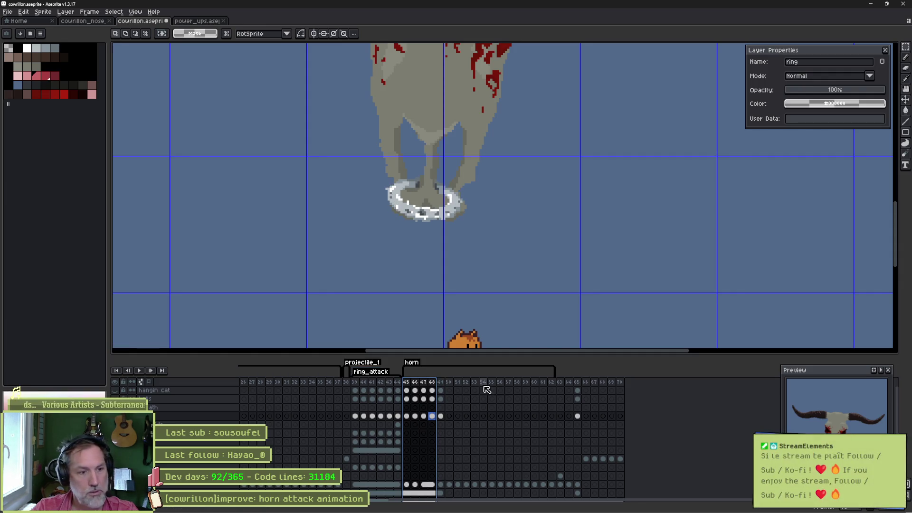
left_click(444, 384)
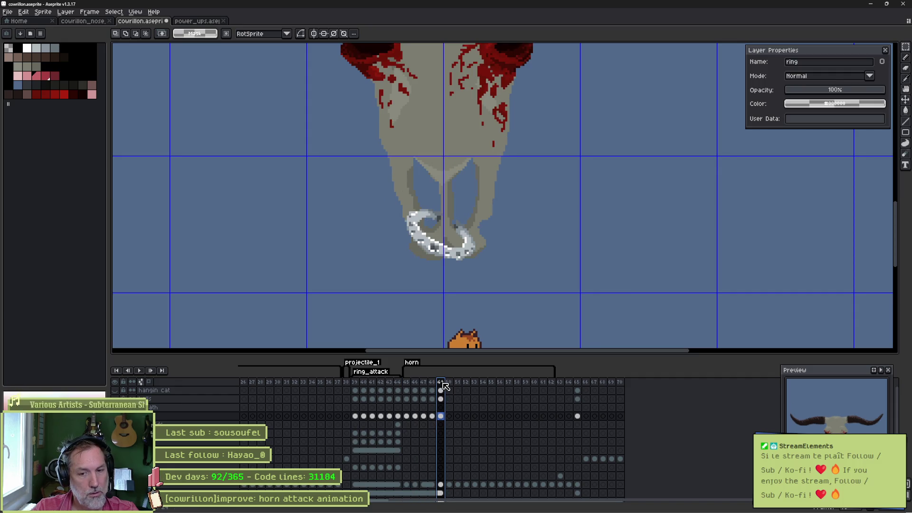
key("Return")
key("Return")
- Select the skull cel on frame 48 and save the sprite
left_click_drag(442, 384, 437, 384)
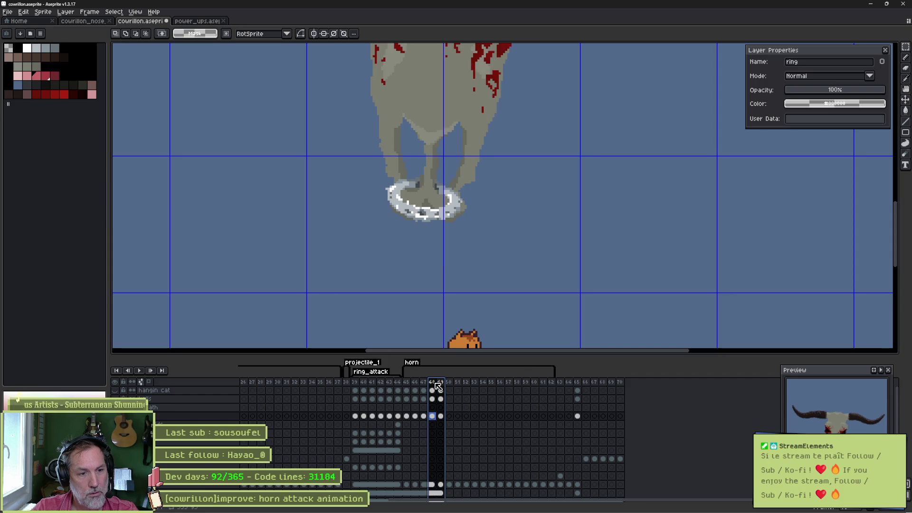
left_click(432, 486)
key("ctrl+s")
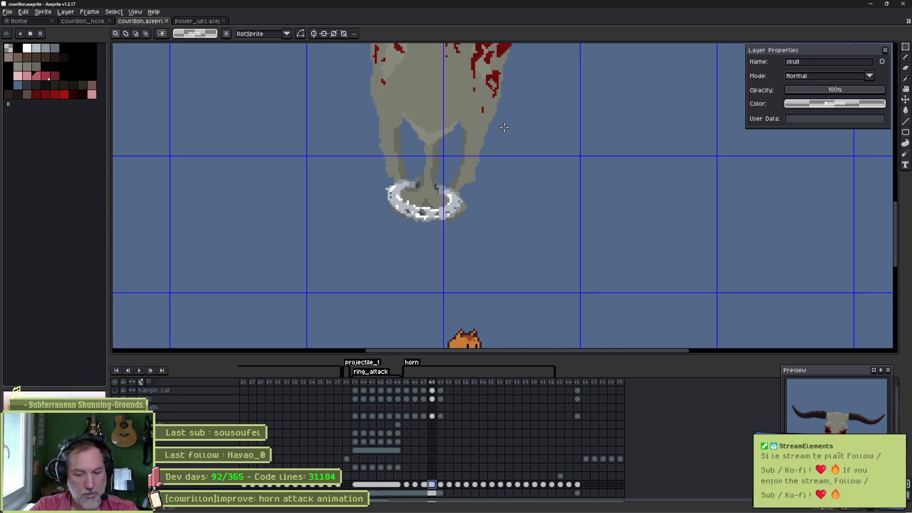
scroll(504, 127, "down", 1)
mouse_move(507, 120)
left_mouse_down()
mouse_move(483, 230)
mouse_move(492, 261)
left_mouse_up()
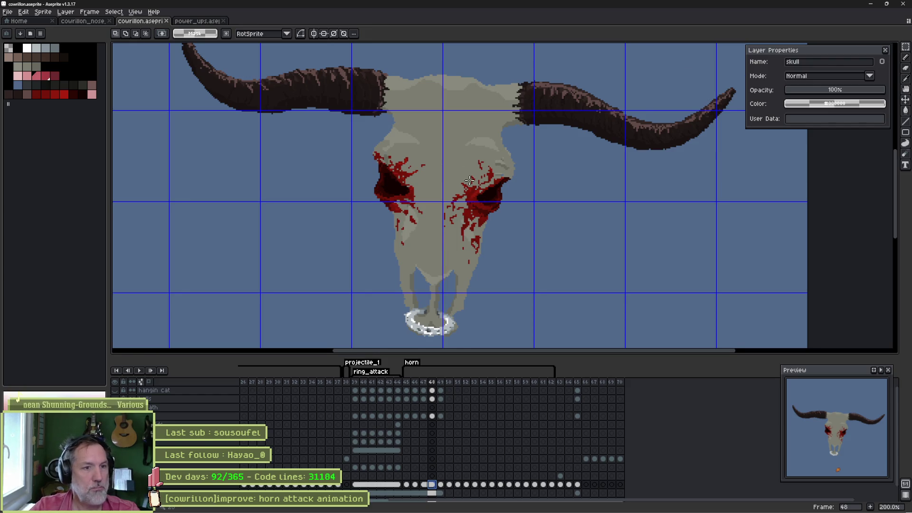
- Lasso the skull's right eye area and stretch it sideways
scroll(473, 180, "up", 1)
key("b")
mouse_move(527, 129)
left_mouse_down()
mouse_move(528, 302)
mouse_move(431, 280)
mouse_move(411, 190)
mouse_move(462, 123)
left_mouse_up()
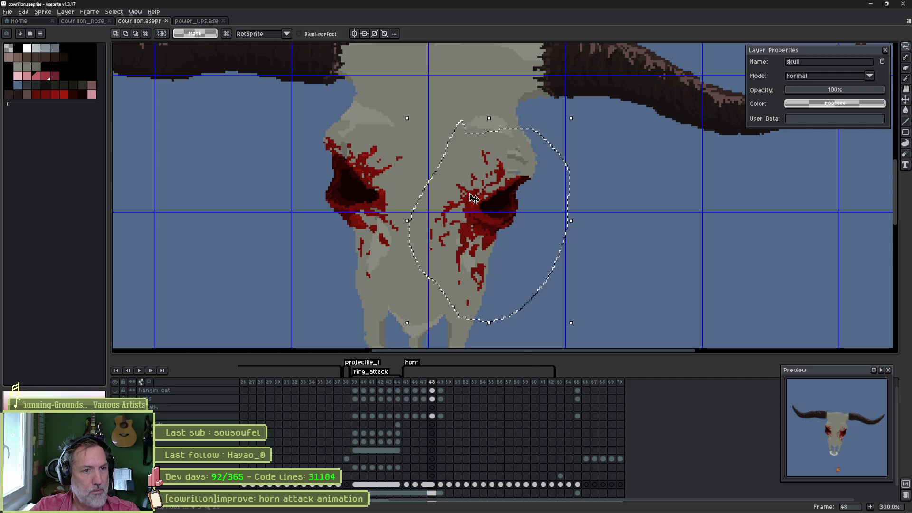
left_click_drag(407, 221, 431, 229)
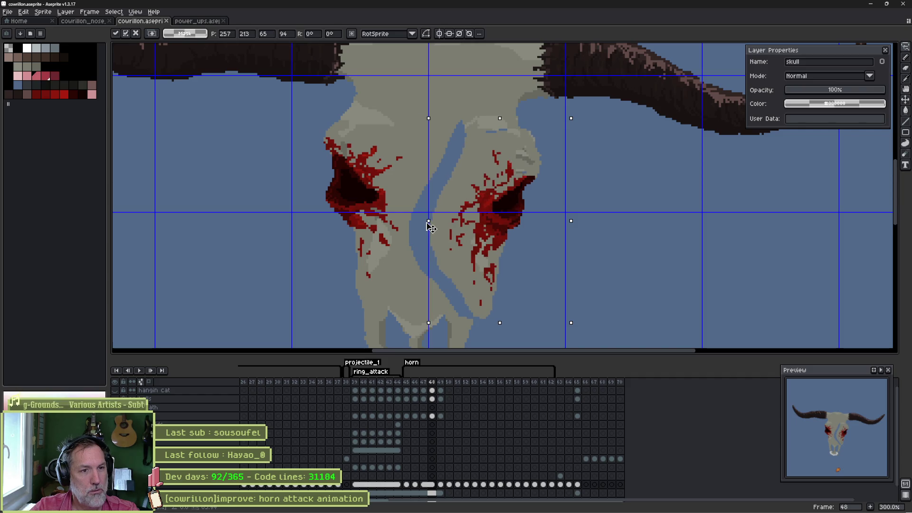
key("ctrl+d")
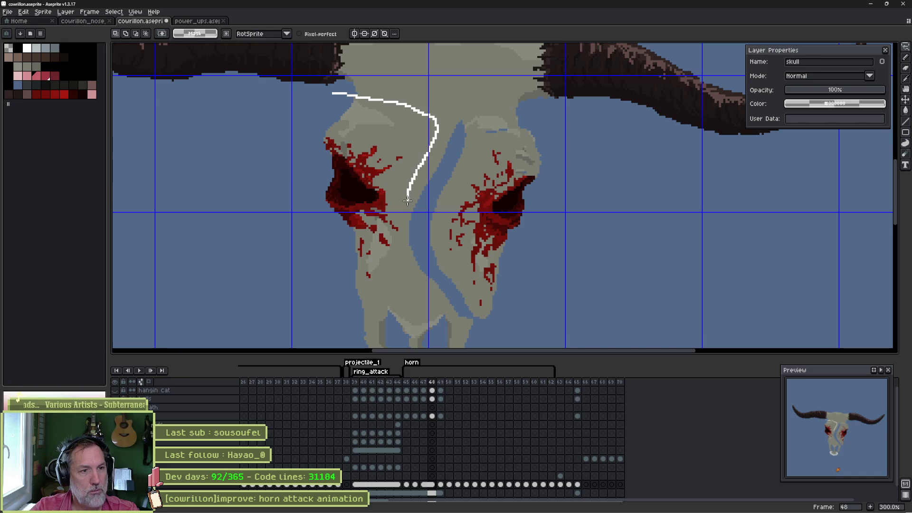
- Lasso the left eye region, widen it and nudge it slightly up-left
mouse_move(398, 285)
left_mouse_down()
mouse_move(321, 266)
mouse_move(308, 133)
mouse_move(331, 94)
left_mouse_up()
left_click_drag(441, 199, 470, 207)
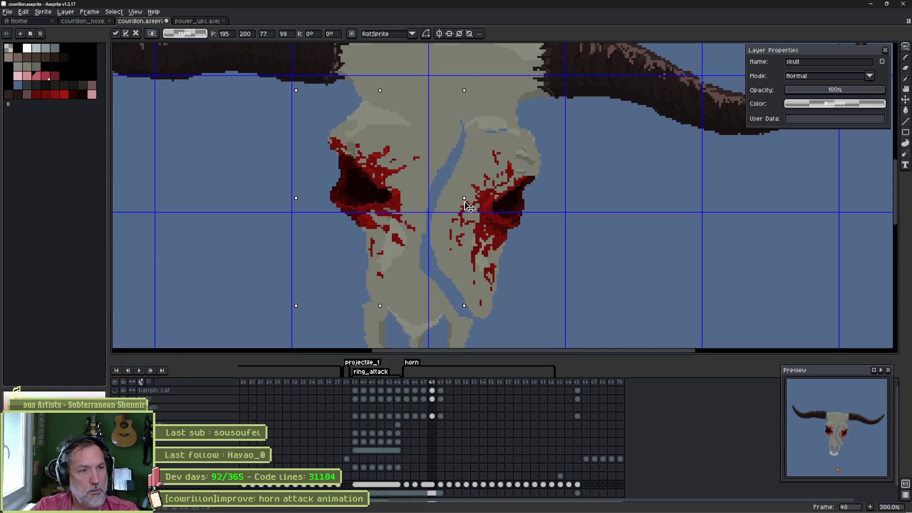
left_click_drag(305, 206, 295, 204)
key("Return")
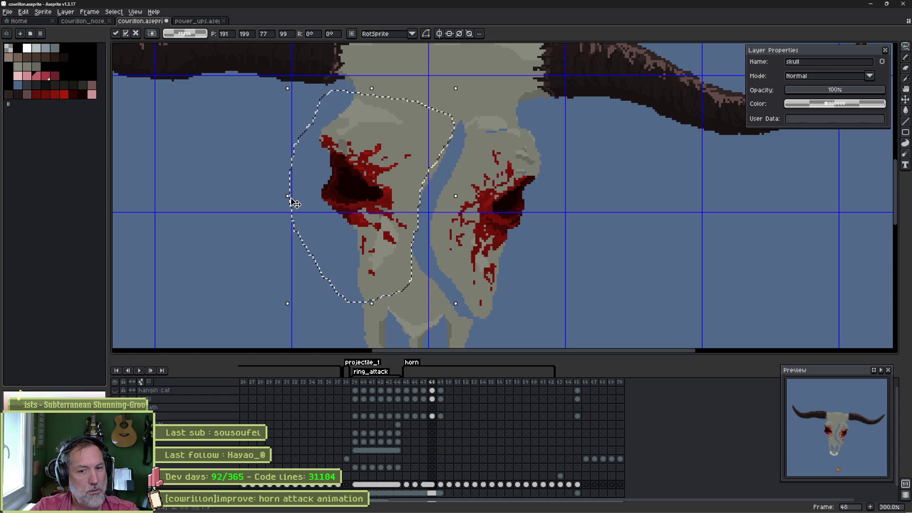
key("ctrl+d")
- Select and adjust the skull's lower left and lower right bone tips
scroll(333, 203, "down", 3)
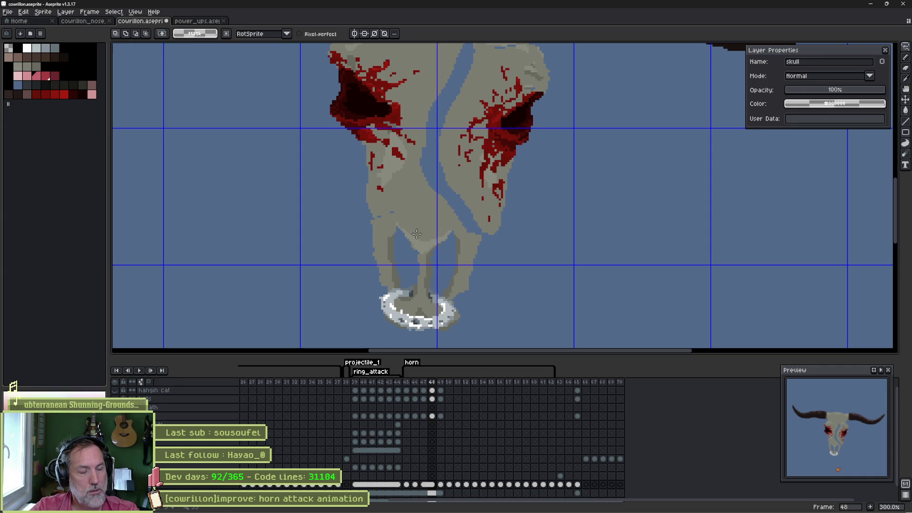
left_click_drag(400, 210, 415, 229)
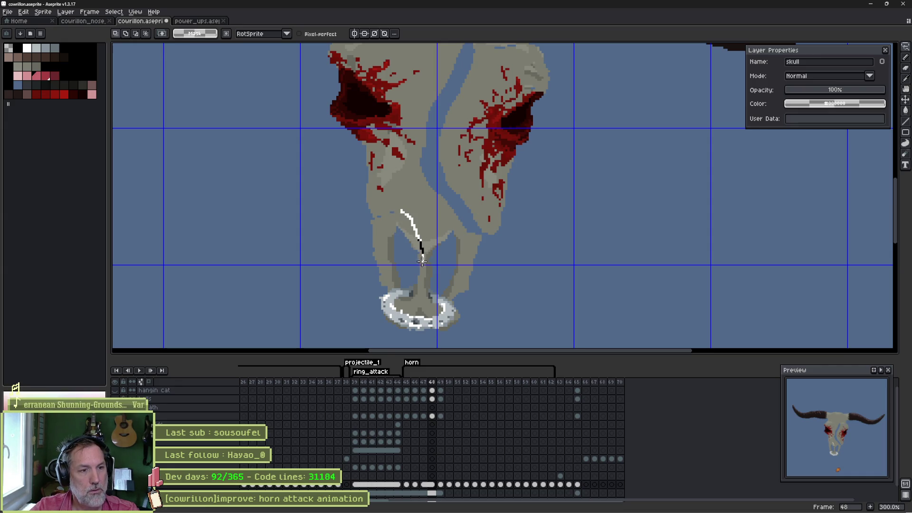
left_click_drag(385, 300, 363, 209)
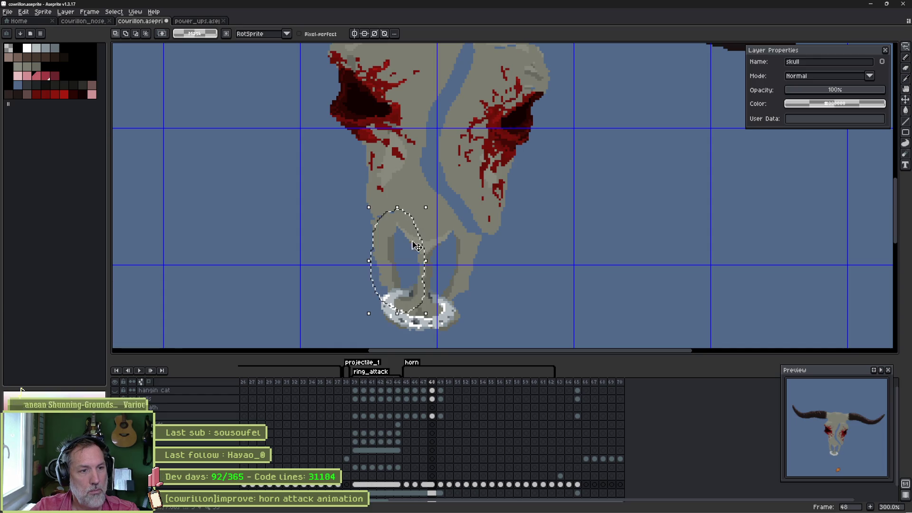
left_click(366, 266)
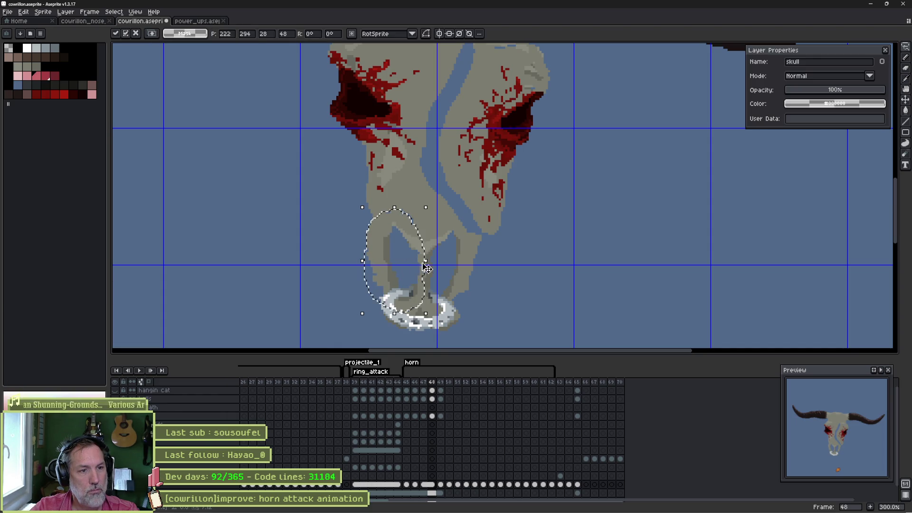
key("ctrl+d")
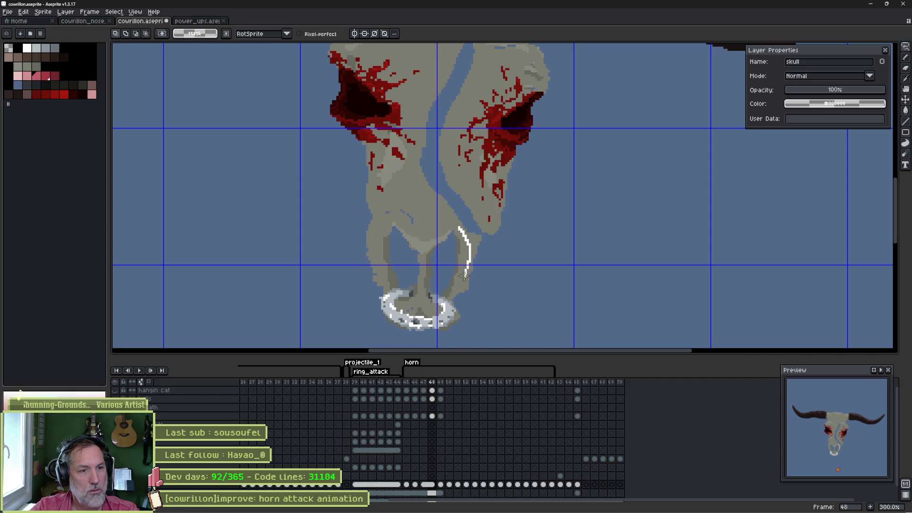
mouse_move(433, 226)
left_mouse_down()
mouse_move(456, 269)
mouse_move(433, 267)
mouse_move(475, 295)
mouse_move(440, 274)
left_mouse_up()
key("ctrl+d")
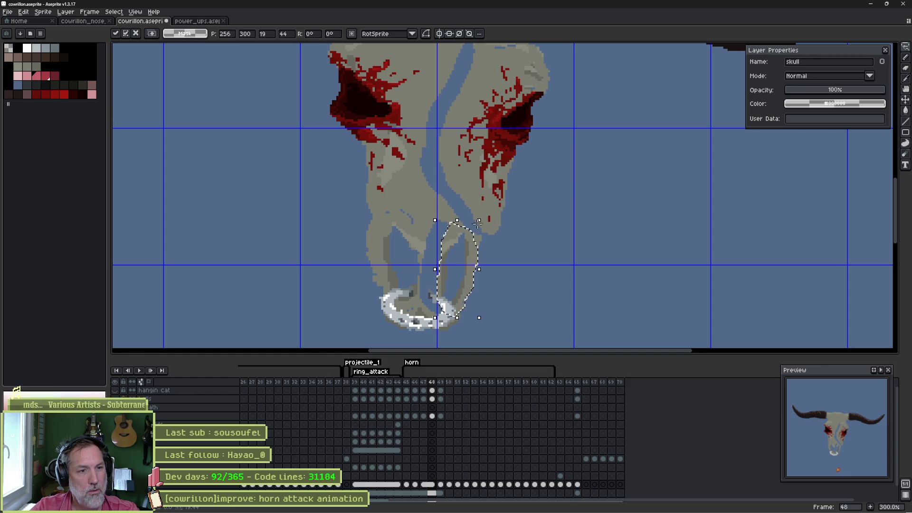
key("ctrl+d")
key("i")
key("b")
scroll(429, 228, "up", 1)
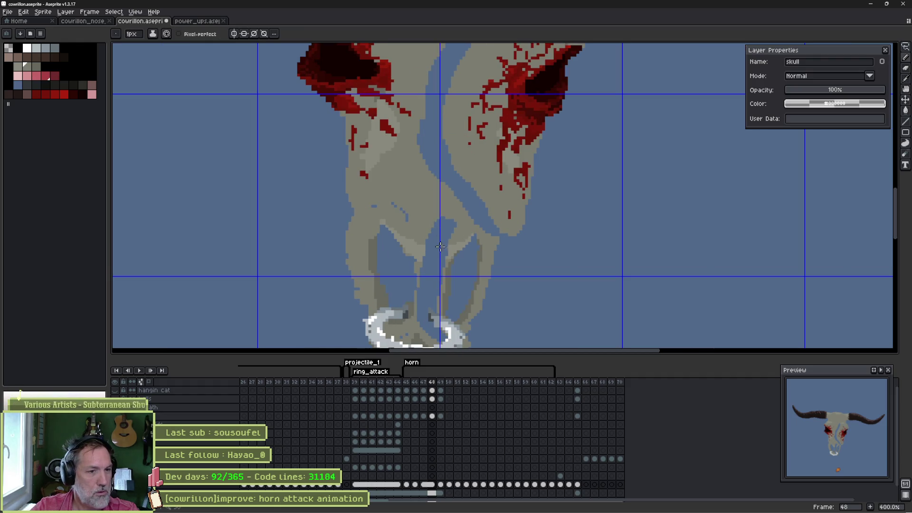
- Fill the blue gap between the lower bones with grey using the Paint Bucket
key("w")
left_click(439, 248)
key("ctrl+d")
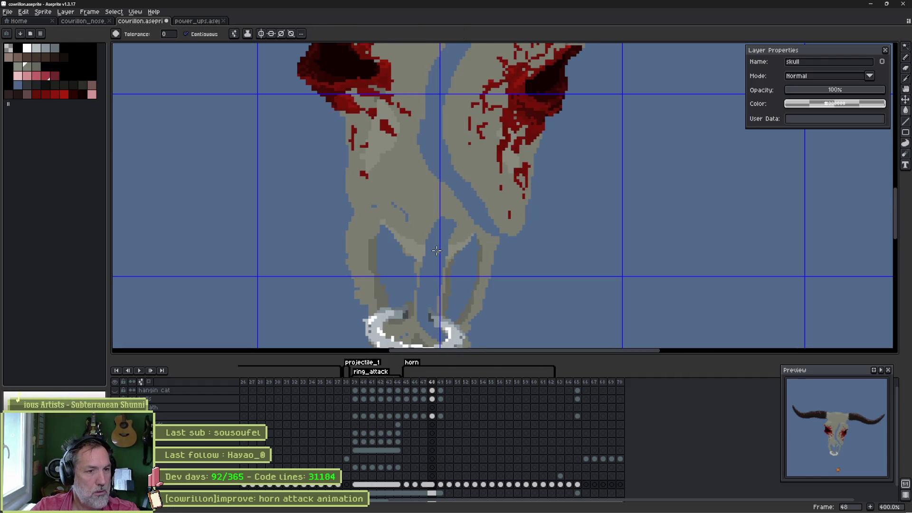
left_click(437, 251)
key("ctrl+z")
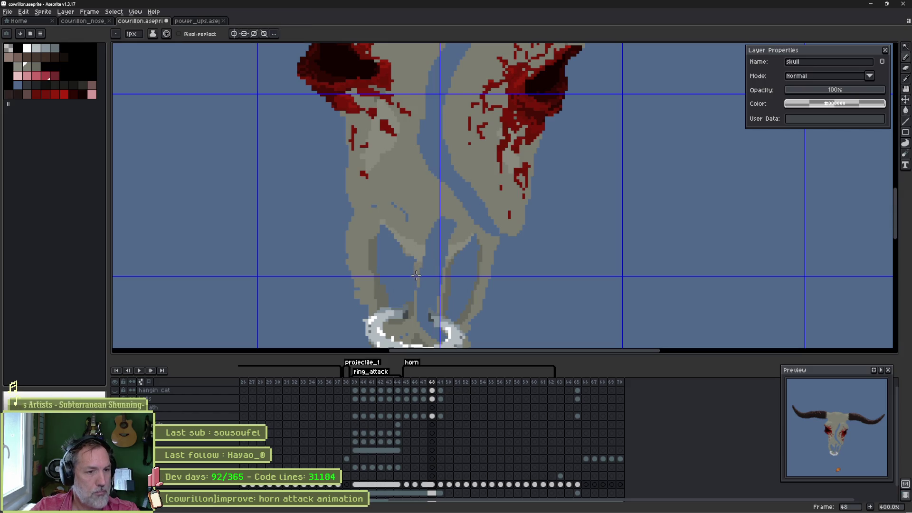
key("b")
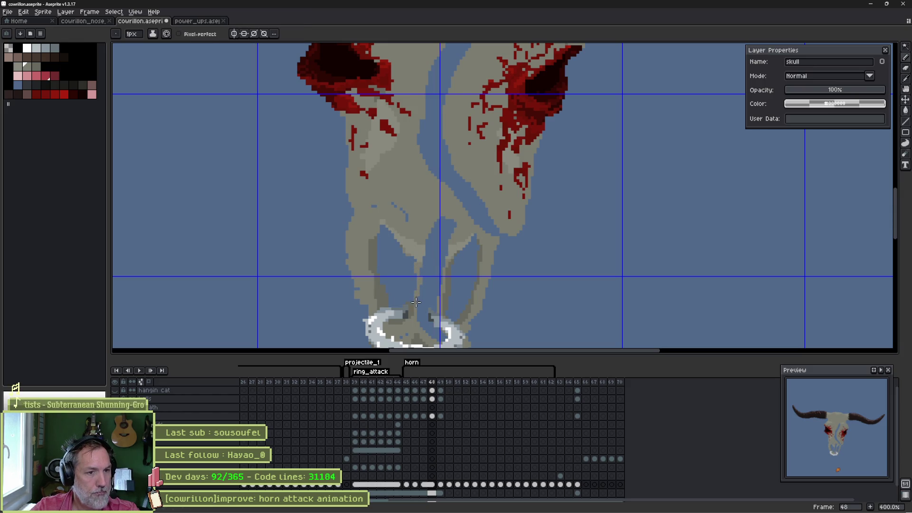
key("g")
left_click(429, 278)
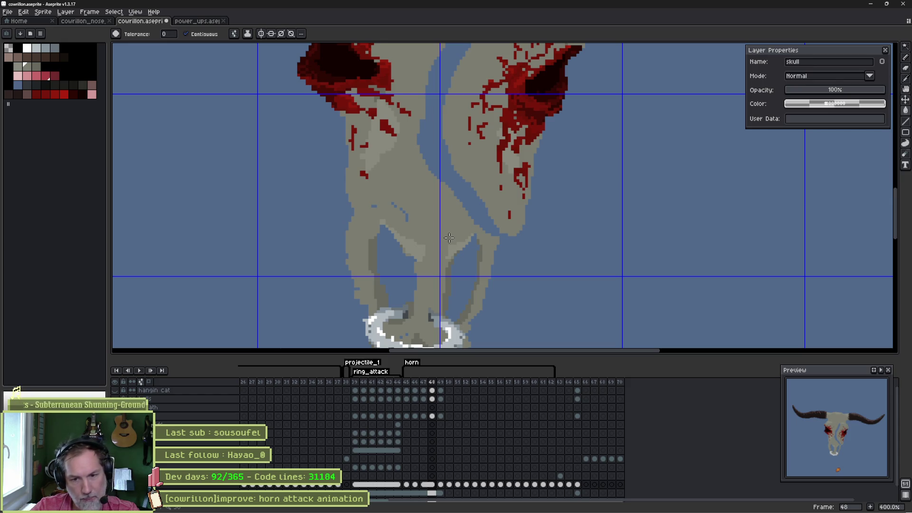
- Flip repeatedly between frames 46 and 47 to compare them
key("Left")
key("Left")
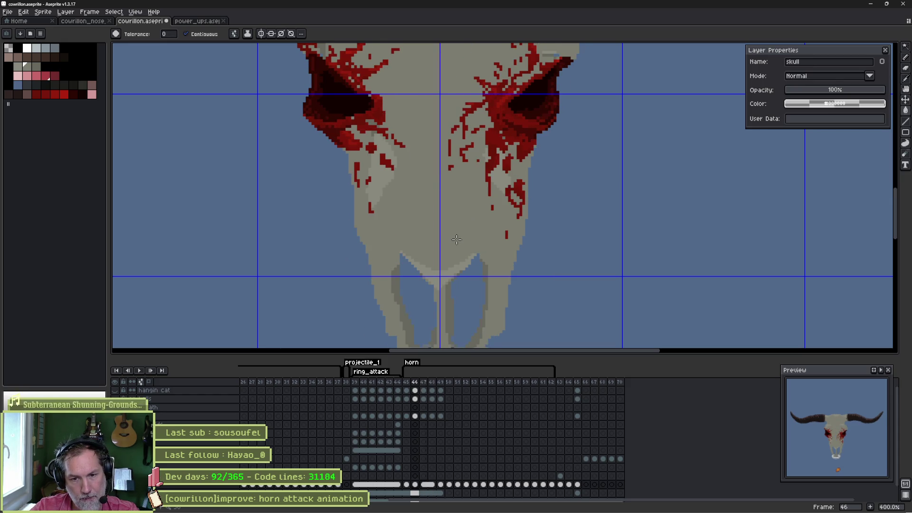
key("Right")
key("Left")
key("Right")
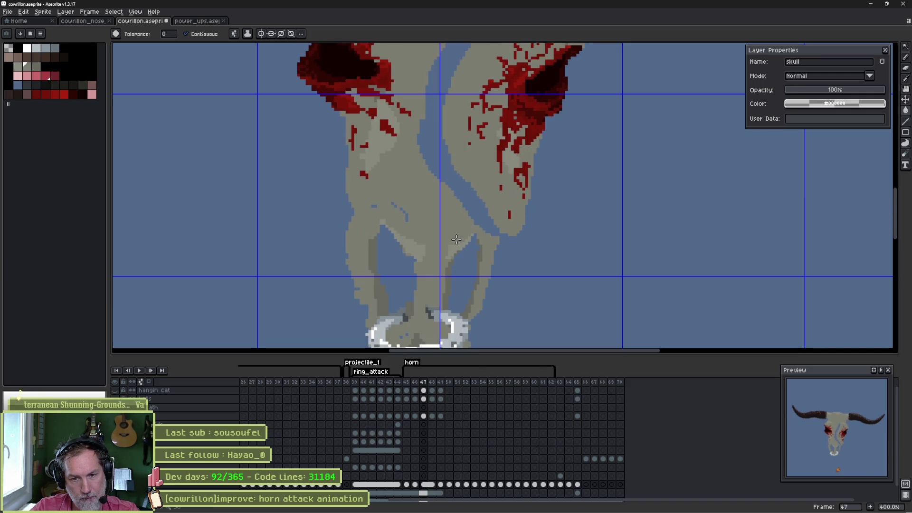
key("Left")
key("Right")
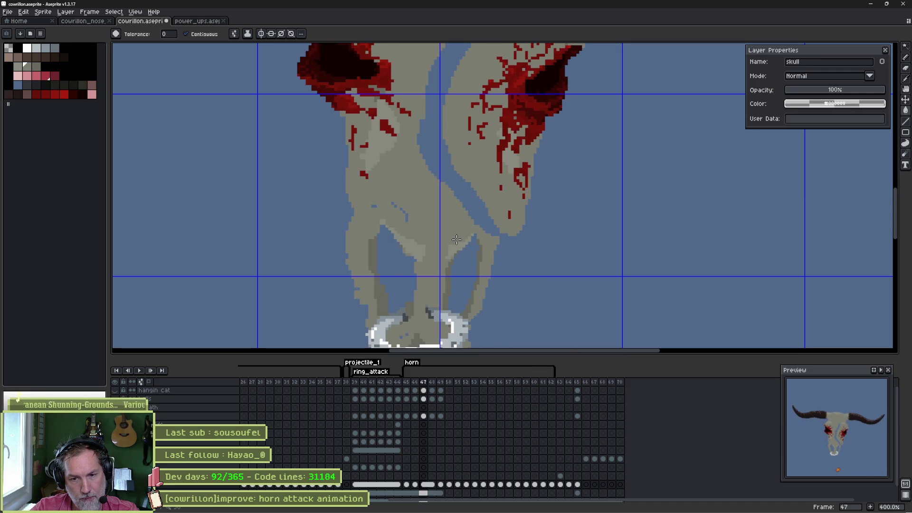
key("Left")
key("Right")
key("Left")
key("Right")
key("Left")
key("Left")
key("Right")
key("Right")
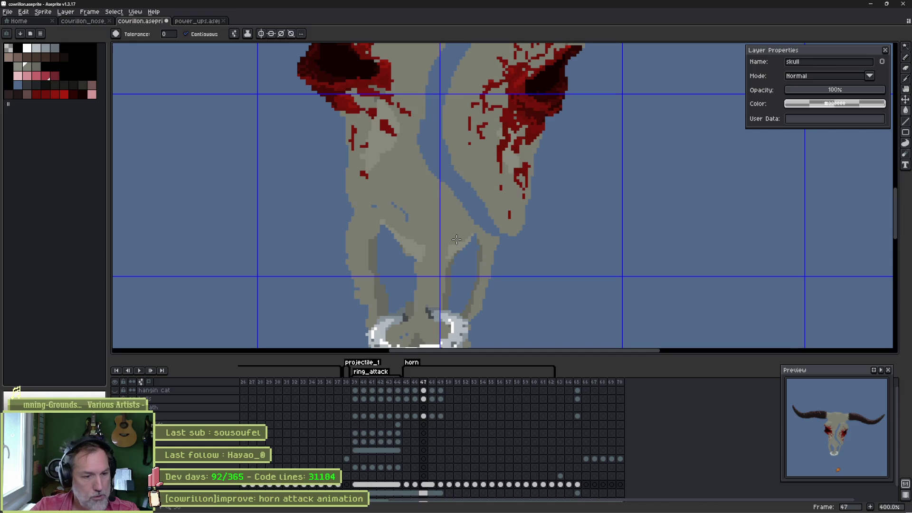
- Pick frame 47's bottom-layer cel and compare it again with frame 46
left_click(426, 488)
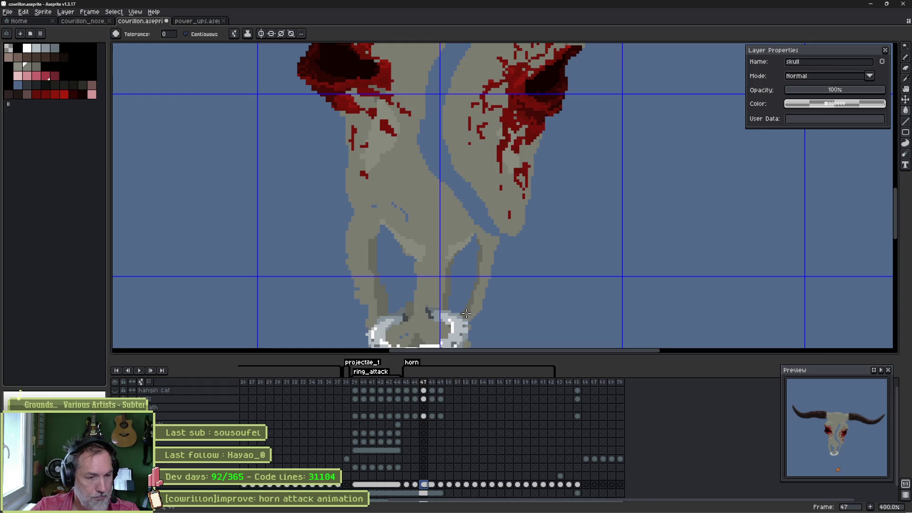
key("Left")
key("Right")
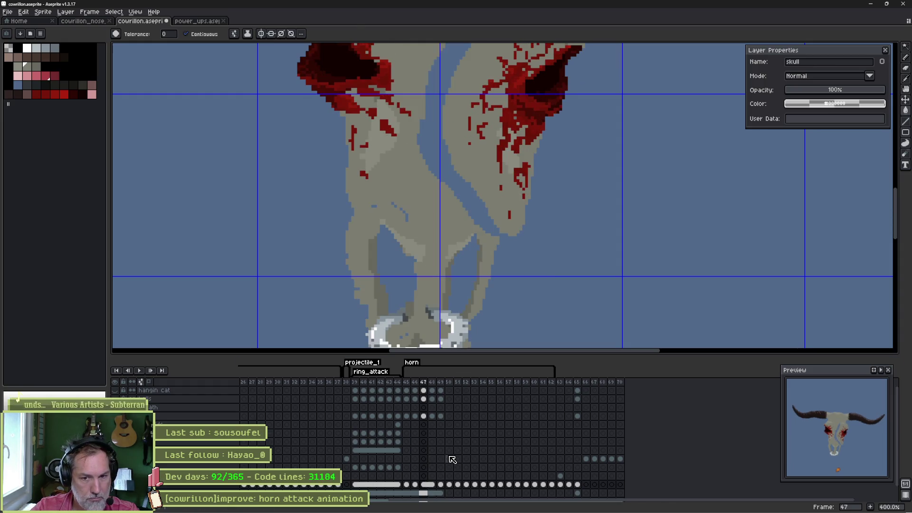
key("Left")
key("Right")
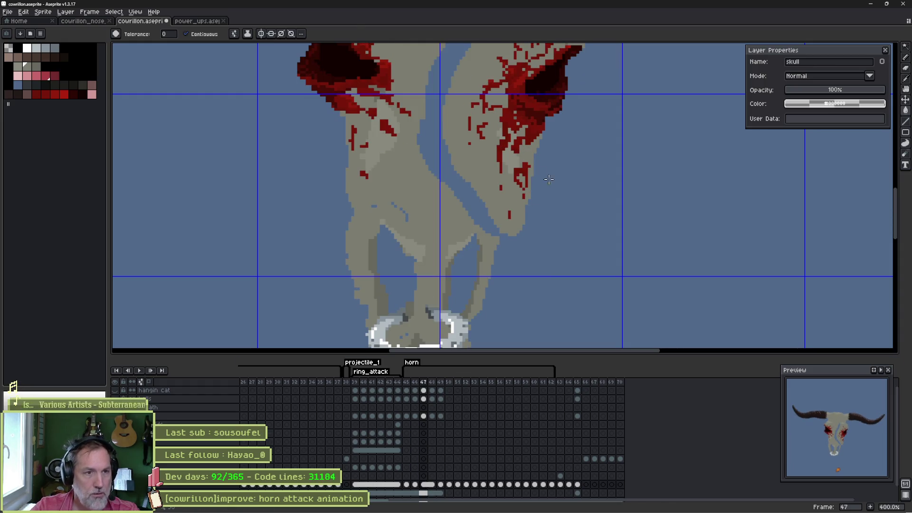
- Lasso the right horn and shrink it horizontally
scroll(515, 195, "down", 1)
left_click_drag(506, 152, 516, 195)
scroll(516, 195, "down", 1)
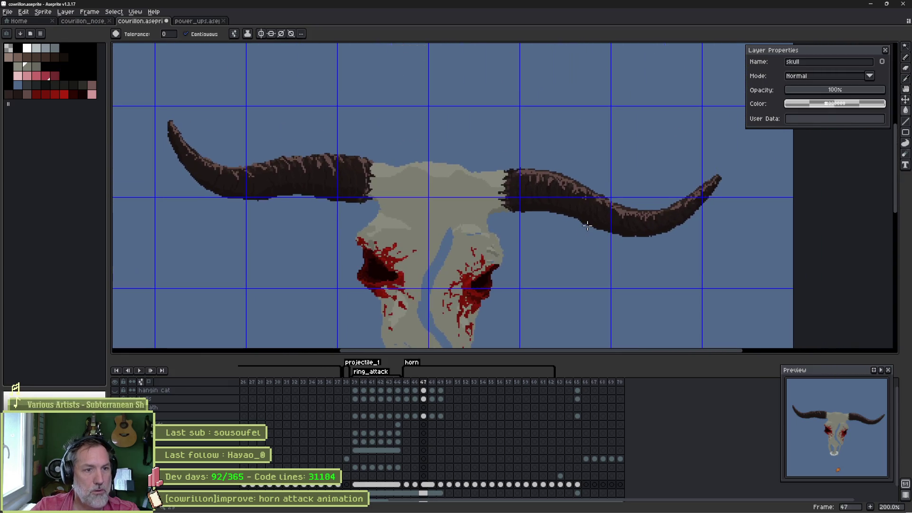
key("q")
mouse_move(678, 143)
left_mouse_down()
mouse_move(727, 240)
mouse_move(521, 231)
mouse_move(546, 125)
left_mouse_up()
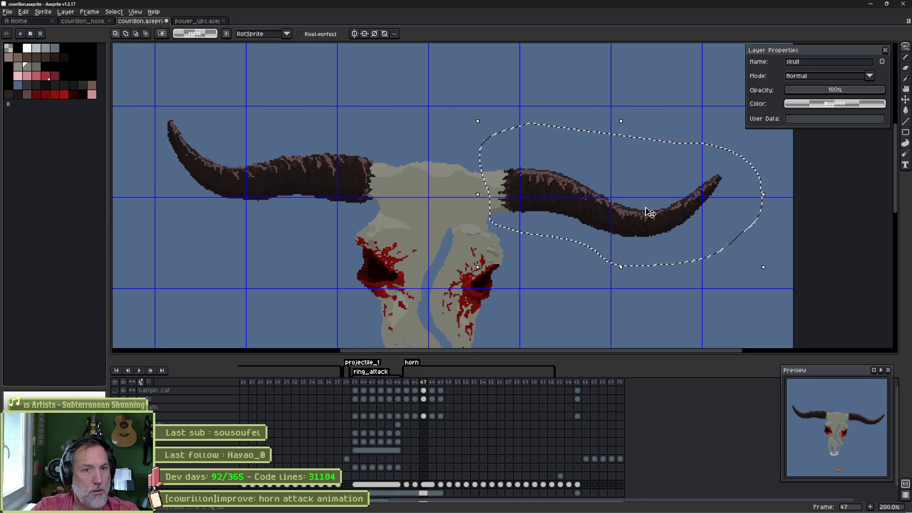
left_click_drag(764, 199, 743, 194)
key("Return")
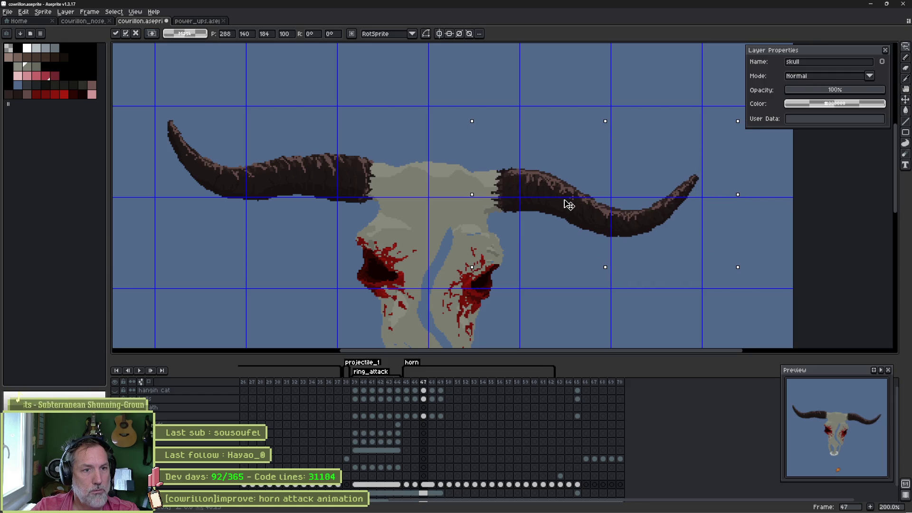
key("ctrl+d")
- Stretch the left horn further left, then shift it about 10 px right
mouse_move(381, 193)
left_mouse_down()
mouse_move(309, 218)
mouse_move(155, 146)
mouse_move(312, 124)
left_mouse_up()
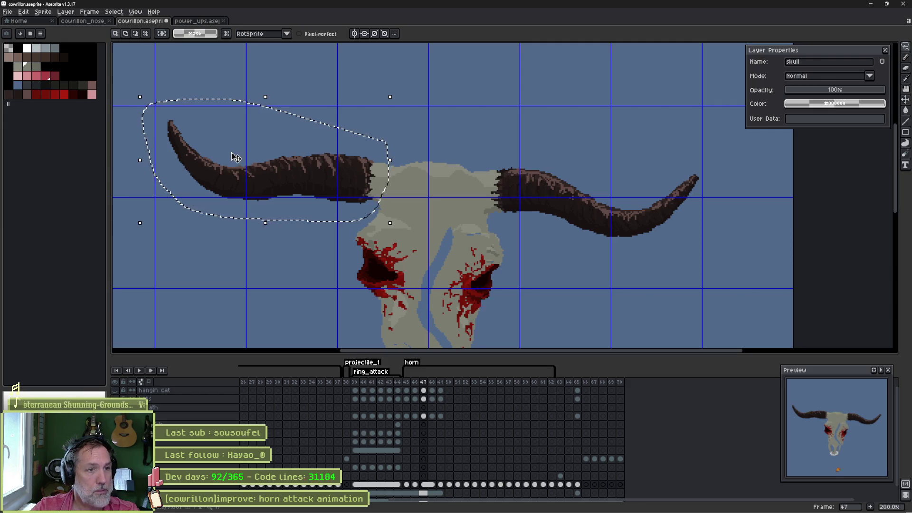
left_click_drag(140, 161, 133, 162)
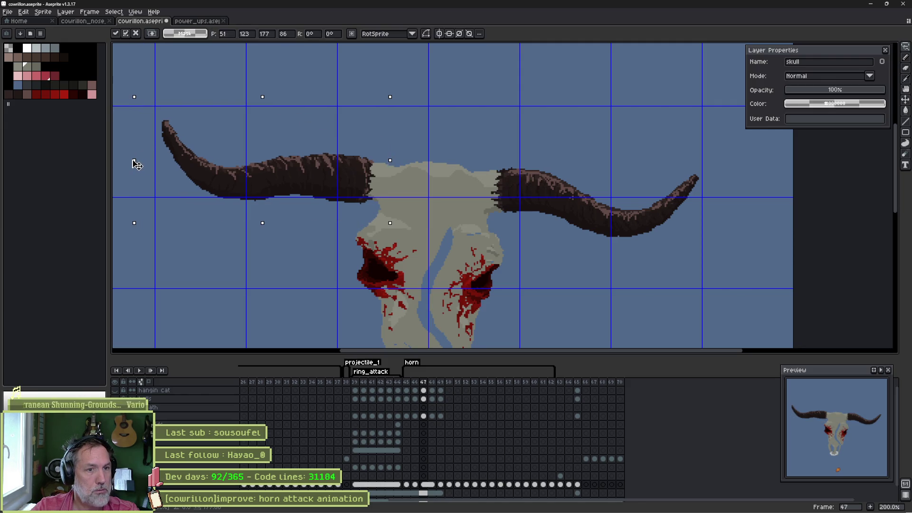
key("Return")
key("ctrl+d")
mouse_move(390, 145)
left_mouse_down()
mouse_move(361, 214)
mouse_move(178, 195)
mouse_move(142, 117)
left_mouse_up()
left_click_drag(317, 171, 322, 172)
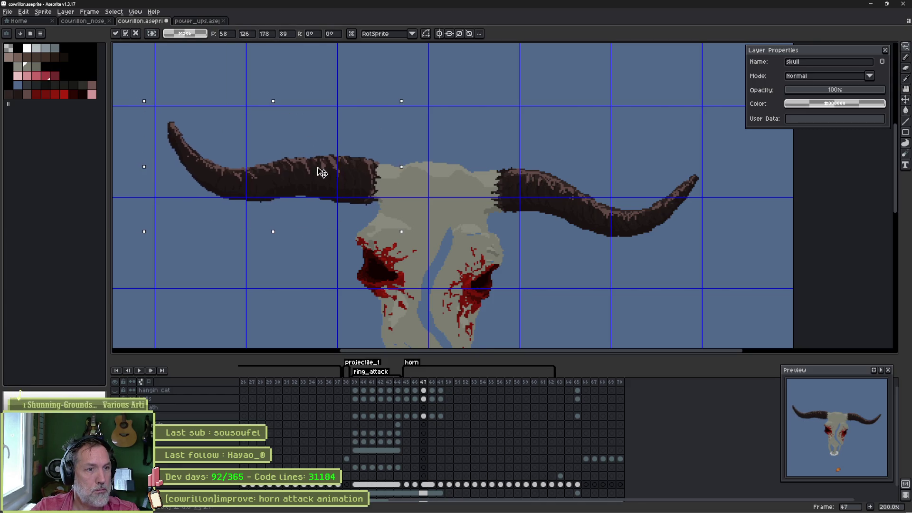
key("Return")
key("ctrl+d")
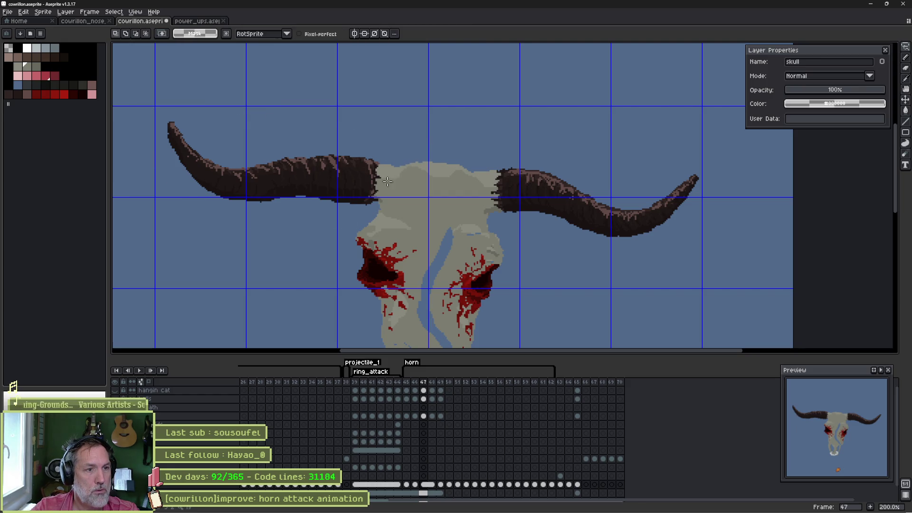
- Widen the left horn's base where it meets the skull
scroll(389, 181, "up", 3)
scroll(368, 180, "down", 3)
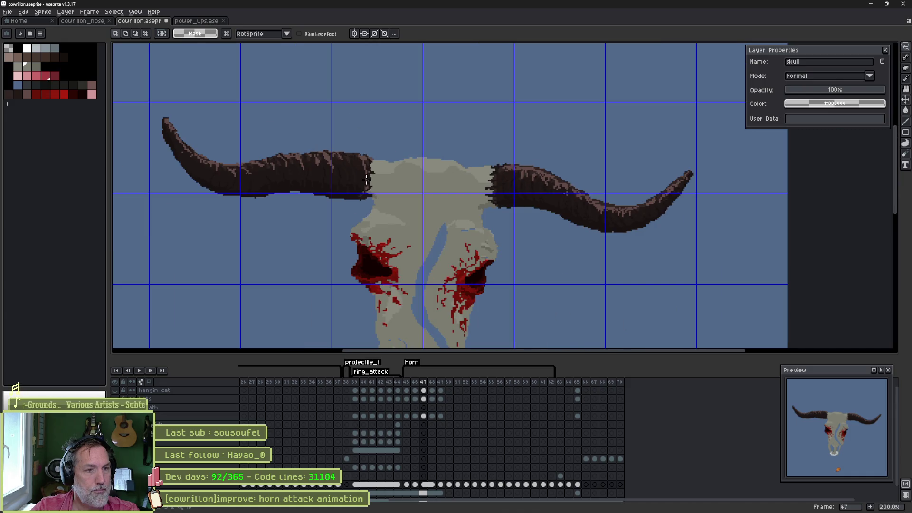
scroll(366, 180, "up", 3)
mouse_move(373, 90)
left_mouse_down()
mouse_move(424, 124)
mouse_move(352, 244)
mouse_move(354, 112)
left_mouse_up()
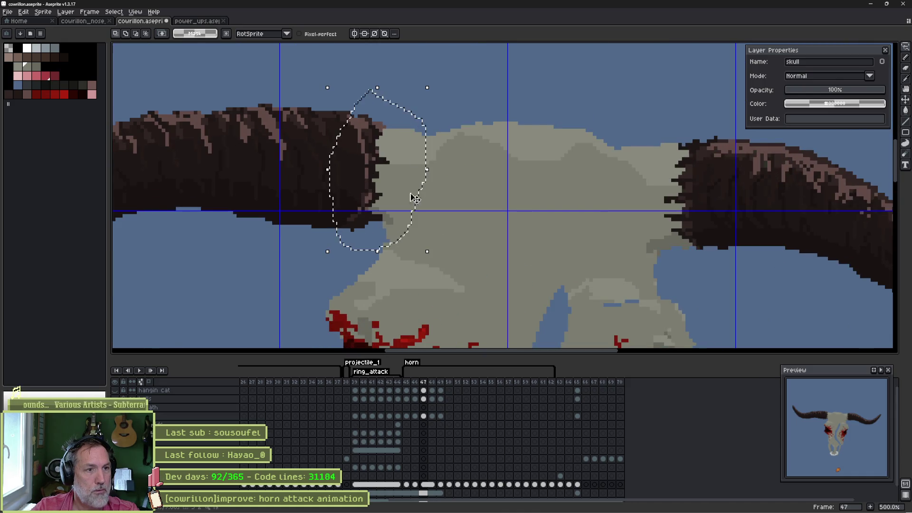
left_click_drag(428, 170, 438, 170)
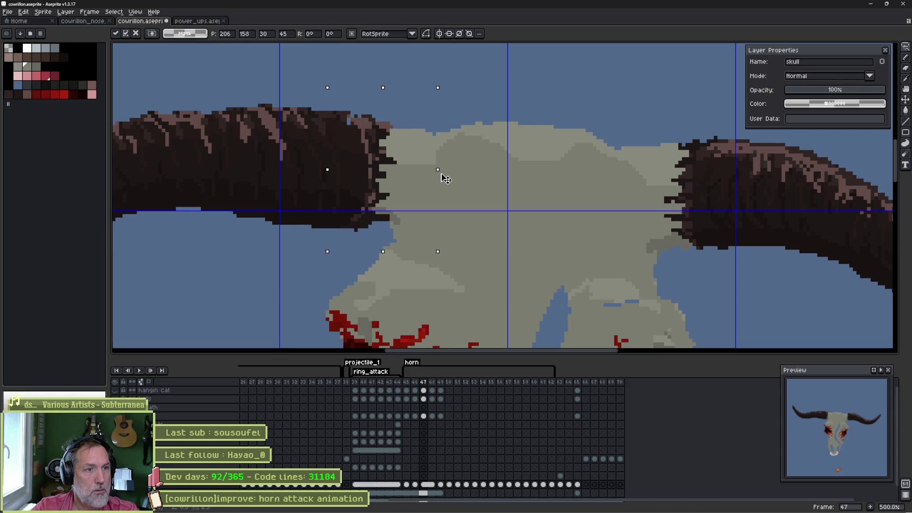
key("Return")
key("ctrl+d")
scroll(405, 189, "down", 4)
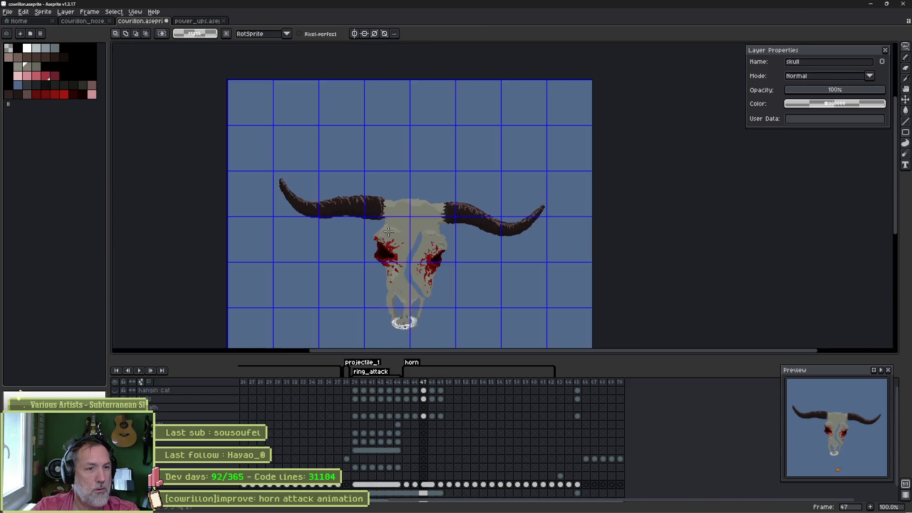
scroll(405, 188, "up", 4)
- Try a background flood fill, undo it, and zoom in on the skull's snout
key("g")
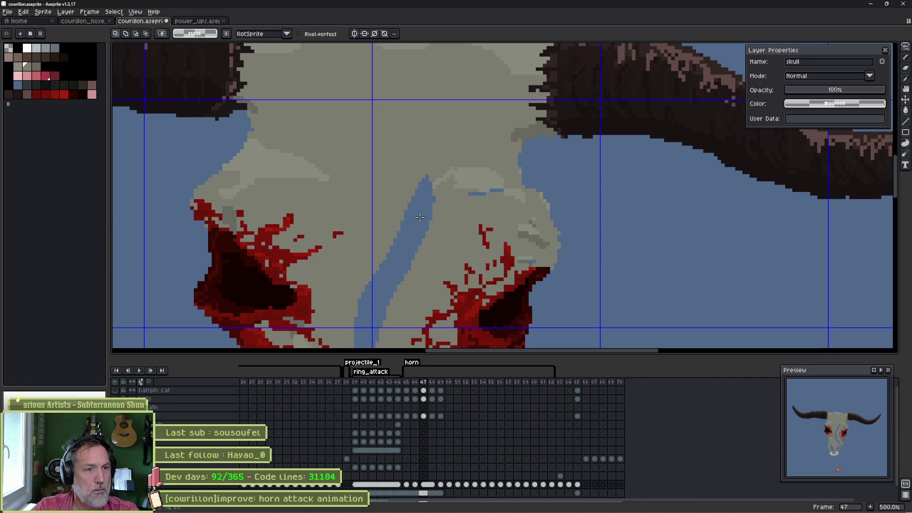
left_click(418, 233)
key("ctrl+z")
scroll(415, 239, "down", 2)
left_click_drag(416, 239, 454, 109)
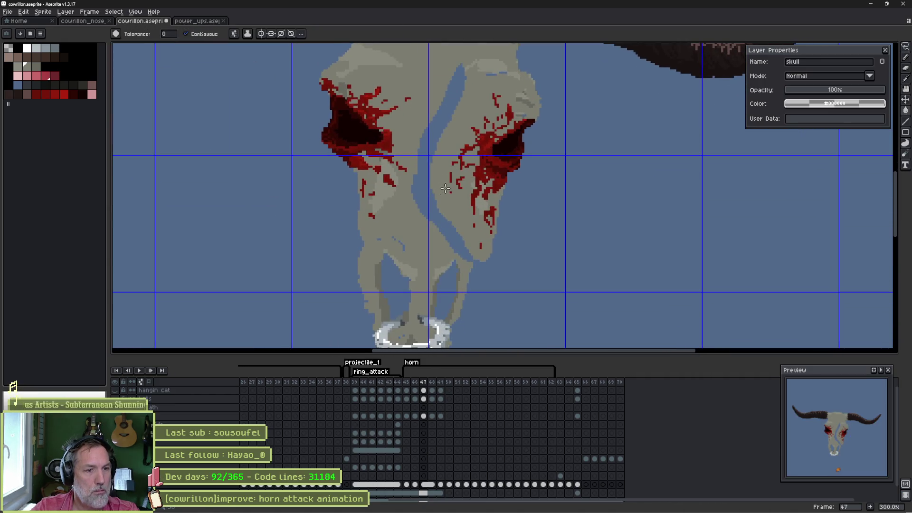
key("b")
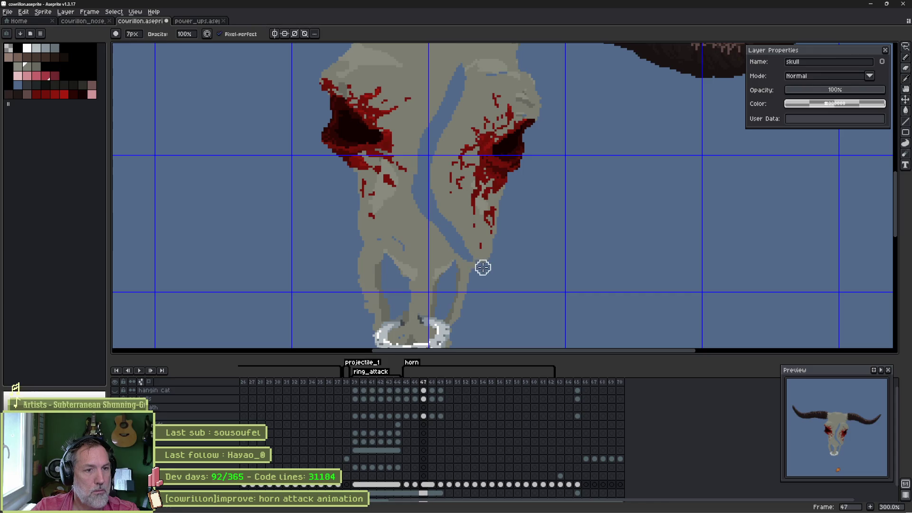
key("g")
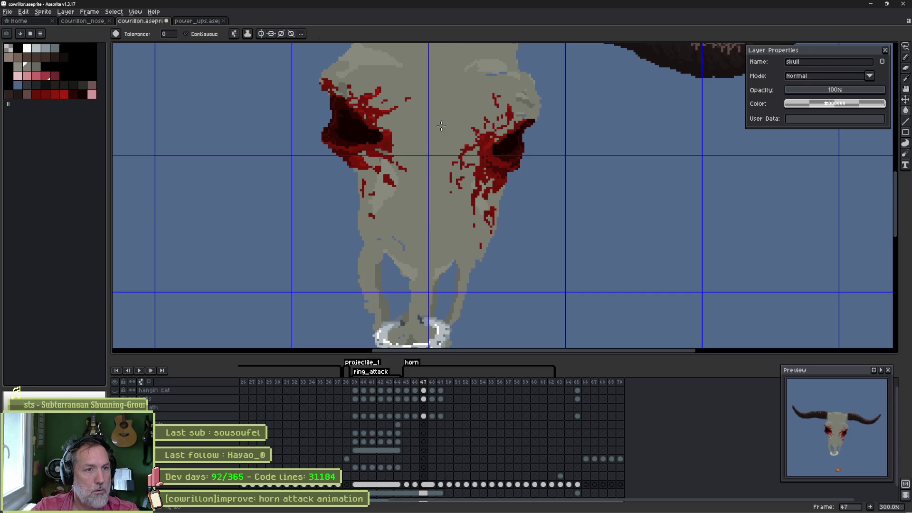
scroll(447, 242, "down", 2)
scroll(477, 299, "up", 1)
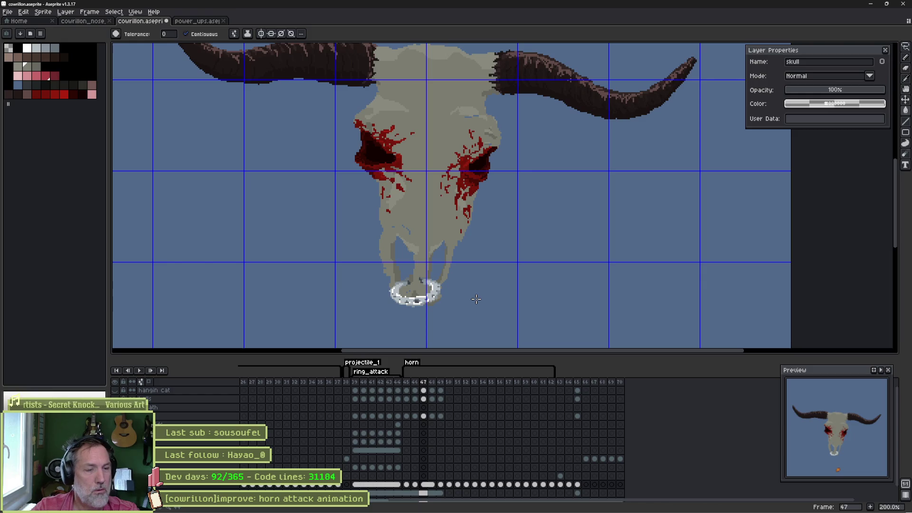
scroll(412, 278, "up", 2)
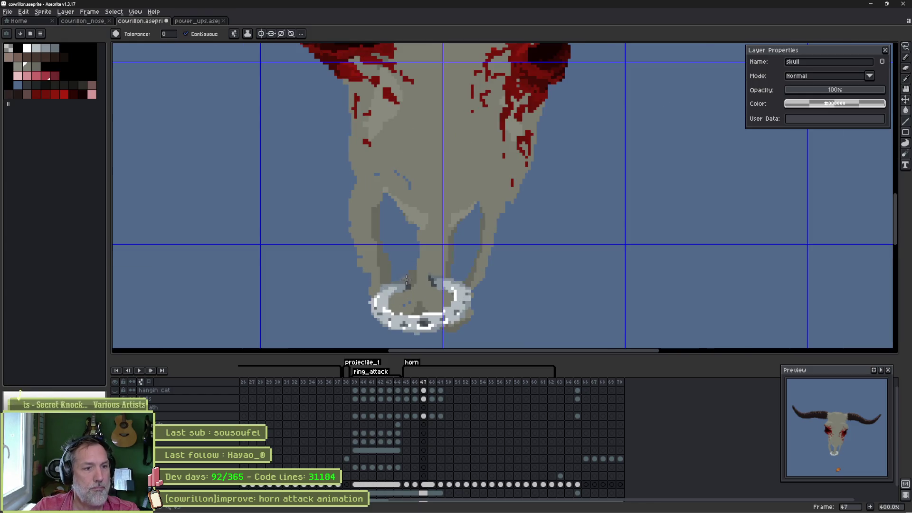
- Carve background blue into the snout's left side, then repaint grey over it with a 6px pencil
key("b")
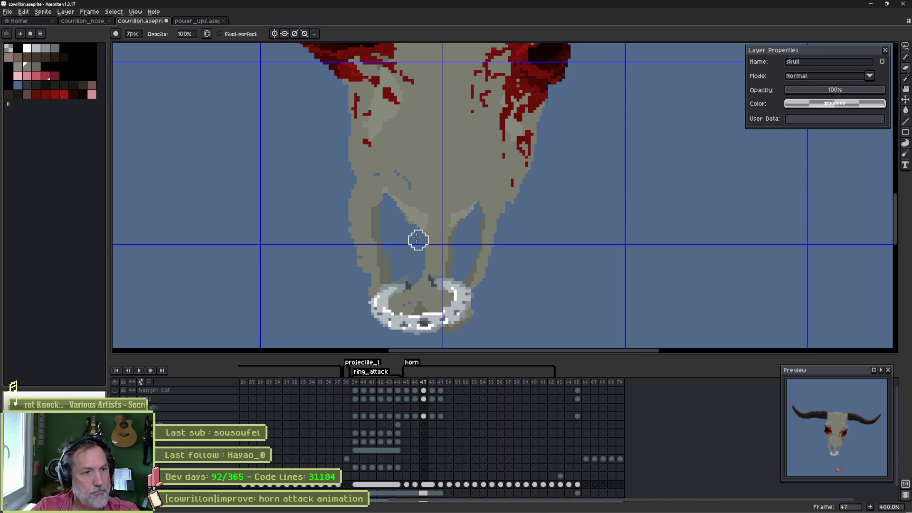
left_click(380, 181, "alt")
mouse_move(371, 185)
left_mouse_down()
mouse_move(365, 175)
mouse_move(387, 157)
left_mouse_up()
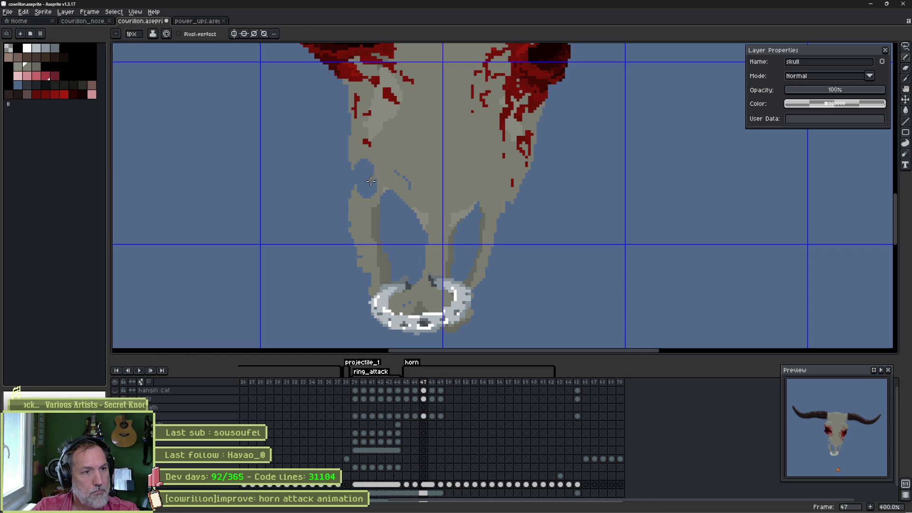
key("plus")
key("plus")
key("plus")
left_click_drag(363, 168, 372, 228)
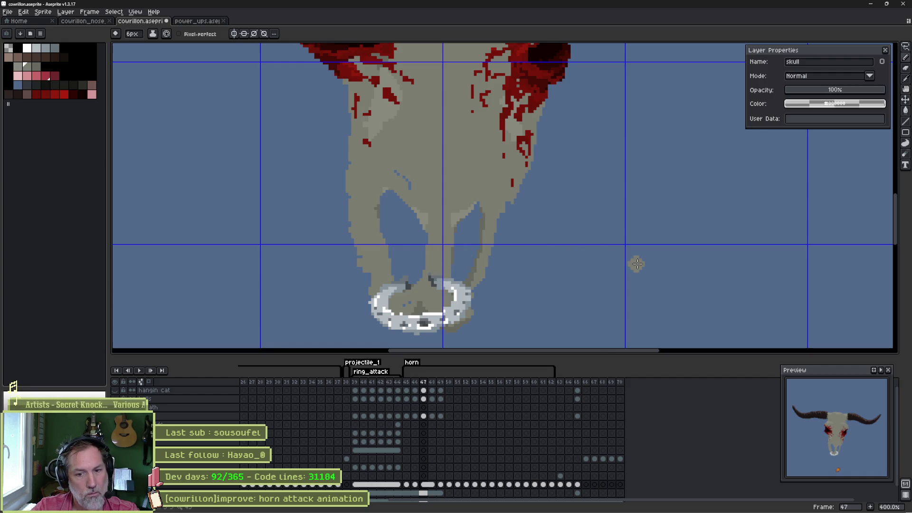
- Paint grey beside and under the nose ring's left edge
key("q")
mouse_move(331, 256)
left_mouse_down()
mouse_move(514, 324)
mouse_move(332, 285)
left_mouse_up()
key("ctrl+d")
key("b")
mouse_move(419, 245)
left_mouse_down()
mouse_move(408, 255)
mouse_move(438, 263)
left_mouse_up()
- Frame the whole skull and horns, flipping between frames 46 and 47 to compare
key("e")
left_click_drag(555, 221, 583, 320)
mouse_move(624, 195)
left_mouse_down()
mouse_move(643, 198)
mouse_move(648, 244)
left_mouse_up()
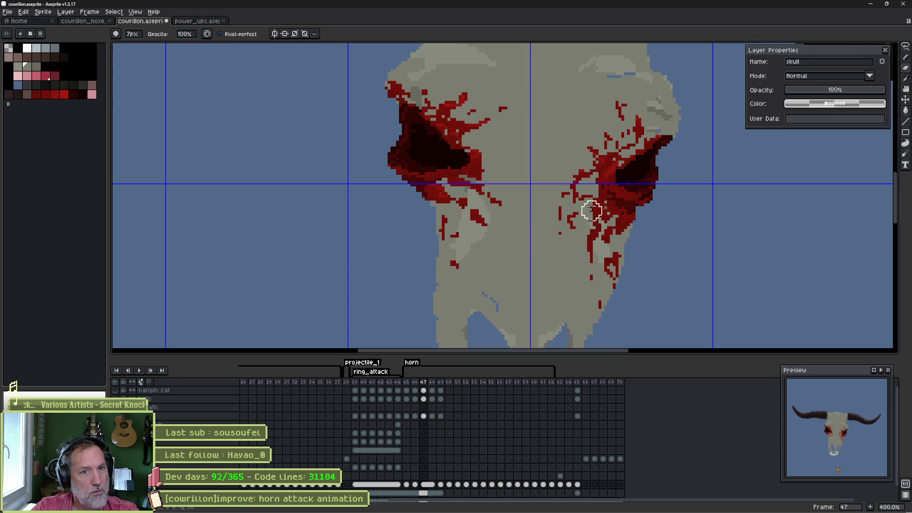
left_click_drag(595, 213, 605, 246)
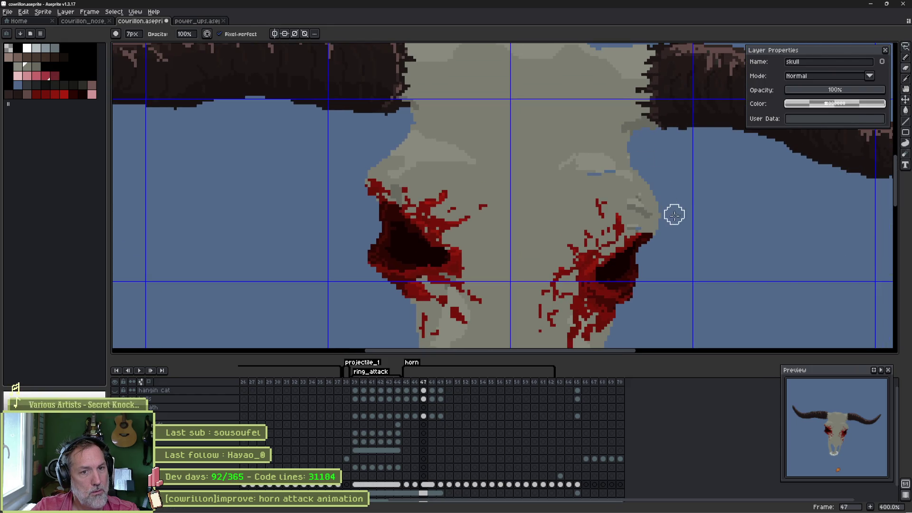
scroll(369, 171, "down", 2)
left_click_drag(340, 188, 357, 226)
left_click_drag(354, 258, 389, 192)
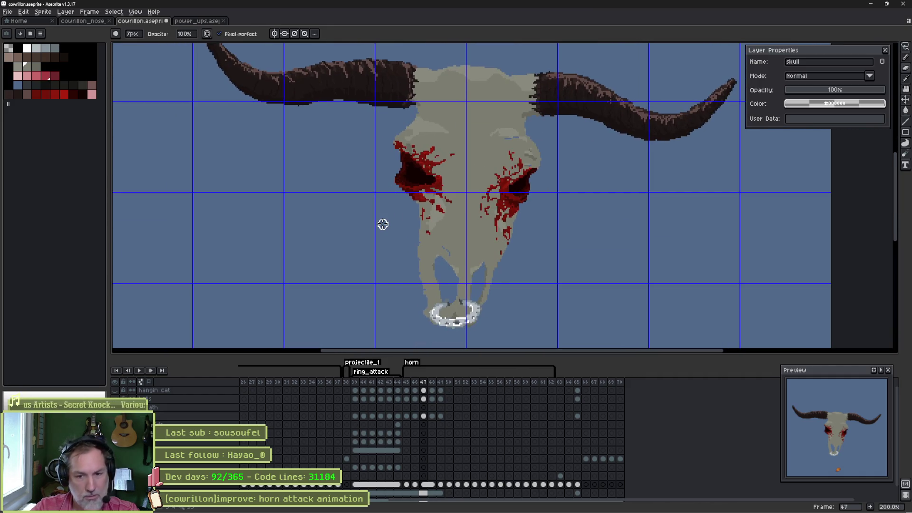
key("Right")
key("Left")
key("Right")
key("Left")
key("Right")
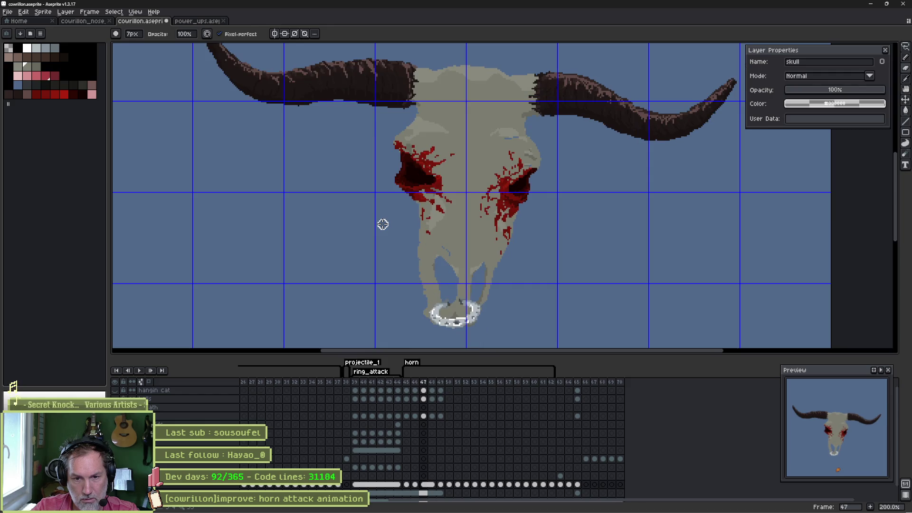
key("Left")
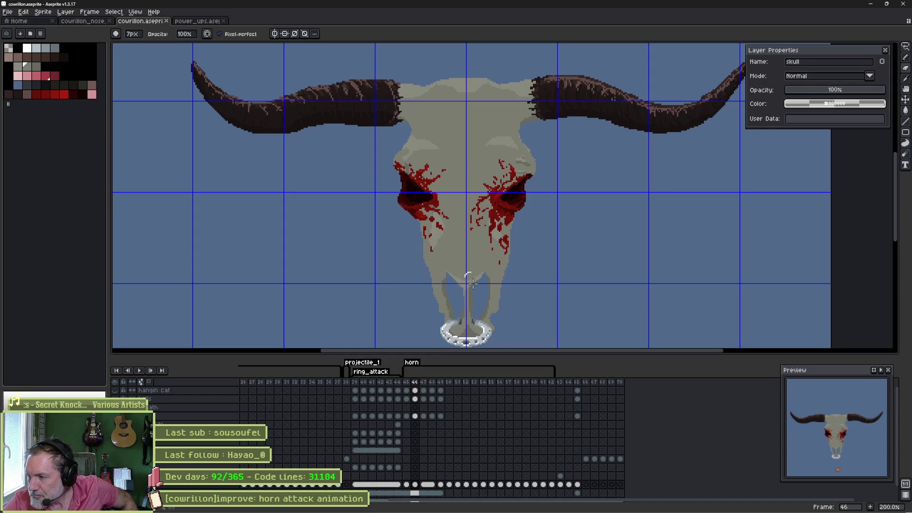
- Step ahead to frame 49 and toggle between frames 48 and 49 to compare the skull-and-horn poses
mouse_move(475, 512)
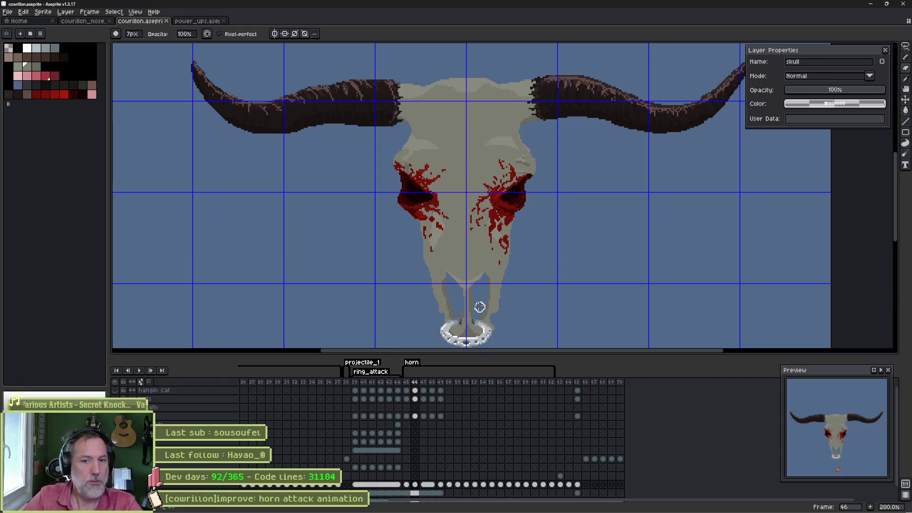
key("Right")
key("Right")
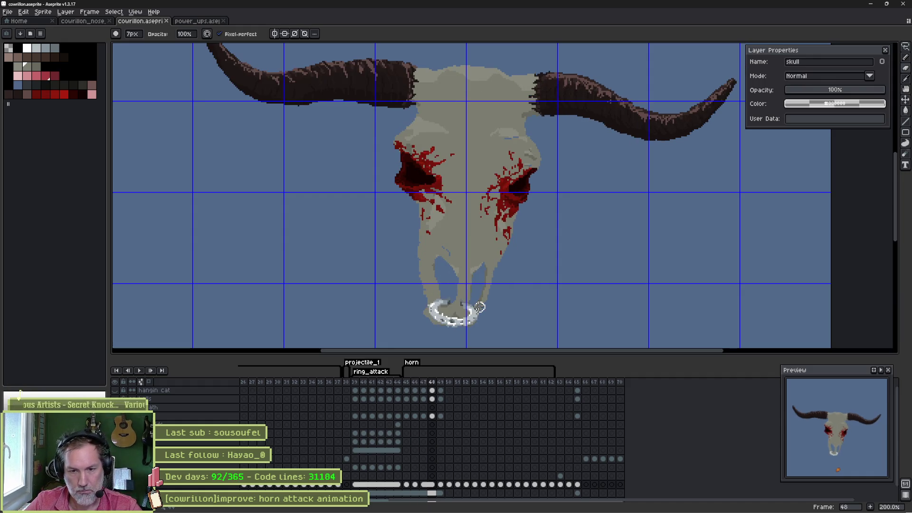
key("Right")
key("Right")
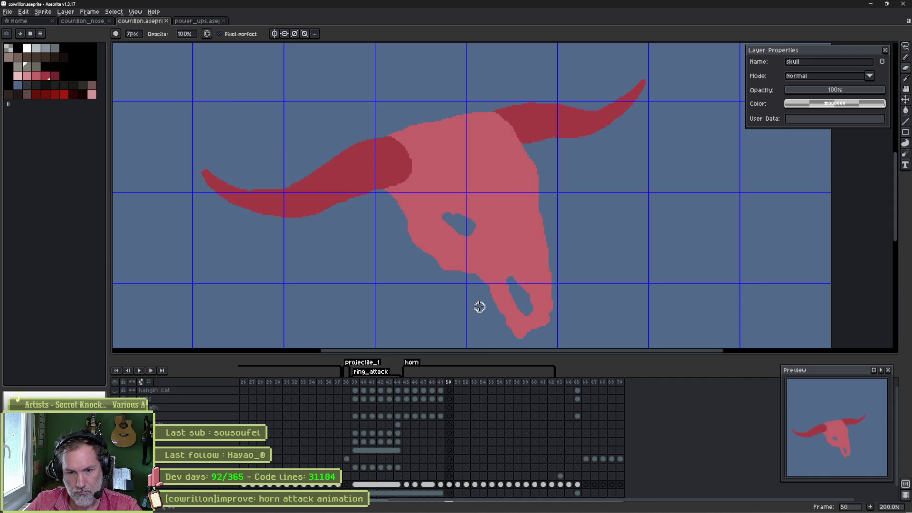
key("Left")
key("Left")
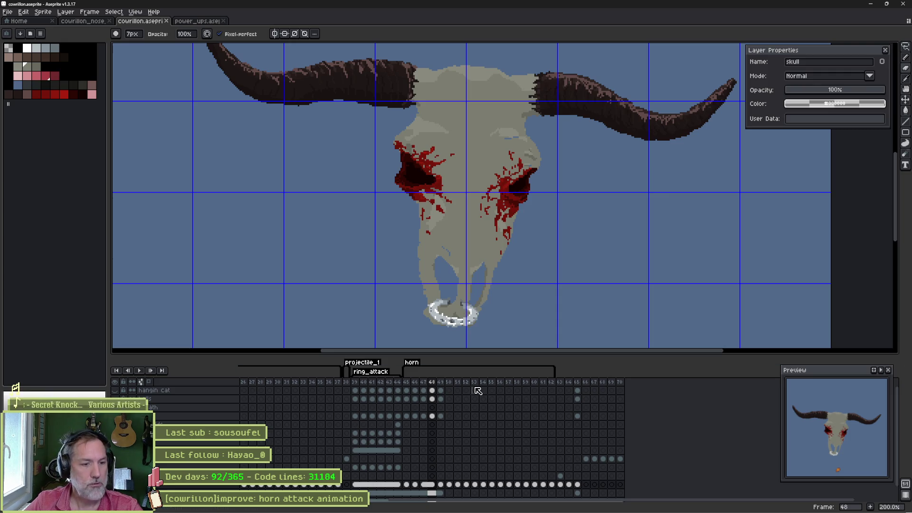
key("Right")
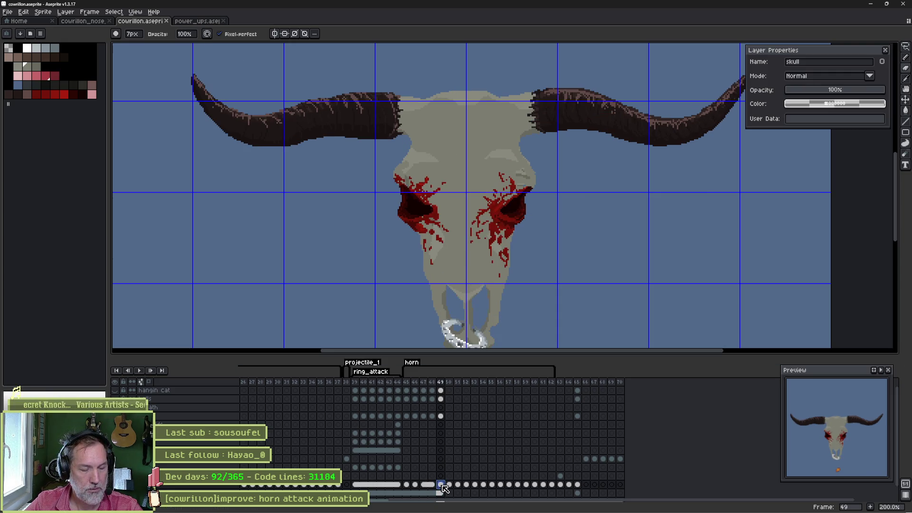
key("ctrl+z")
key("ctrl+y")
key("ctrl+z")
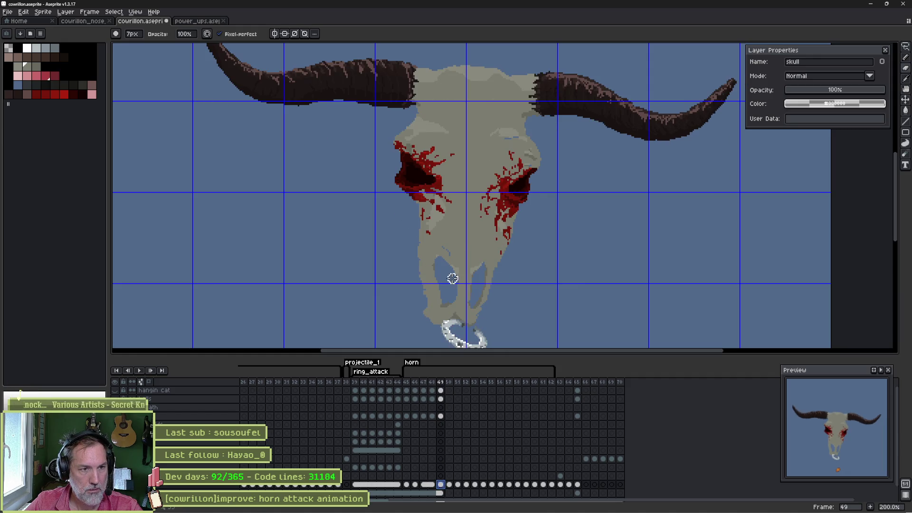
scroll(452, 278, "down", 1)
- Tilt the whole skull slightly and commit the rotation
key("q")
mouse_move(577, 153)
left_mouse_down()
mouse_move(561, 220)
mouse_move(487, 200)
mouse_move(576, 151)
left_mouse_up()
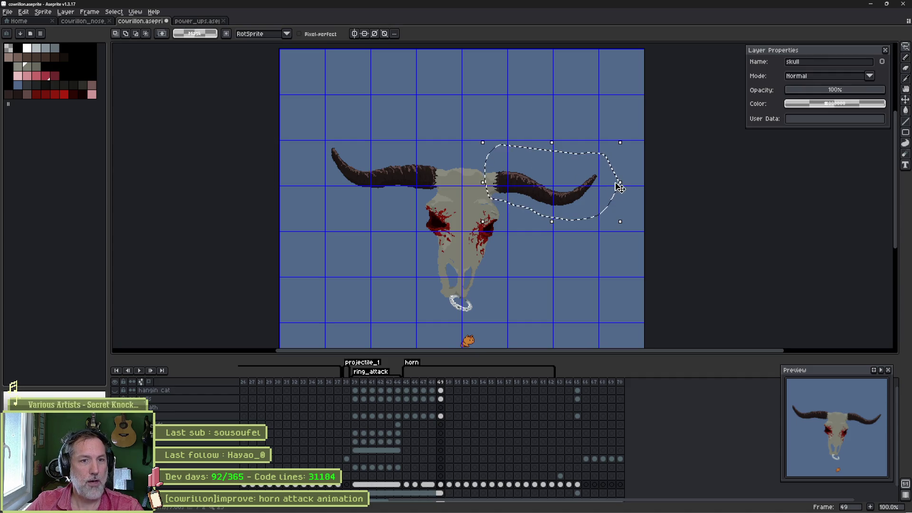
key("ctrl+d")
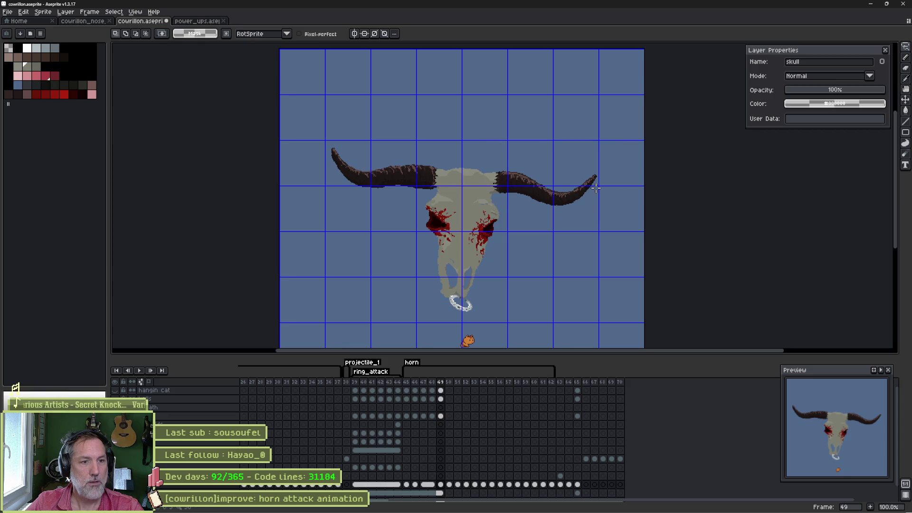
key("ctrl+t")
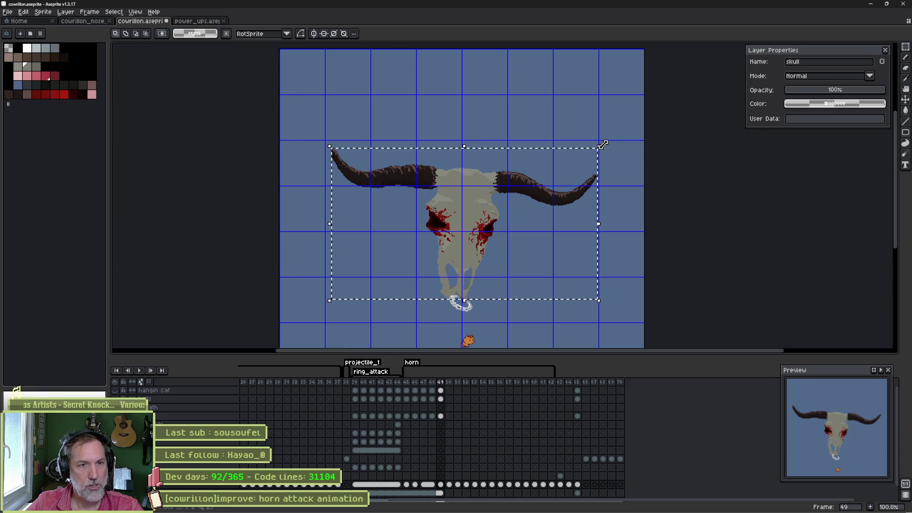
left_click_drag(607, 148, 608, 155)
key("Return")
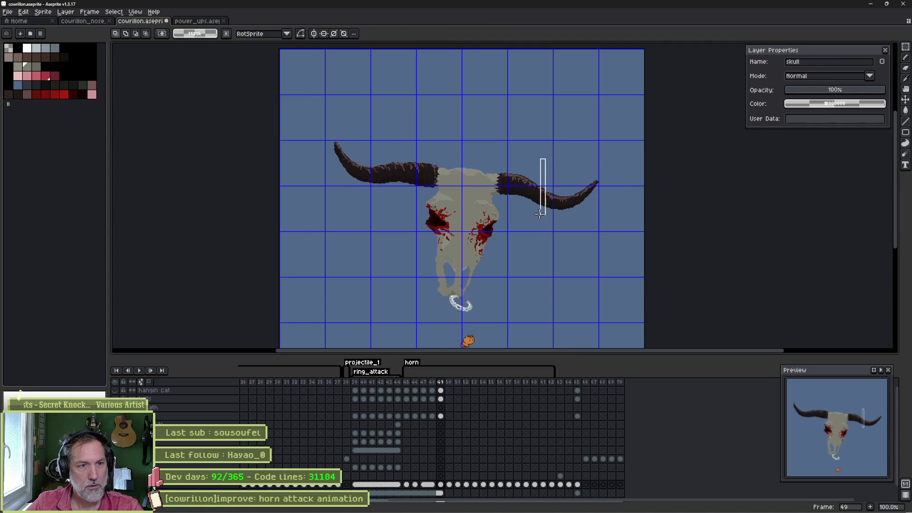
- Shorten the right horn inward and tilt the left horn upward
key("q")
mouse_move(513, 157)
left_mouse_down()
mouse_move(579, 217)
mouse_move(505, 201)
mouse_move(486, 185)
left_mouse_up()
left_click_drag(636, 190, 616, 197)
key("ctrl+d")
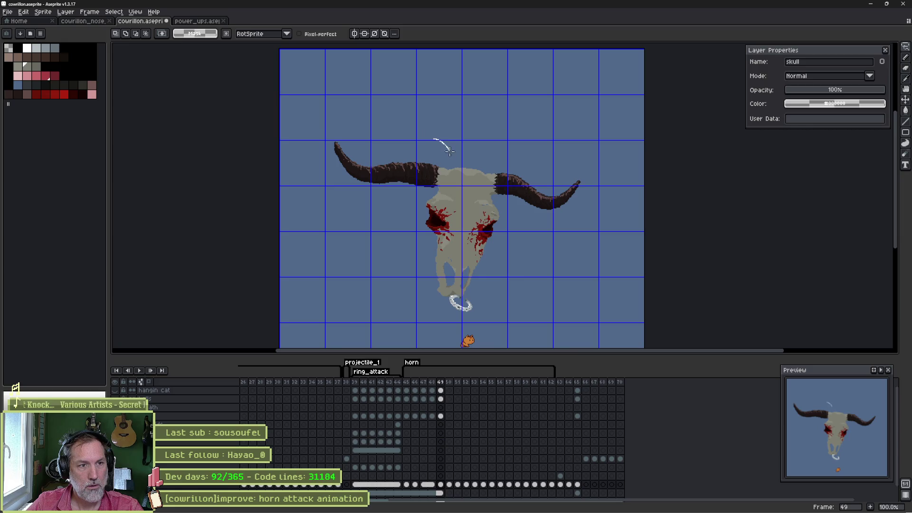
mouse_move(422, 194)
left_mouse_down()
mouse_move(315, 166)
mouse_move(452, 164)
left_mouse_up()
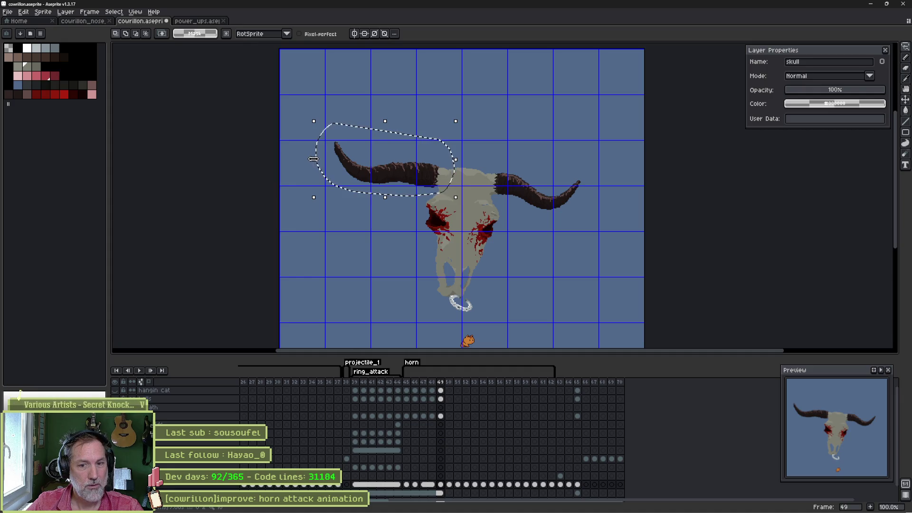
key("ctrl+d")
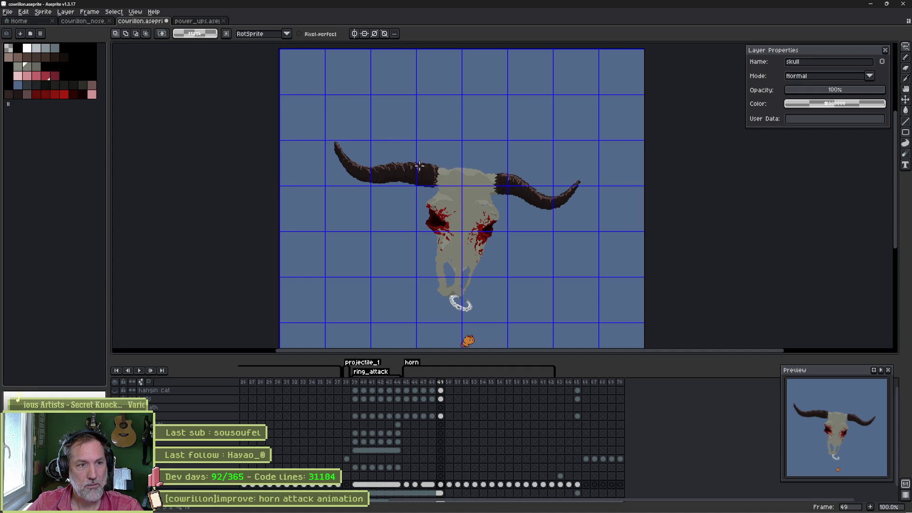
mouse_move(440, 189)
left_mouse_down()
mouse_move(322, 175)
mouse_move(452, 157)
left_mouse_up()
- Shift the left horn about 10 px right and the right horn about 10 px left
scroll(421, 172, "up", 1)
left_click(488, 142)
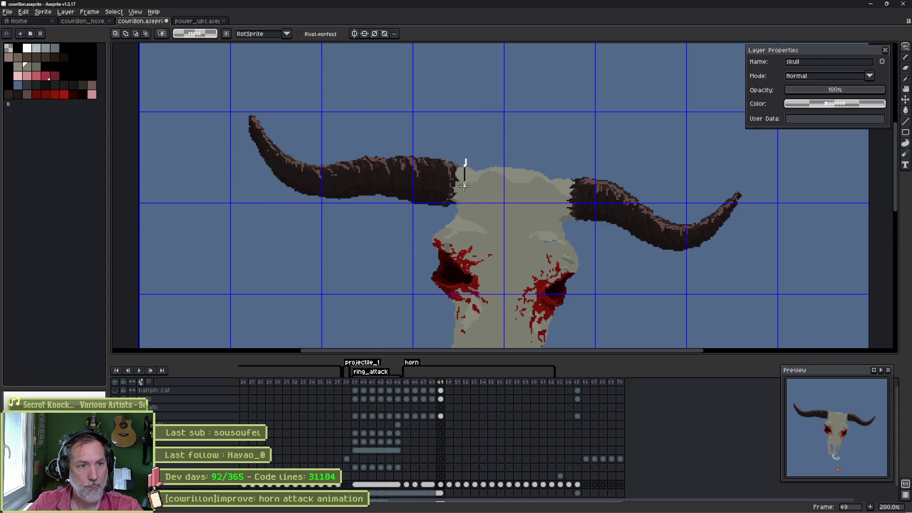
mouse_move(454, 207)
left_mouse_down()
mouse_move(350, 210)
mouse_move(220, 95)
mouse_move(352, 101)
left_mouse_up()
left_click_drag(431, 185, 439, 186)
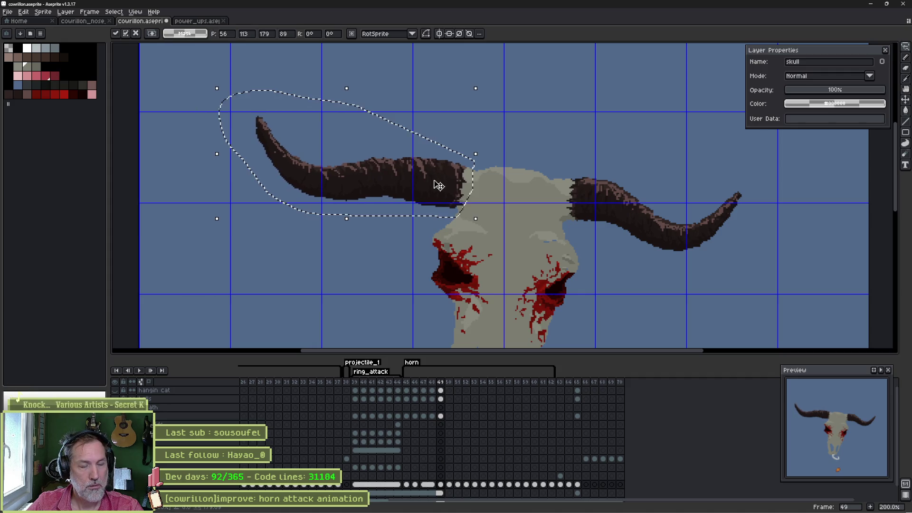
left_click(503, 174)
mouse_move(618, 166)
left_mouse_down()
mouse_move(741, 244)
mouse_move(582, 231)
mouse_move(567, 214)
left_mouse_up()
left_click_drag(643, 205, 638, 206)
key("ctrl+d")
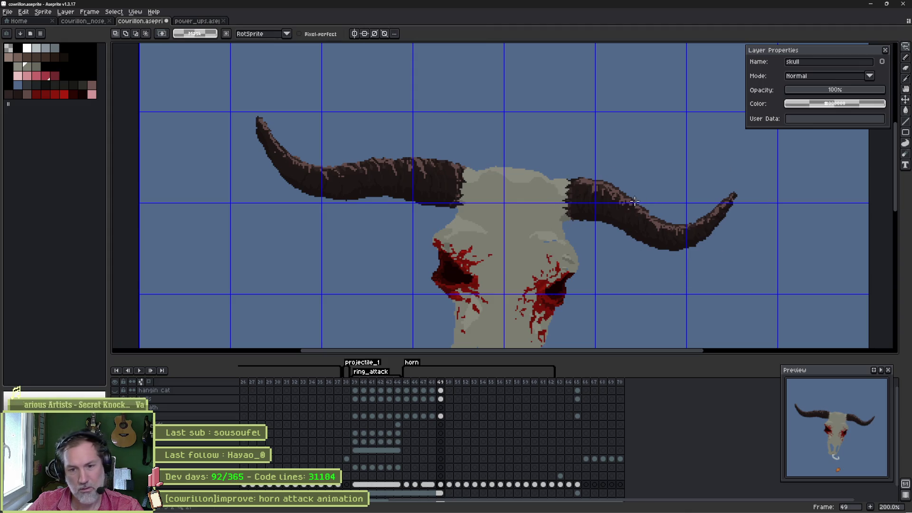
- Stretch the left eye socket wider outward and commit the transform
scroll(559, 221, "down", 2)
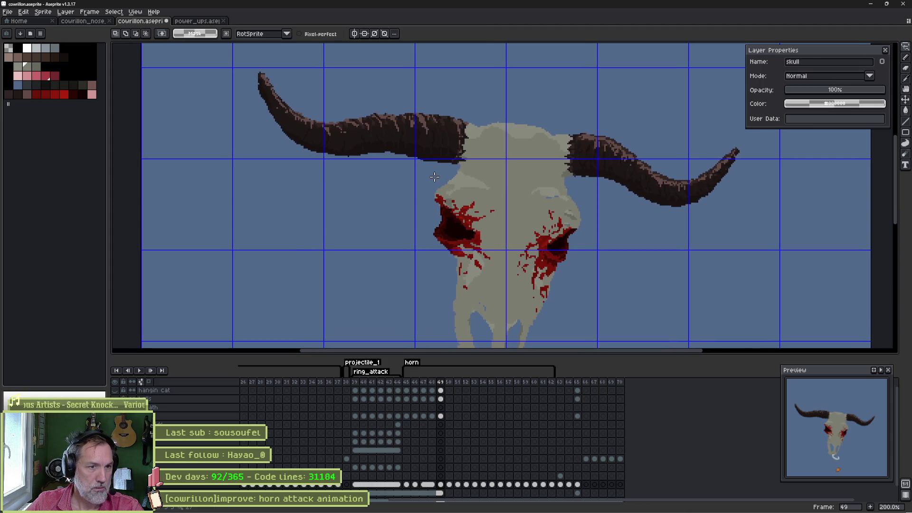
left_click_drag(476, 293, 436, 178)
left_click(410, 238)
left_click_drag(407, 234, 394, 233)
key("Return")
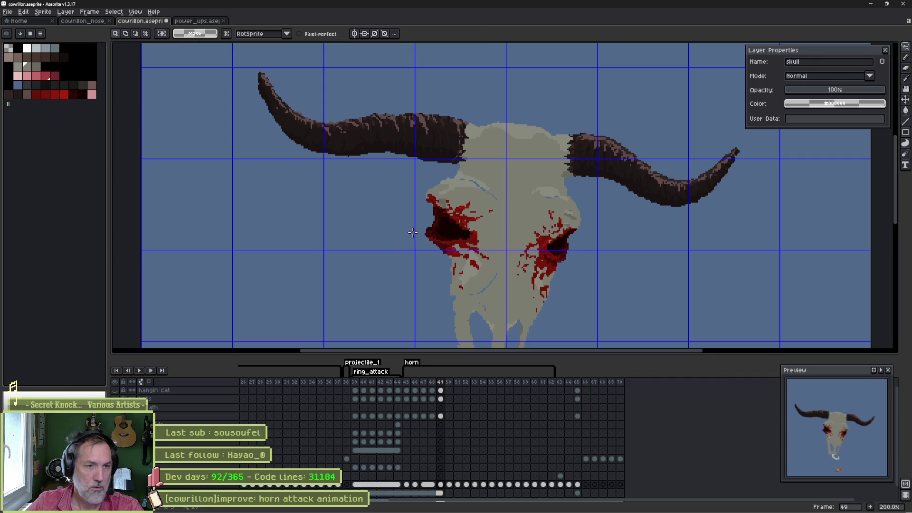
key("ctrl+z")
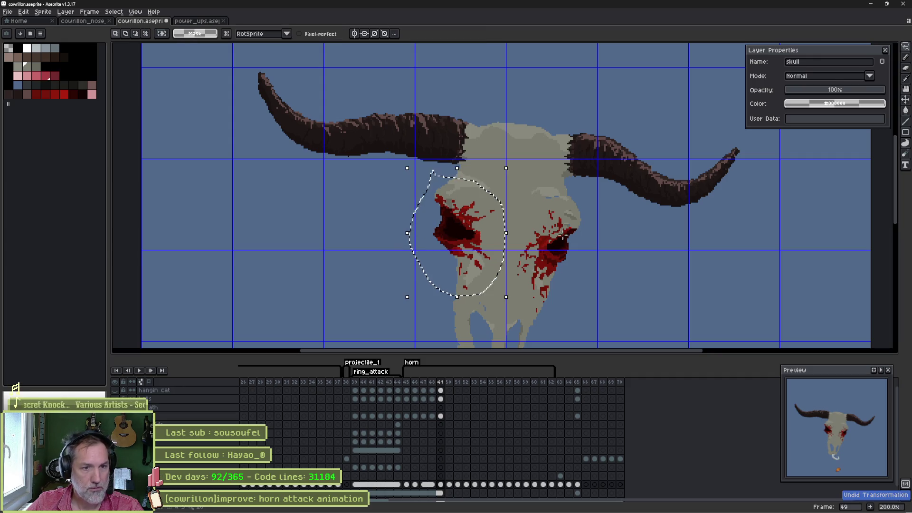
scroll(490, 230, "up", 1)
left_click_drag(489, 229, 523, 223)
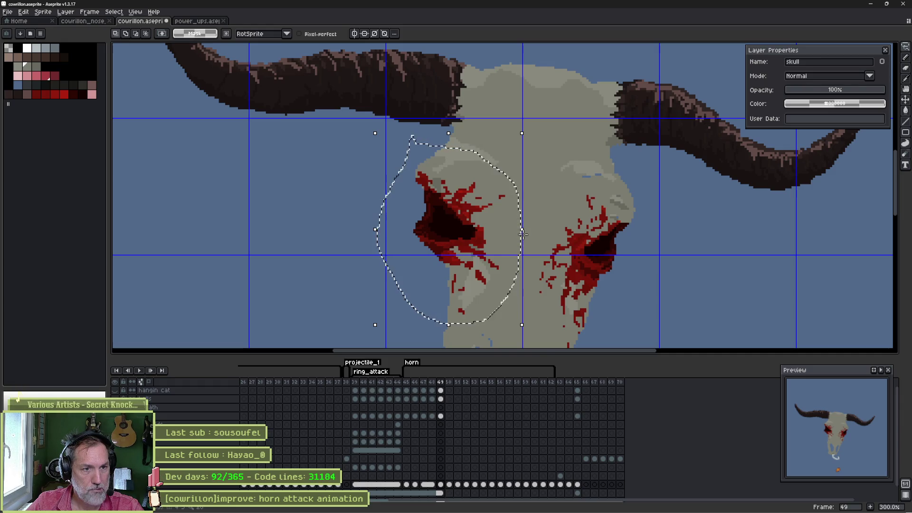
left_click_drag(523, 230, 532, 231)
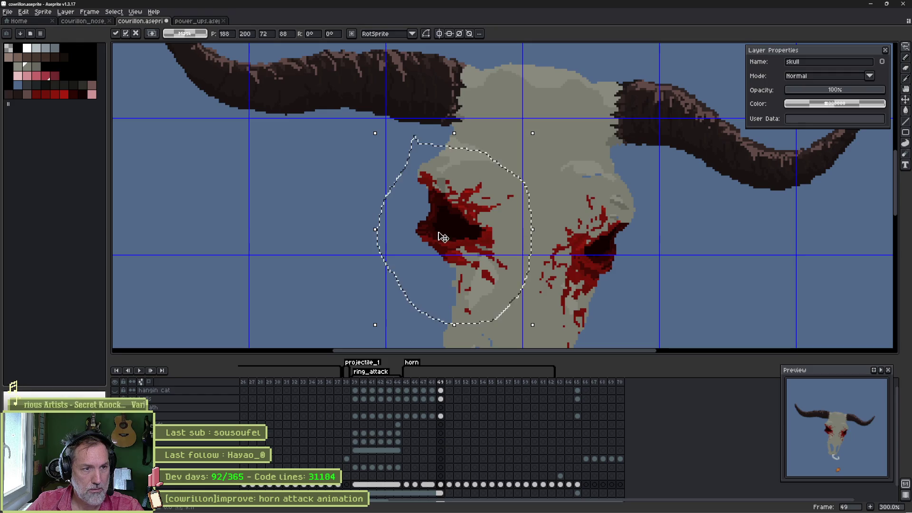
left_click_drag(376, 229, 365, 230)
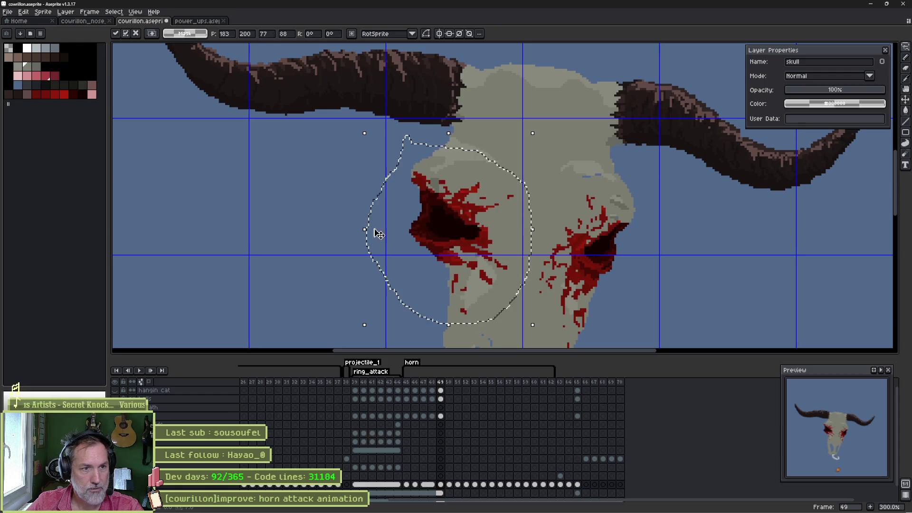
key("Return")
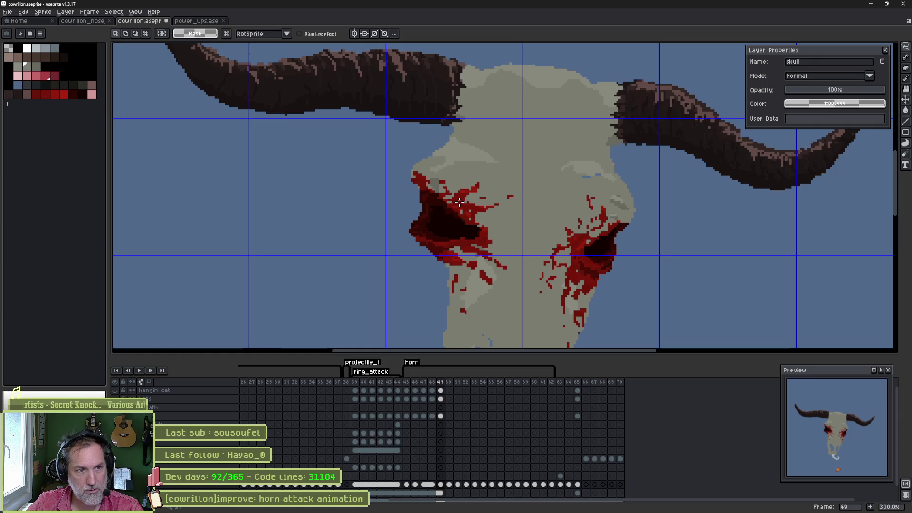
- Touch up pixels along the skull's left edge with a 1px pencil
scroll(444, 206, "up", 1)
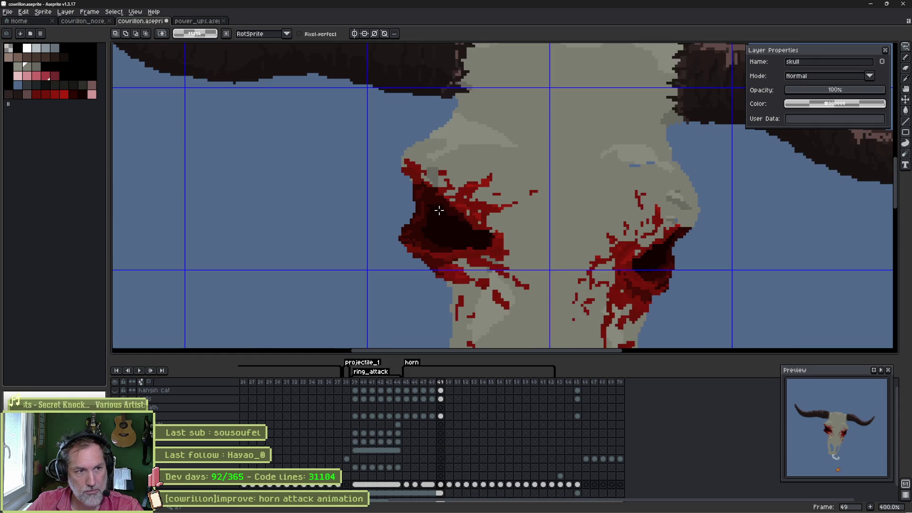
mouse_move(424, 214)
left_mouse_down()
mouse_move(398, 236)
mouse_move(388, 209)
mouse_move(366, 207)
left_mouse_up()
mouse_move(404, 174)
left_mouse_down()
mouse_move(390, 223)
mouse_move(405, 174)
left_mouse_up()
scroll(413, 210, "up", 1)
scroll(412, 210, "up", 4)
key("ctrl+d")
key("b")
key("minus")
key("minus")
key("minus")
mouse_move(407, 139)
left_mouse_down()
mouse_move(403, 245)
mouse_move(391, 149)
mouse_move(394, 267)
mouse_move(411, 172)
mouse_move(418, 271)
mouse_move(439, 264)
left_mouse_up()
- Repaint the skull's left edge near the eye in darker red with a 7px brush
left_click(412, 155, "alt")
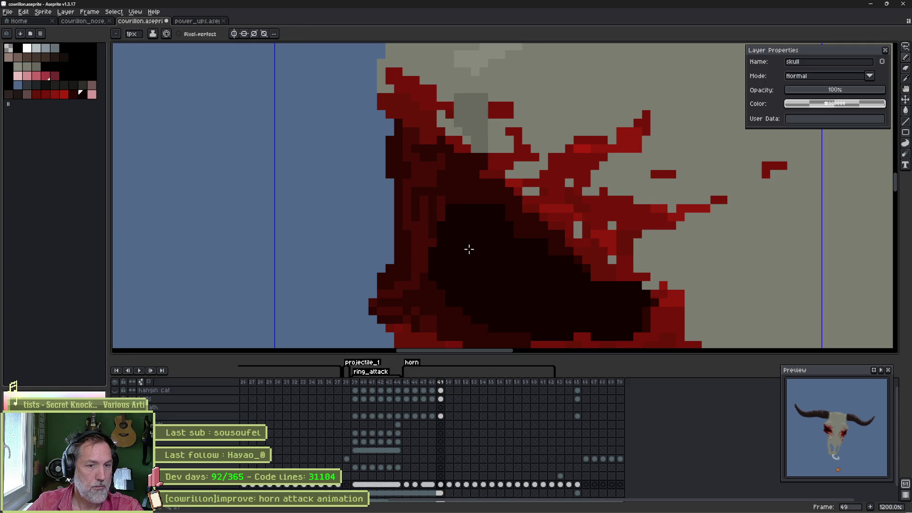
scroll(469, 251, "down", 3)
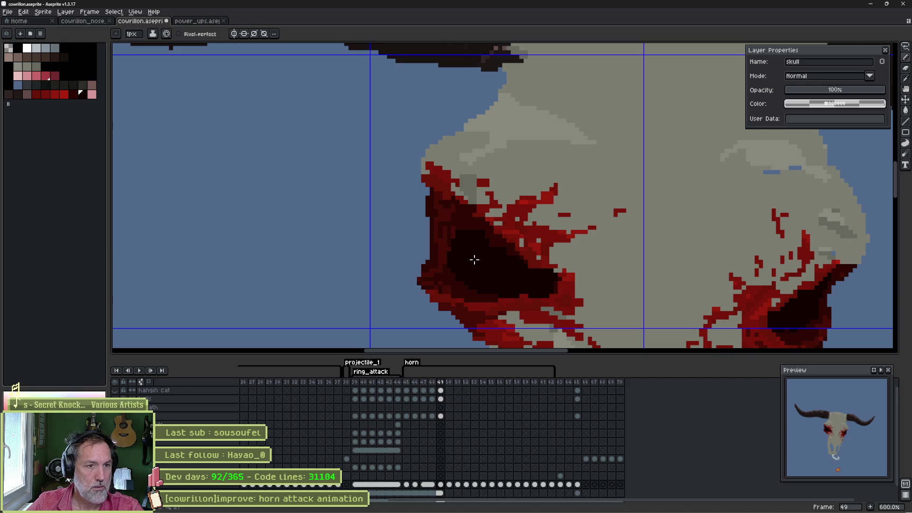
scroll(446, 266, "up", 1)
key("e")
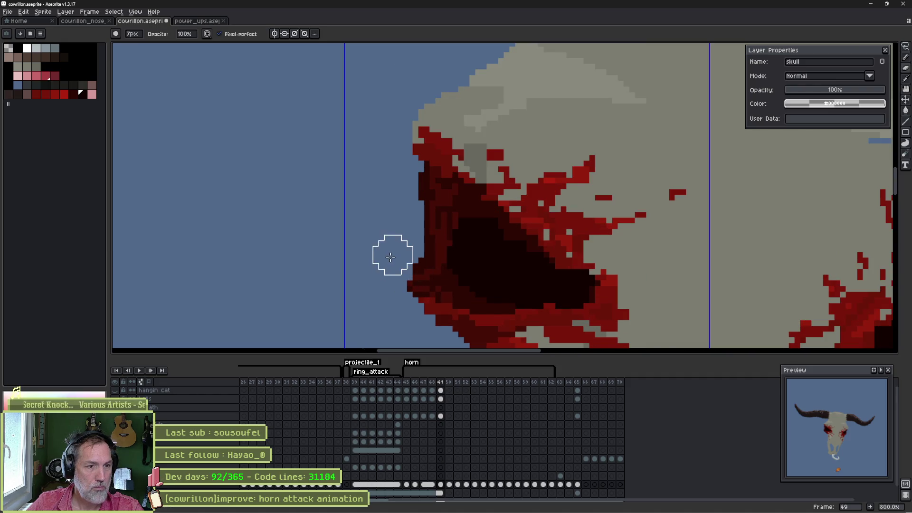
mouse_move(414, 202)
left_mouse_down()
mouse_move(438, 72)
mouse_move(409, 98)
mouse_move(398, 139)
left_mouse_up()
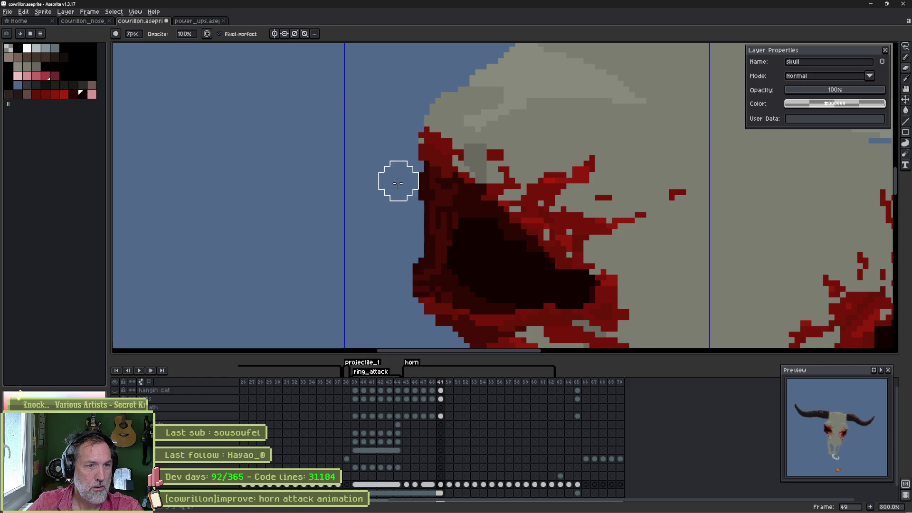
- Sample dark eye-socket colours and add a dark-red pixel beside the eye
scroll(418, 200, "down", 1)
left_click_drag(574, 254, 500, 188)
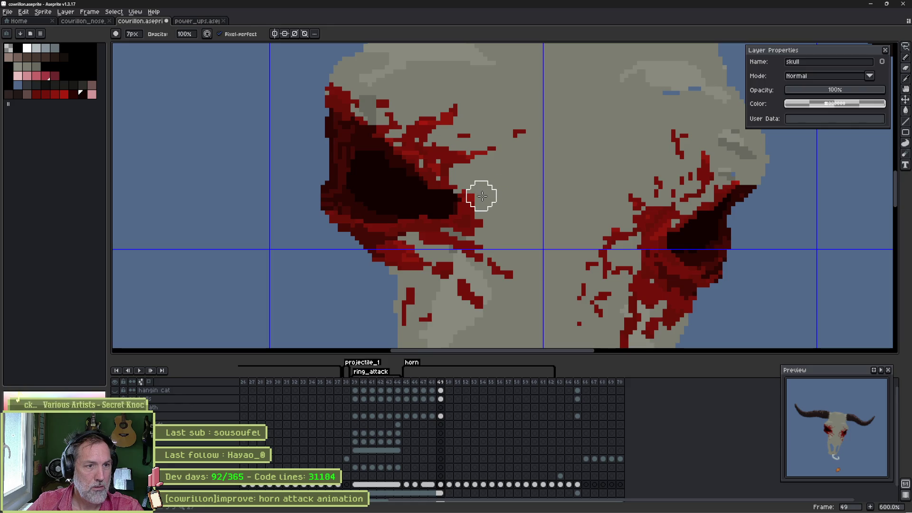
scroll(480, 193, "up", 1)
key("i")
key("b")
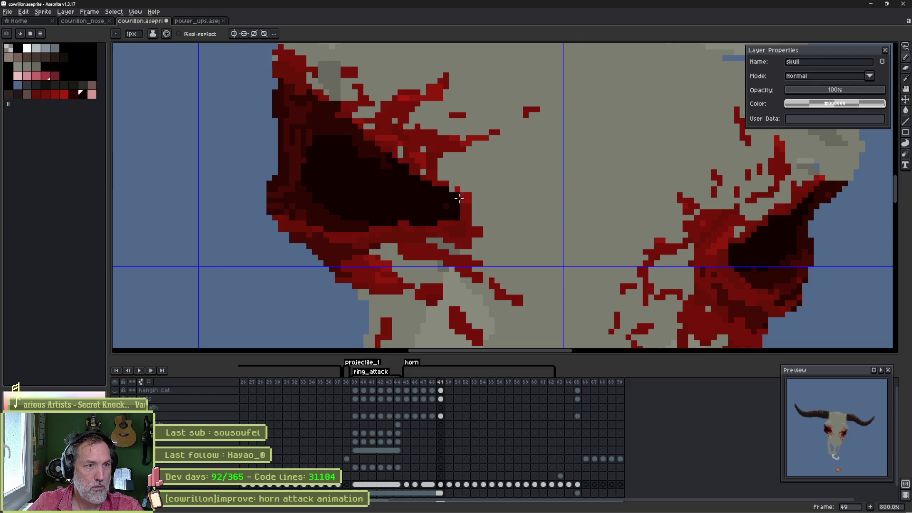
left_click(387, 152, "alt")
left_click(413, 163, "alt")
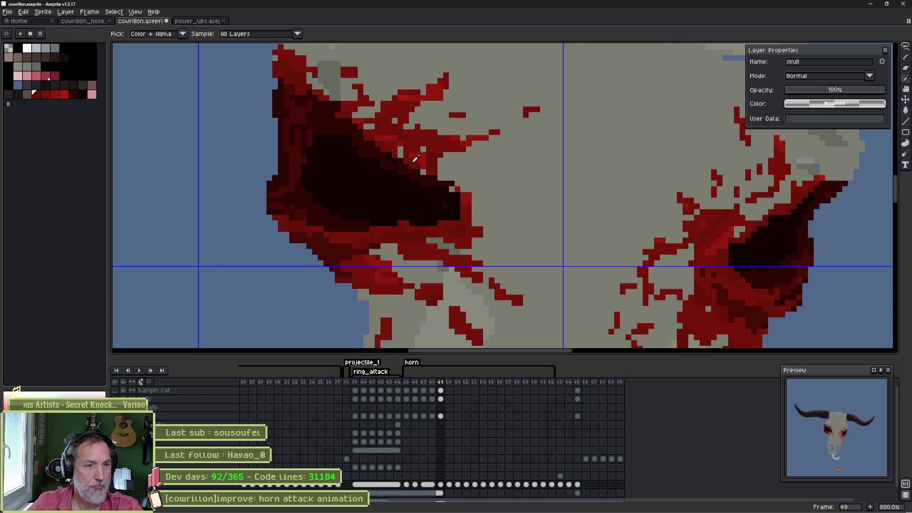
left_click(507, 245)
- Move the right eye socket slightly to the right and commit it
key("Left")
key("Right")
key("Left")
key("Right")
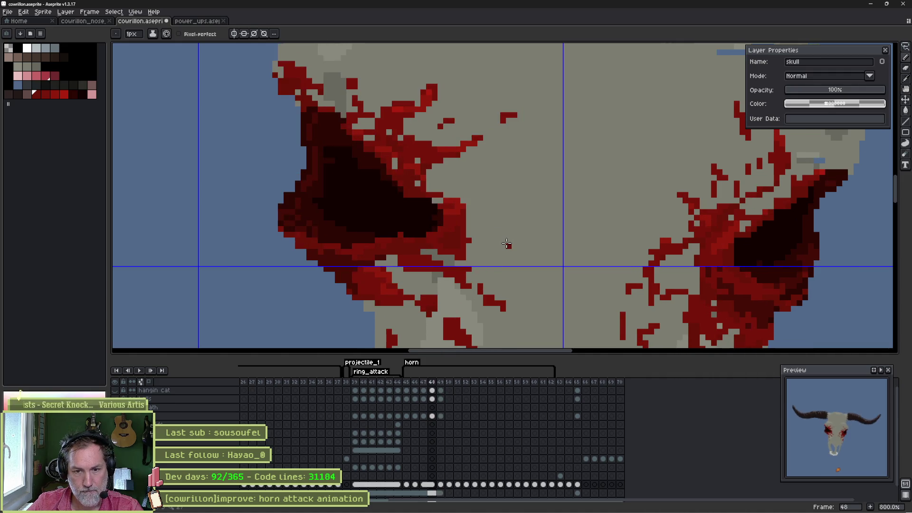
left_click_drag(615, 227, 603, 226)
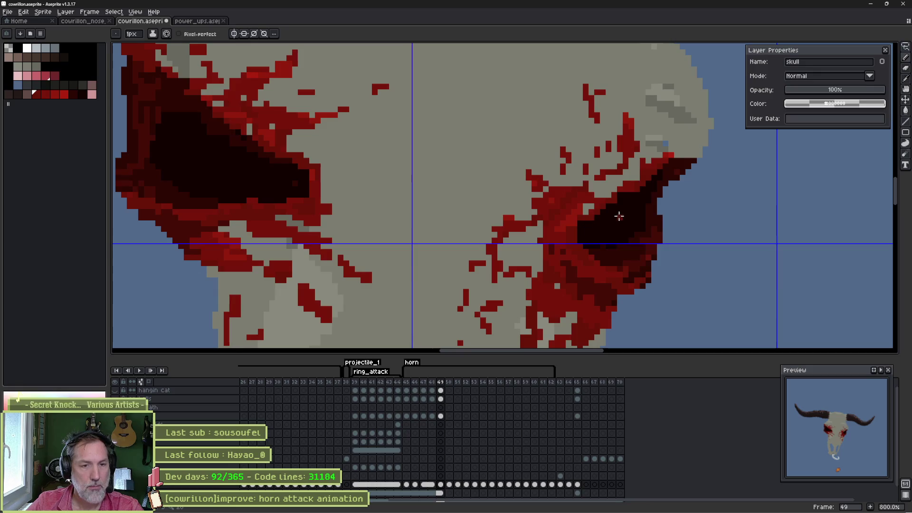
key("q")
mouse_move(666, 149)
left_mouse_down()
mouse_move(612, 239)
mouse_move(540, 249)
mouse_move(523, 161)
mouse_move(670, 135)
mouse_move(667, 145)
left_mouse_up()
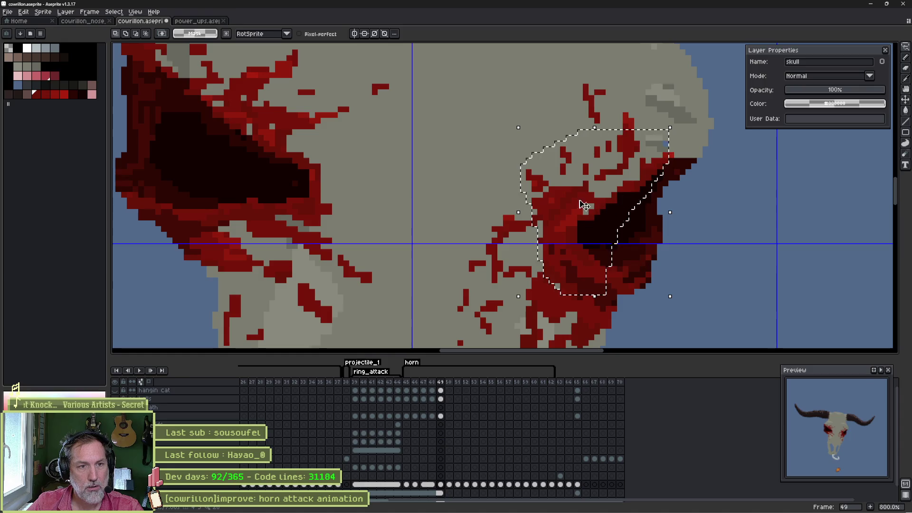
mouse_move(523, 205)
left_mouse_down()
mouse_move(529, 220)
mouse_move(604, 218)
left_mouse_up()
key("Return")
key("b")
- Fill the blue strip in the blood and paint dark red blood into the right eye socket
key("g")
left_click(533, 183)
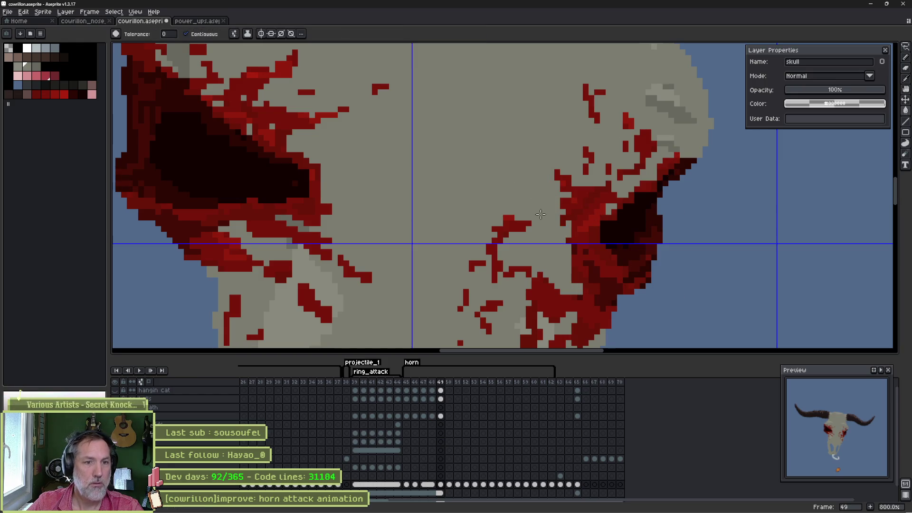
key("Left")
key("Right")
key("Left")
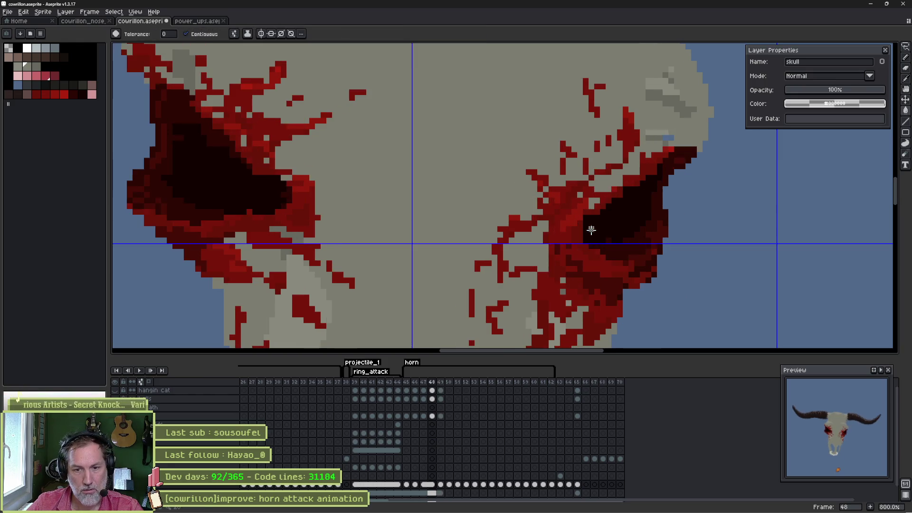
key("Right")
key("i")
left_click(585, 214, "alt")
mouse_move(573, 216)
left_mouse_down()
mouse_move(556, 228)
mouse_move(532, 224)
mouse_move(544, 243)
mouse_move(588, 222)
mouse_move(552, 230)
mouse_move(567, 236)
left_mouse_up()
- Flip repeatedly between frames 48 and 49 to check the blood splatter matches
key("Left")
key("Right")
key("Left")
key("Right")
key("Left")
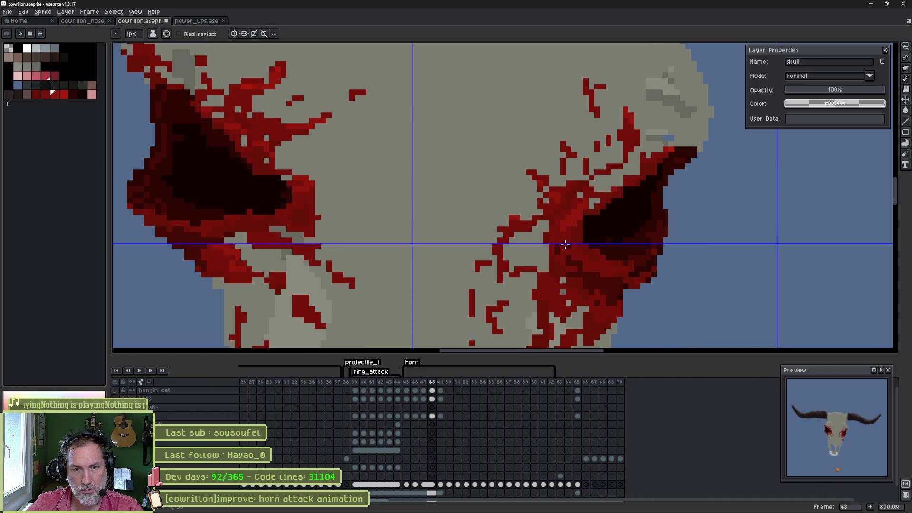
key("Right")
key("Left")
key("Right")
key("Left")
key("Right")
key("Left")
key("Right")
key("Left")
key("Right")
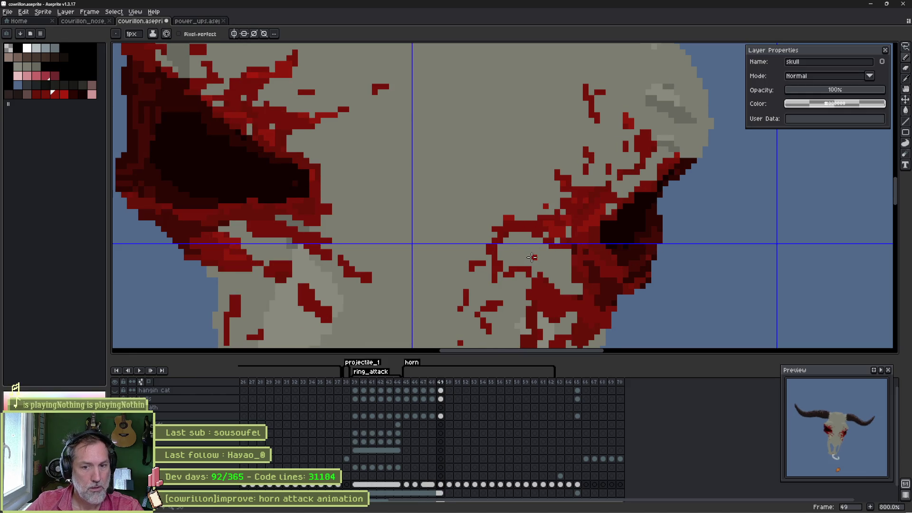
scroll(532, 257, "down", 2)
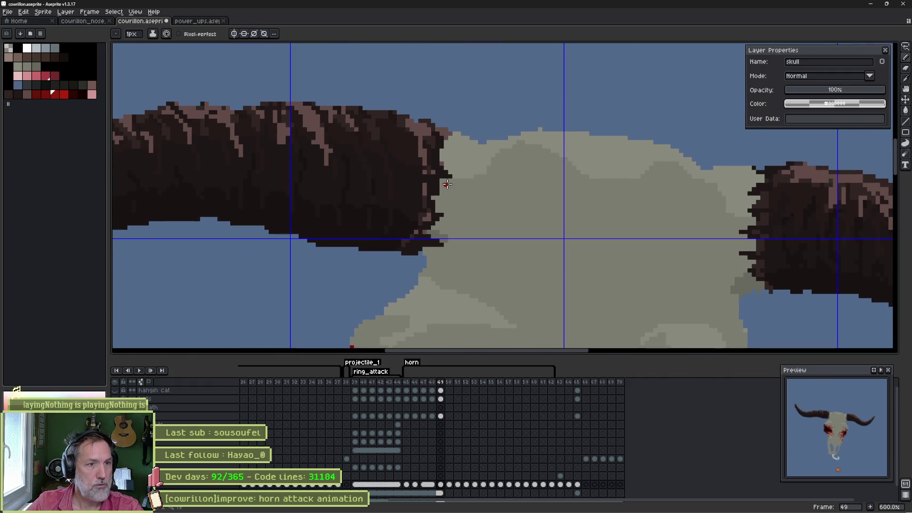
- Outline an extended dark brown tip on the left horn and fill its grey pockets
left_click(437, 142, "alt")
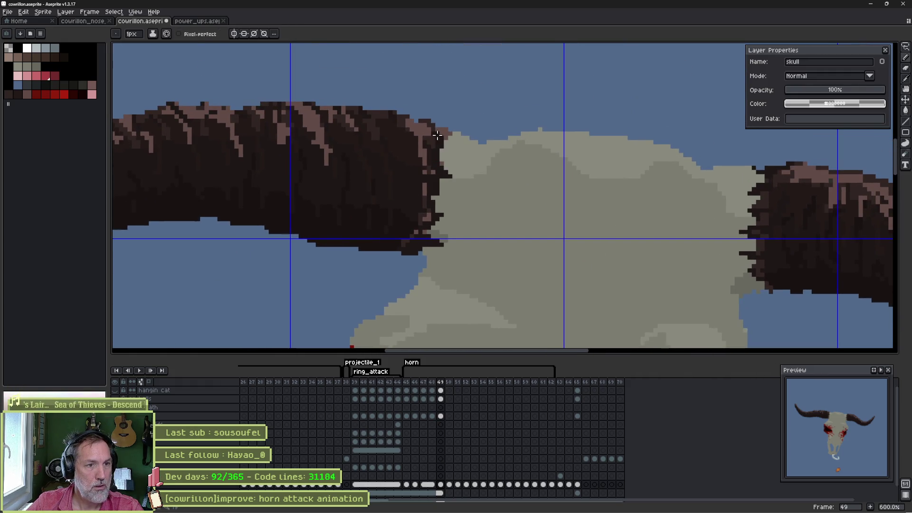
left_click_drag(454, 192, 415, 251)
key("g")
left_click(434, 203)
left_click(446, 165)
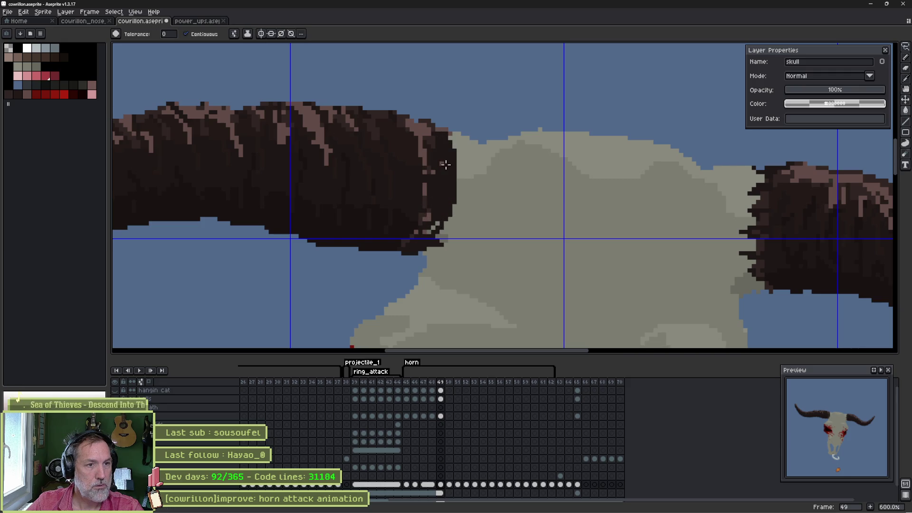
key("b")
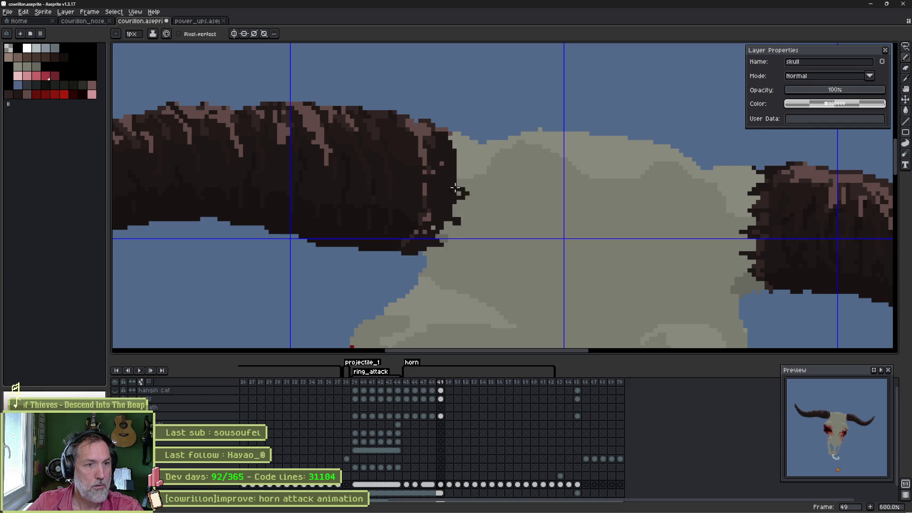
- Extend the left horn's upper edge near the skull and compare it against frame 48
mouse_move(452, 174)
left_mouse_down()
mouse_move(466, 159)
mouse_move(457, 146)
left_mouse_up()
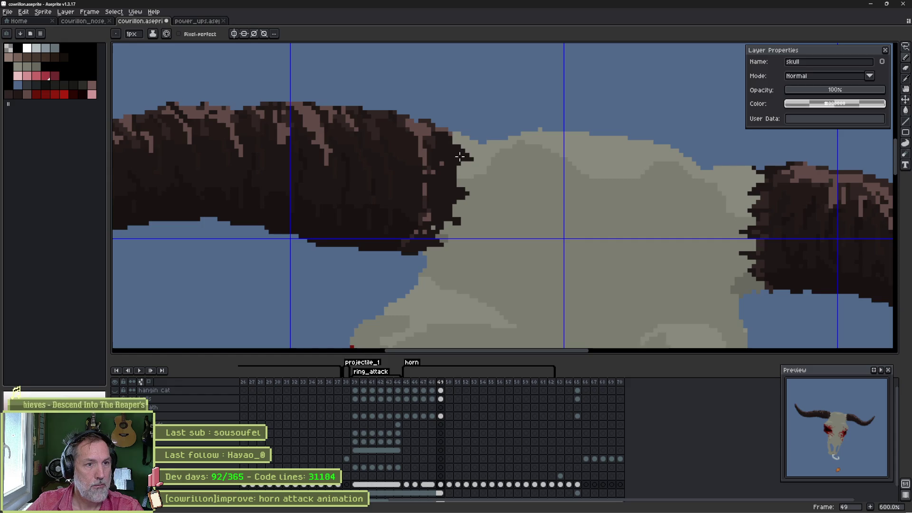
left_click(440, 148, "alt")
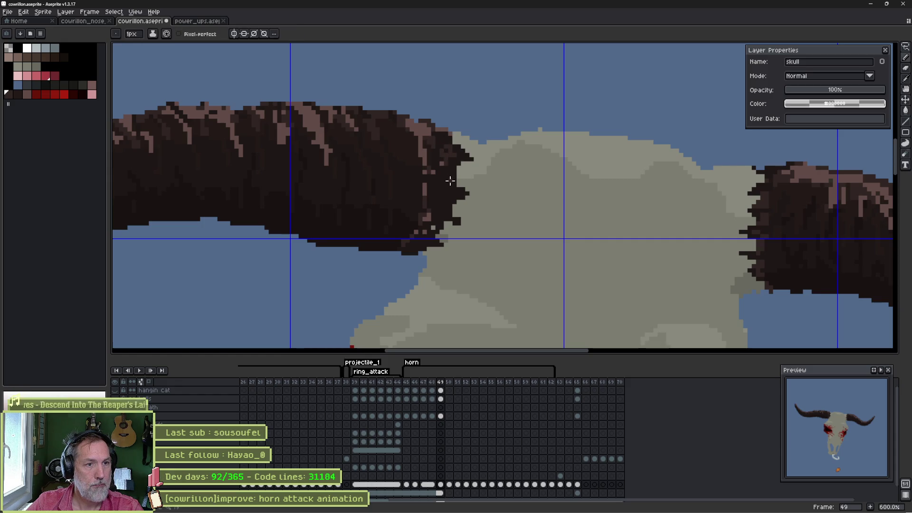
left_click(454, 152, "alt")
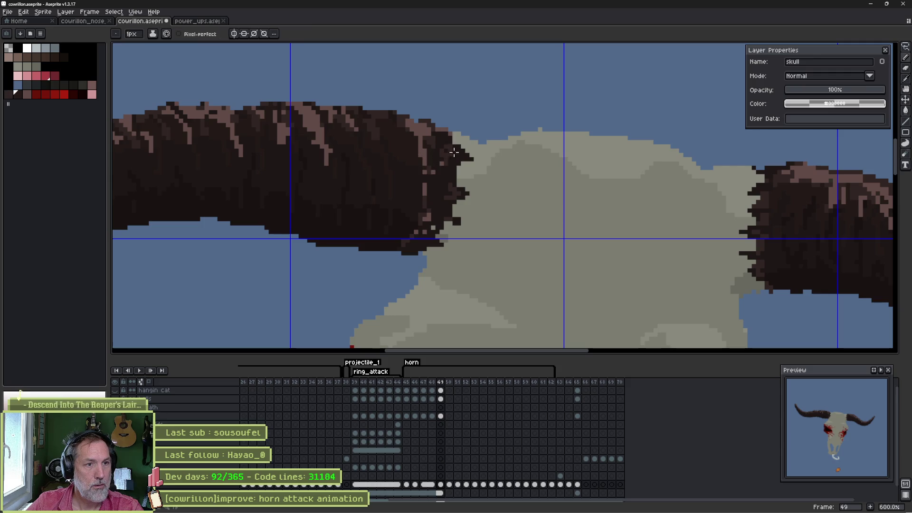
left_click(429, 148, "alt")
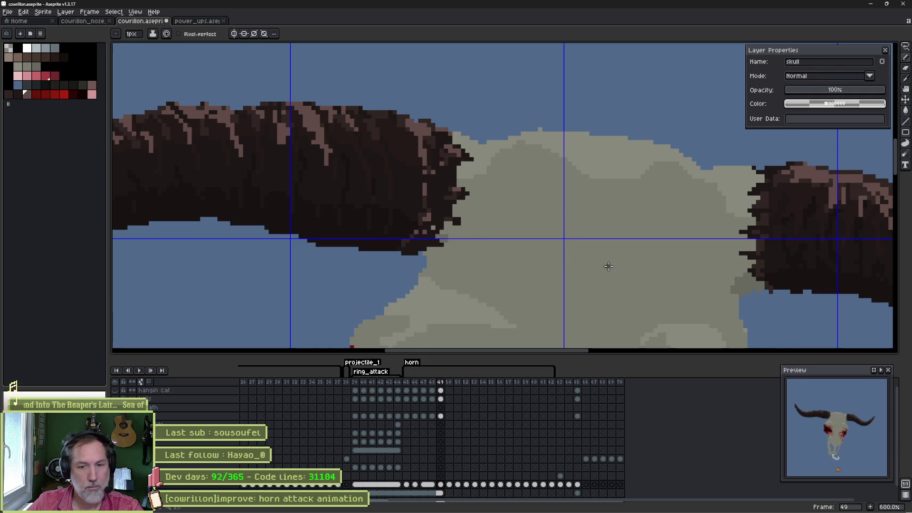
key("Left")
key("Right")
key("Left")
key("Right")
- Paint skull grey along the right horn's inner edge to straighten it against the skull
left_click_drag(763, 245, 630, 233)
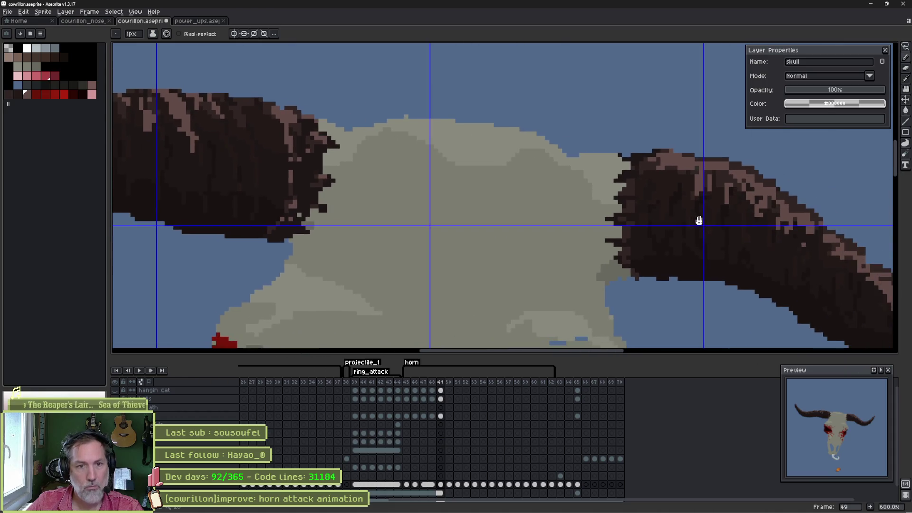
key("i")
left_click(604, 175, "alt")
mouse_move(608, 174)
left_mouse_down()
mouse_move(618, 195)
mouse_move(613, 262)
left_mouse_up()
left_click_drag(633, 218, 633, 191)
key("minus")
key("minus")
key("minus")
scroll(625, 178, "down", 1)
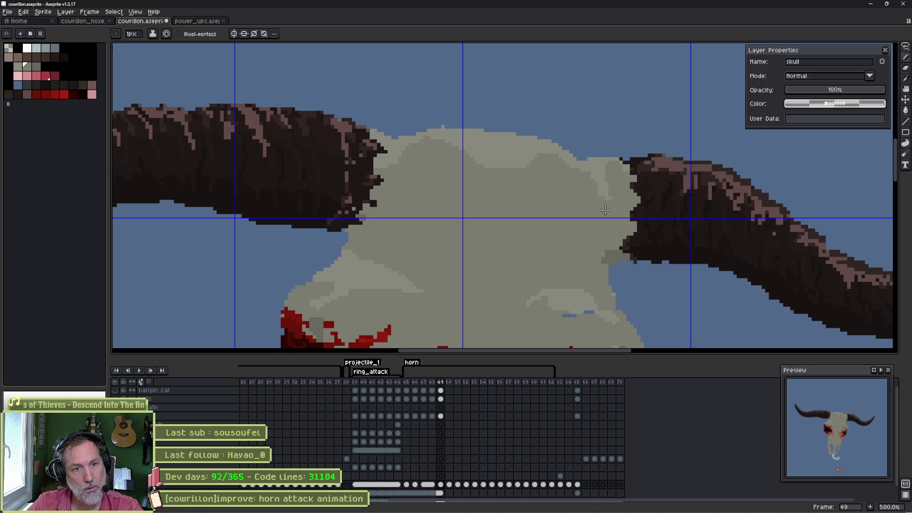
scroll(634, 195, "up", 2)
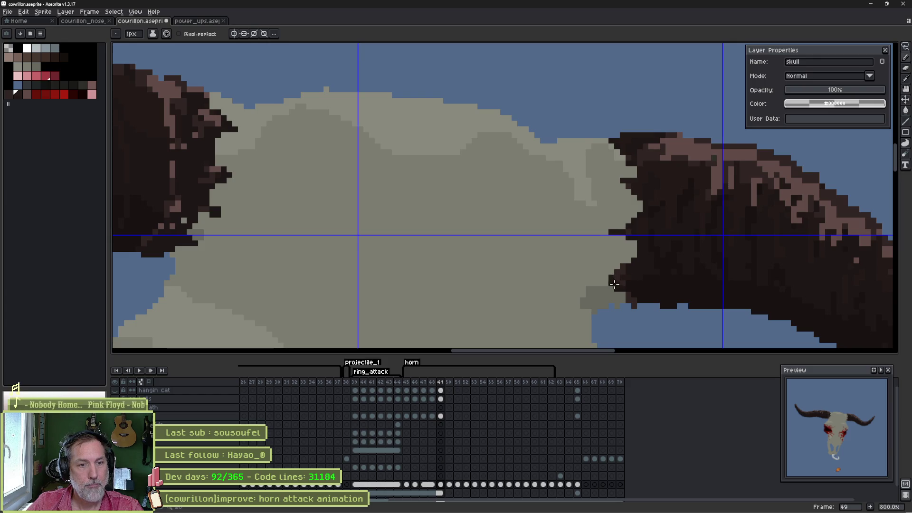
scroll(535, 230, "down", 3)
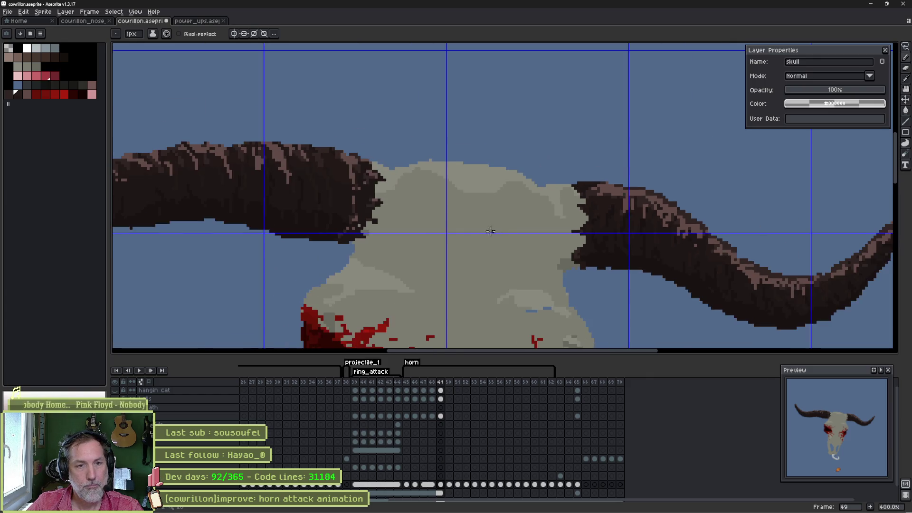
- Compare frames 48, 49 and 50, then play the animation and stop it
left_click_drag(449, 246, 459, 245)
key("Left")
key("Right")
key("Left")
key("Right")
key("Right")
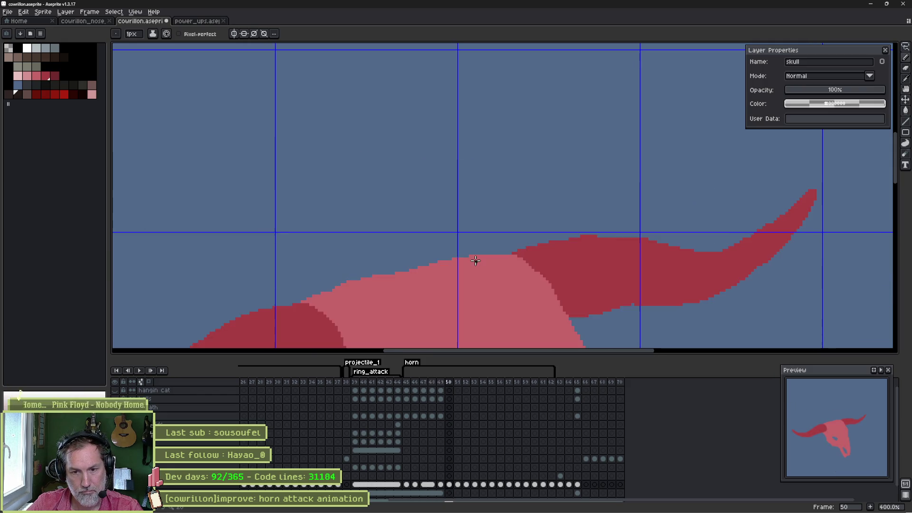
key("Left")
key("Right")
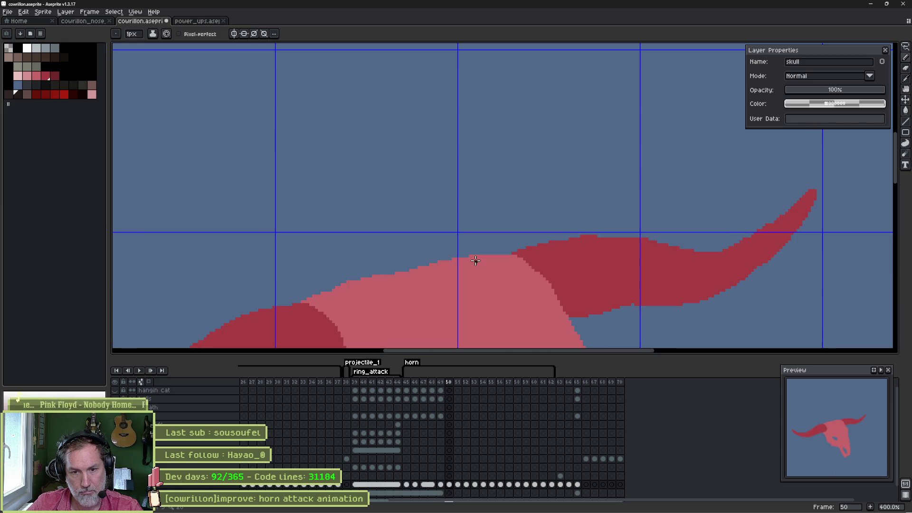
key("Return")
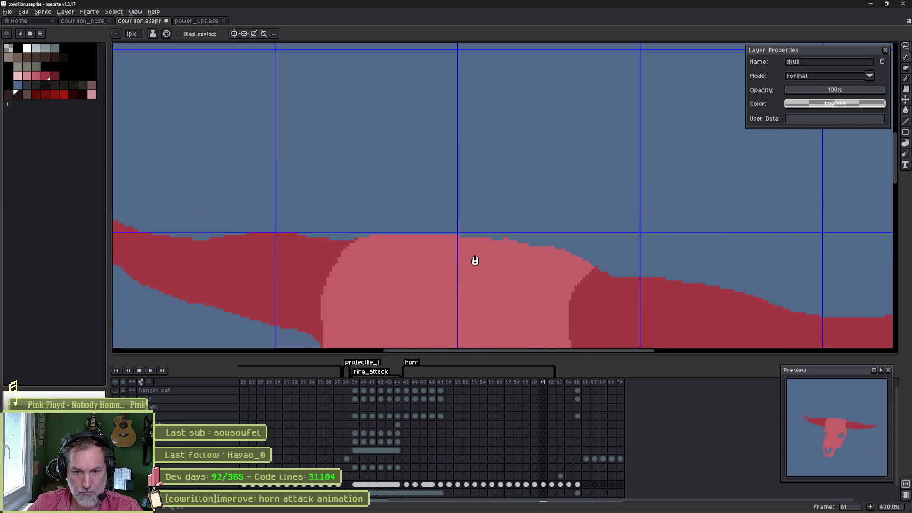
key("Return")
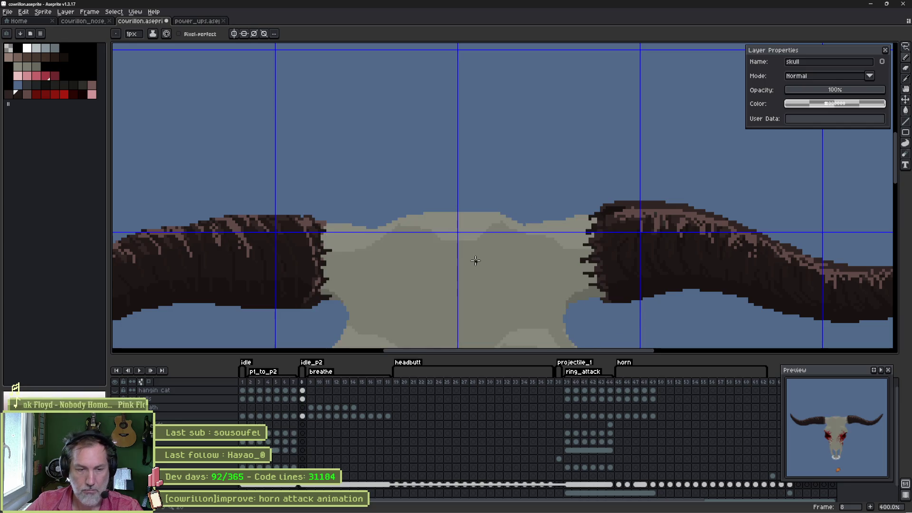
- Check the horn tag's properties, then play the horn animation from frame 46
double_click(624, 362)
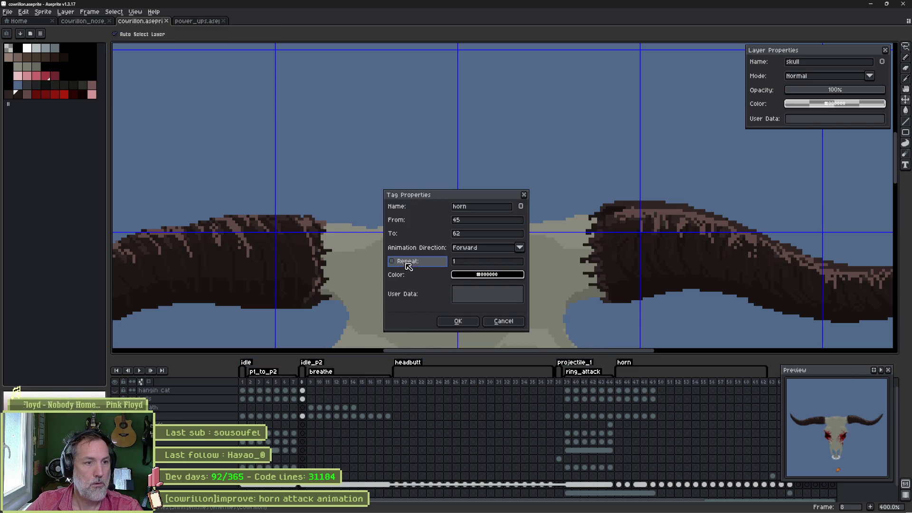
left_click(459, 322)
left_click(627, 383)
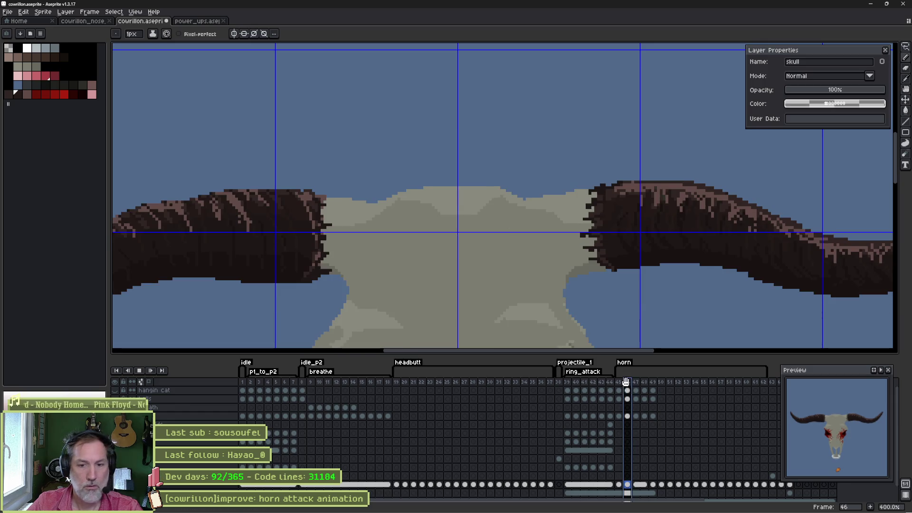
key("Return")
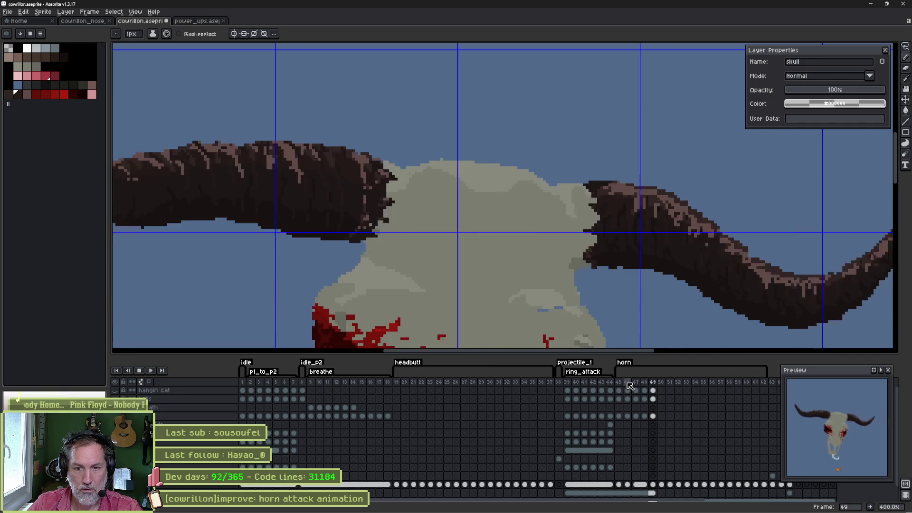
key("Return")
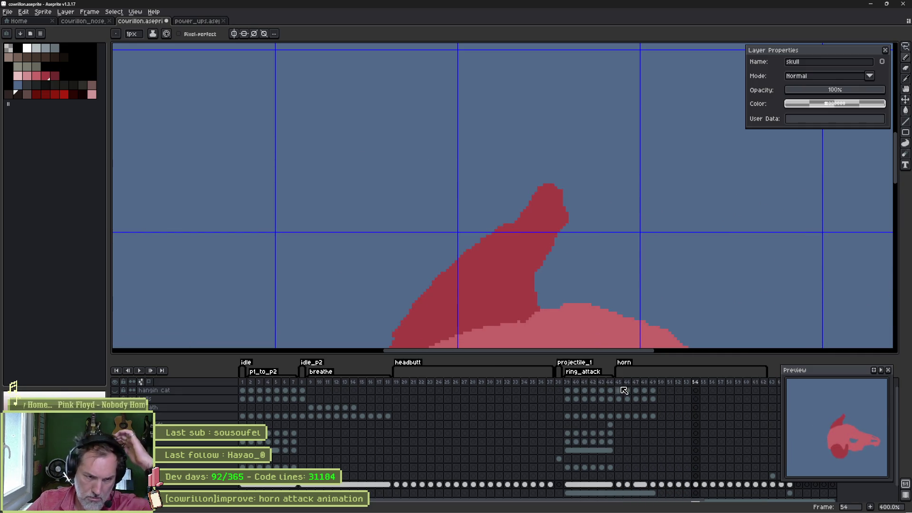
- Flip between horn frames 45, 46 and 47, ending on frame 47
left_click(620, 383)
left_click(636, 383)
left_click(628, 383)
left_click(637, 384)
left_click(627, 384)
left_click(637, 384)
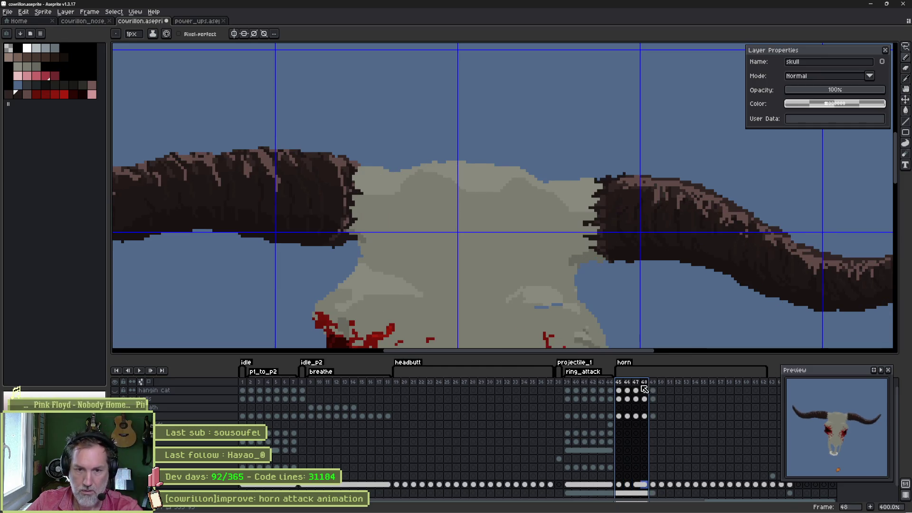
left_click(629, 389)
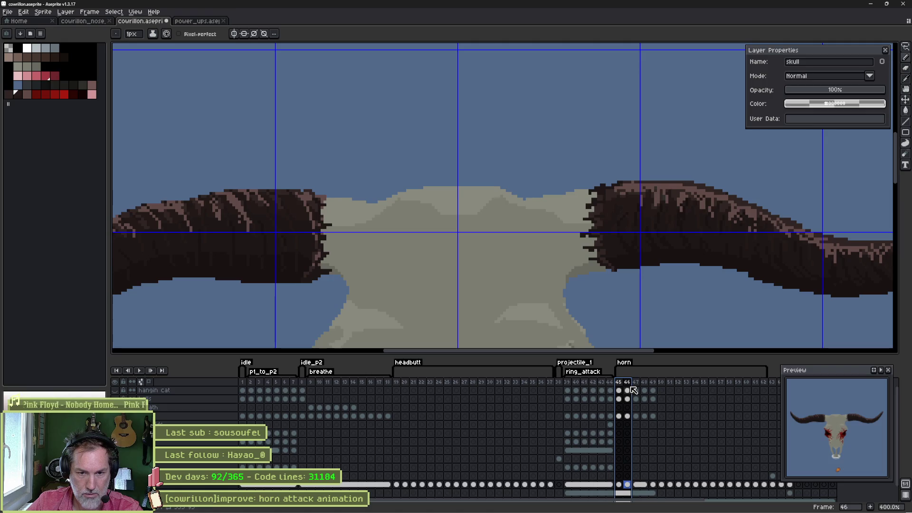
left_click(621, 385)
left_click(637, 385)
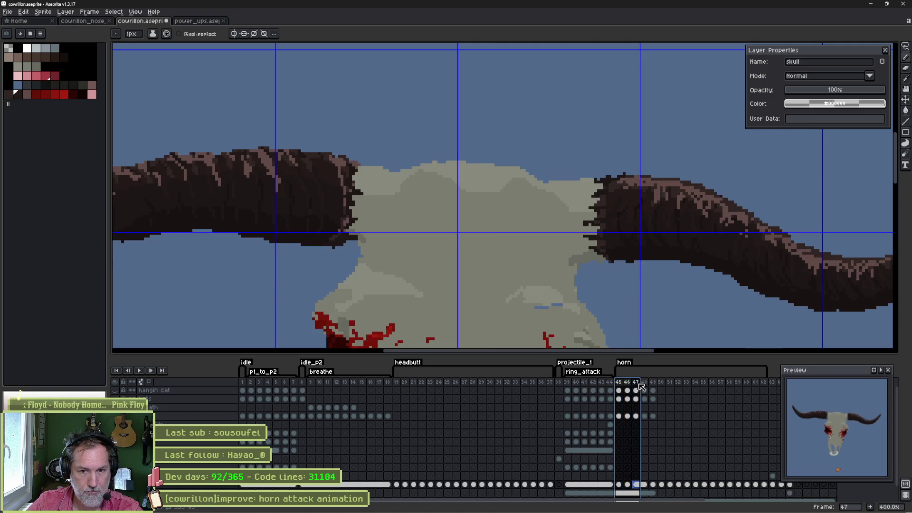
left_click(631, 387)
left_click(637, 386)
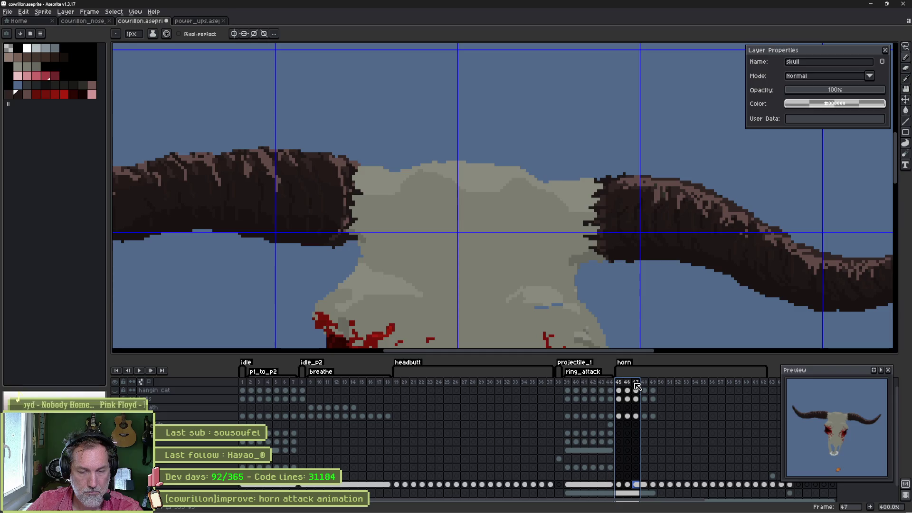